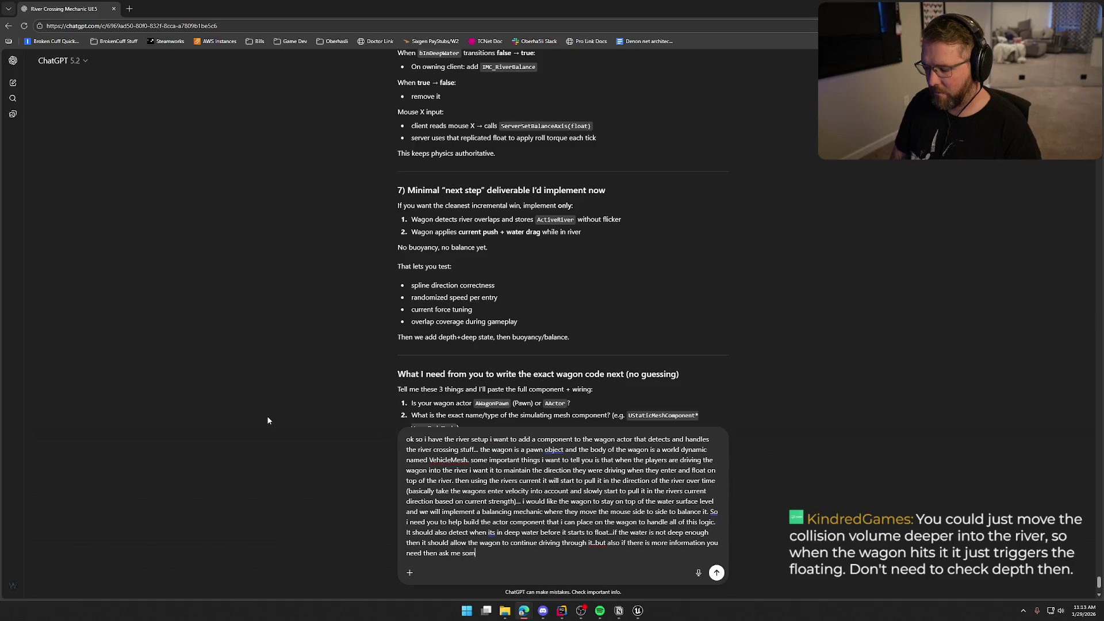
# Send ChatGPT the wagon river-crossing component request, asking it to pose questions before making the component
pyautogui.write('before you start to make the component')
pyautogui.press('Return')
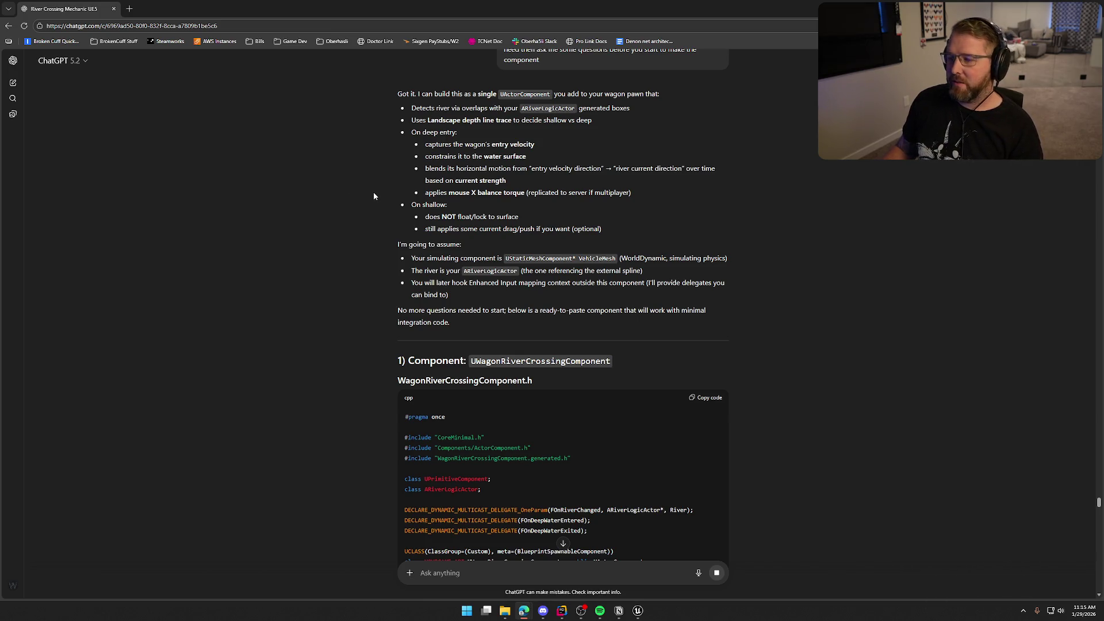
# Look over ChatGPT's header reply, then return to the Unreal editor with bp_AVSWagon
pyautogui.scroll(-1, 374, 196)
pyautogui.scroll(1, 375, 198)
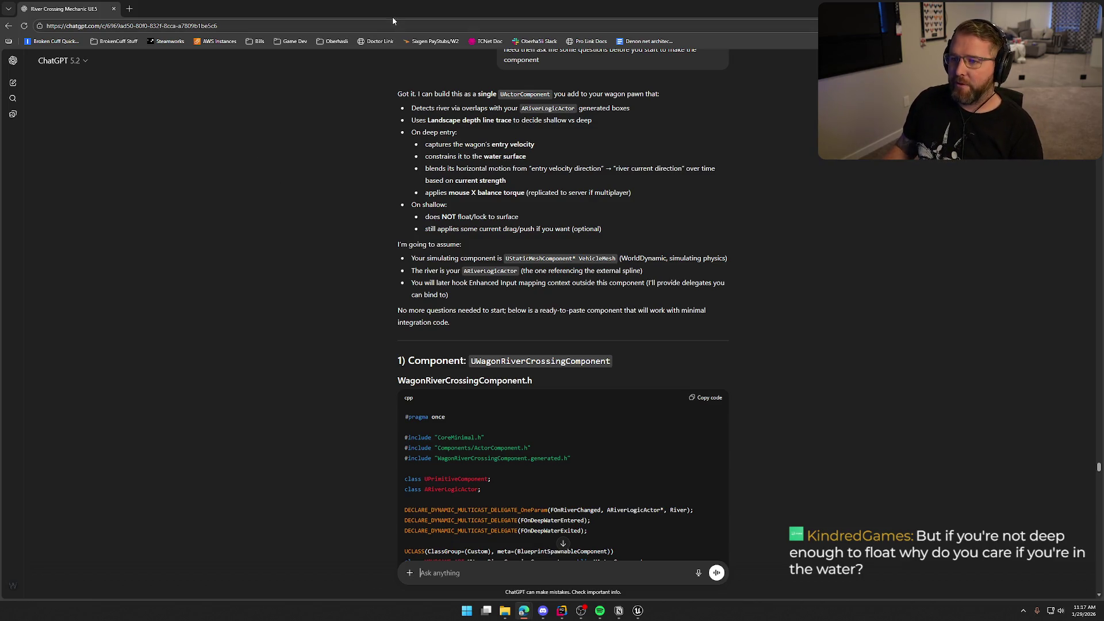
pyautogui.hotkey('alt', 'Tab')
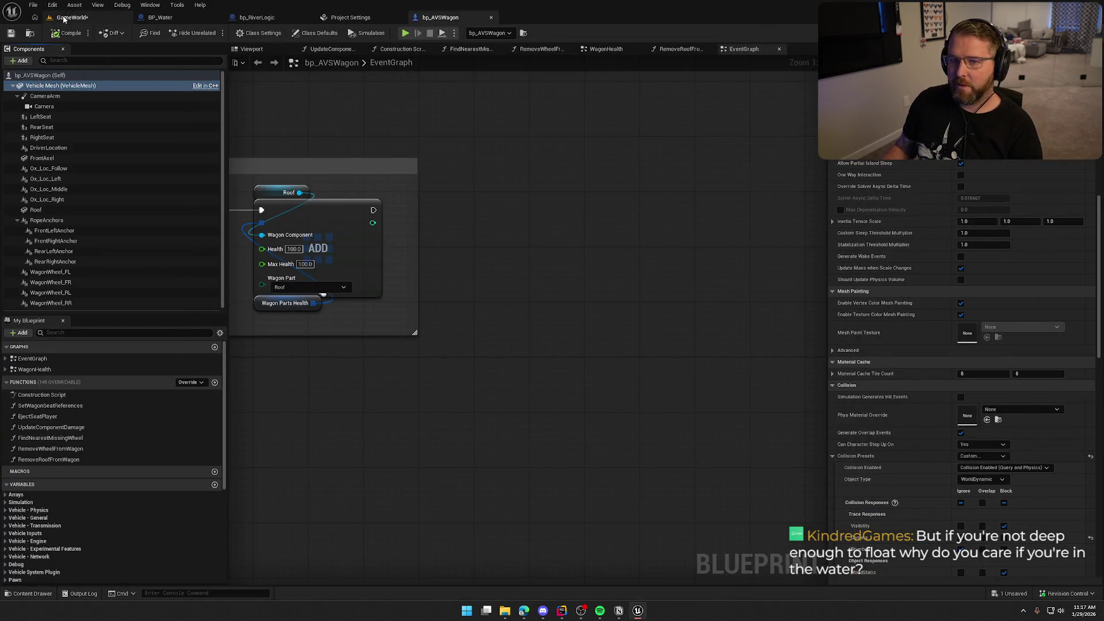
# Switch from the bp_AVSWagon blueprint to the GameWorld level
pyautogui.click(64, 18)
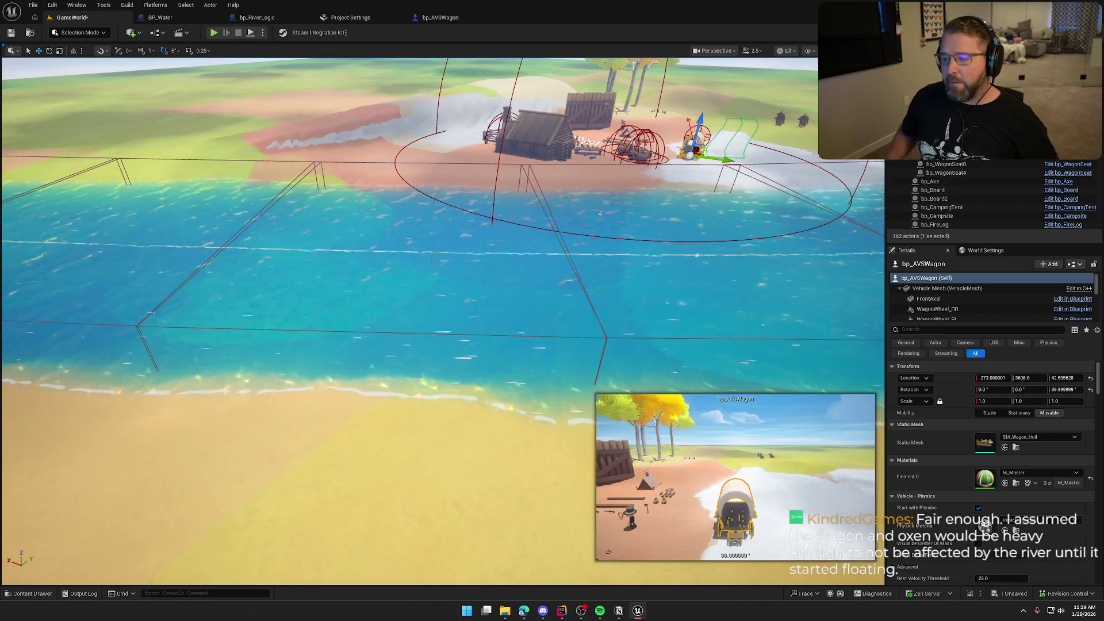
# Deselect the wagon and frame the river crossing looking toward the cabin and campsite
pyautogui.moveTo(431, 259); pyautogui.dragTo(356, 215)
pyautogui.moveTo(350, 277)
pyautogui.mouseDown()
pyautogui.moveTo(365, 238)
pyautogui.moveTo(472, 235)
pyautogui.mouseUp()
pyautogui.moveTo(258, 174)
pyautogui.mouseDown()
pyautogui.moveTo(844, 291)
pyautogui.moveTo(843, 247)
pyautogui.mouseUp()
pyautogui.moveTo(705, 268); pyautogui.dragTo(705, 267)
pyautogui.moveTo(471, 351); pyautogui.dragTo(471, 350)
pyautogui.moveTo(614, 256); pyautogui.dragTo(777, 326)
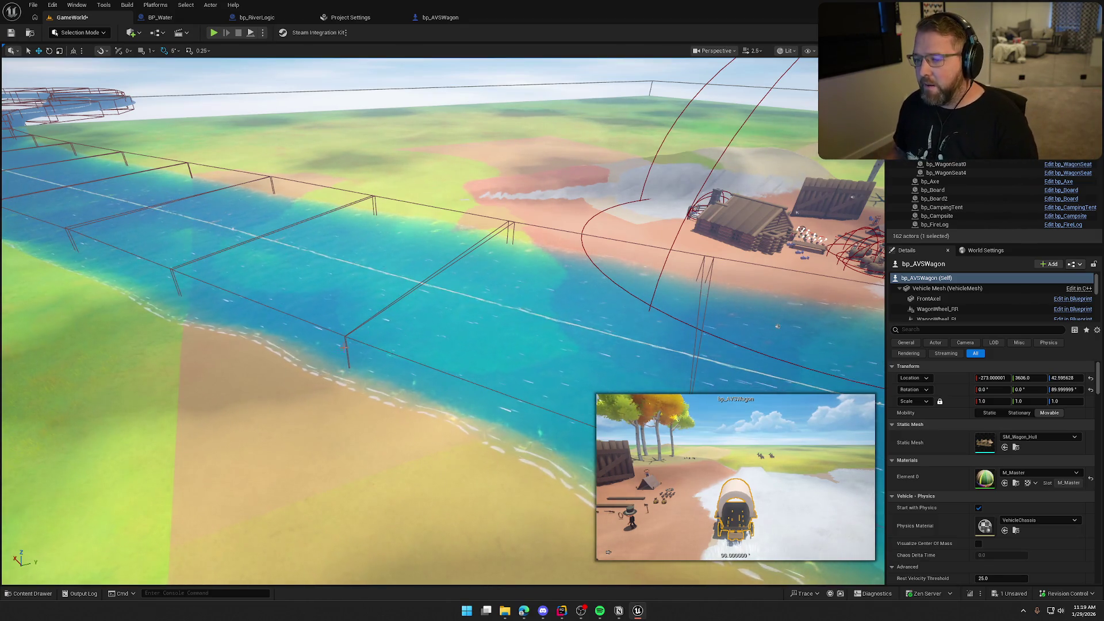
pyautogui.press('Escape')
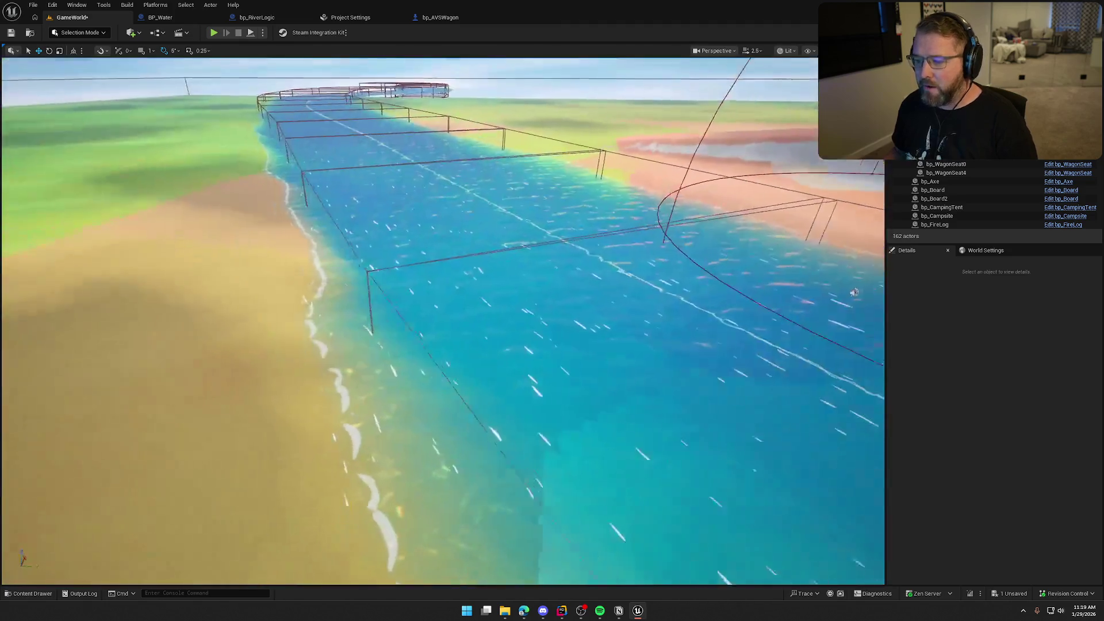
pyautogui.moveTo(854, 292); pyautogui.dragTo(671, 328)
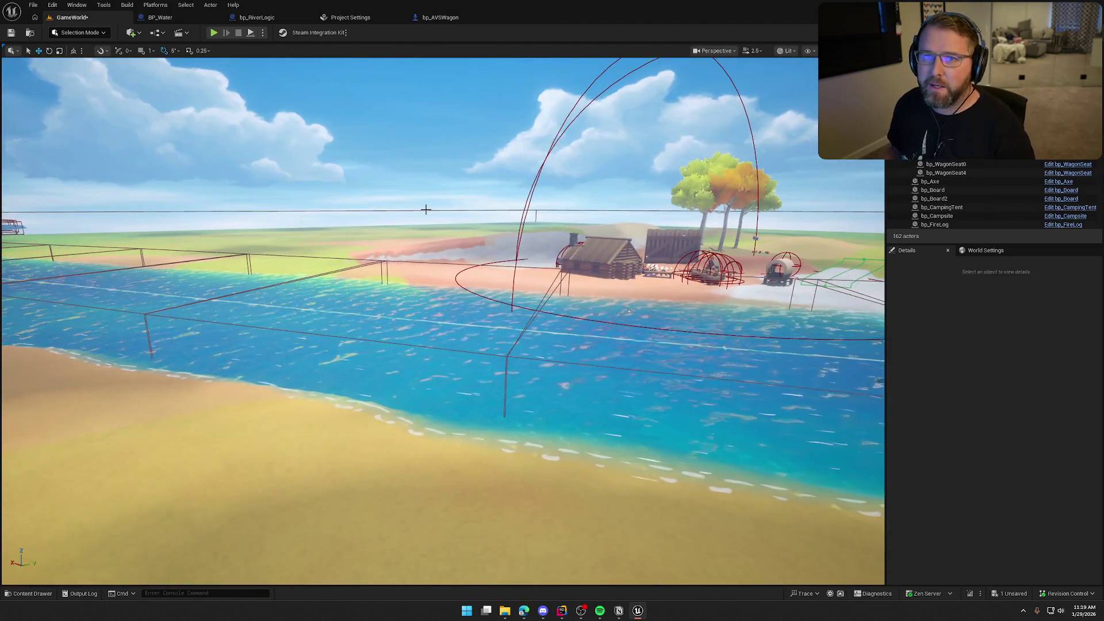
pyautogui.moveTo(426, 209); pyautogui.dragTo(386, 224)
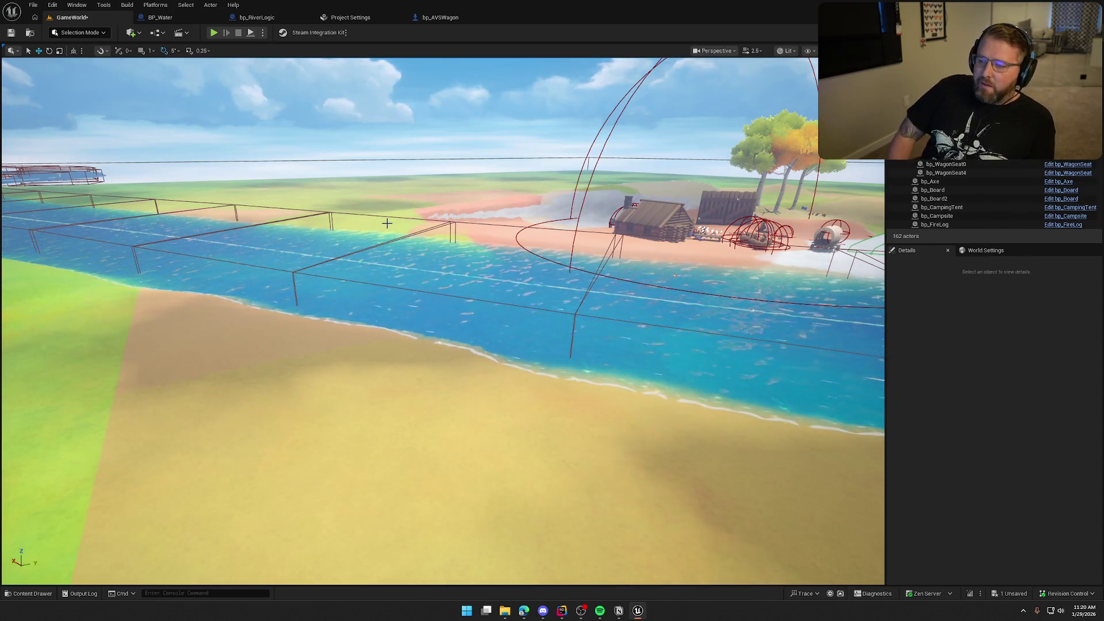
# Fly in close to the covered wagon and its oxen, viewing it from several angles
pyautogui.moveTo(387, 223)
pyautogui.mouseDown()
pyautogui.moveTo(517, 167)
pyautogui.moveTo(517, 118)
pyautogui.mouseUp()
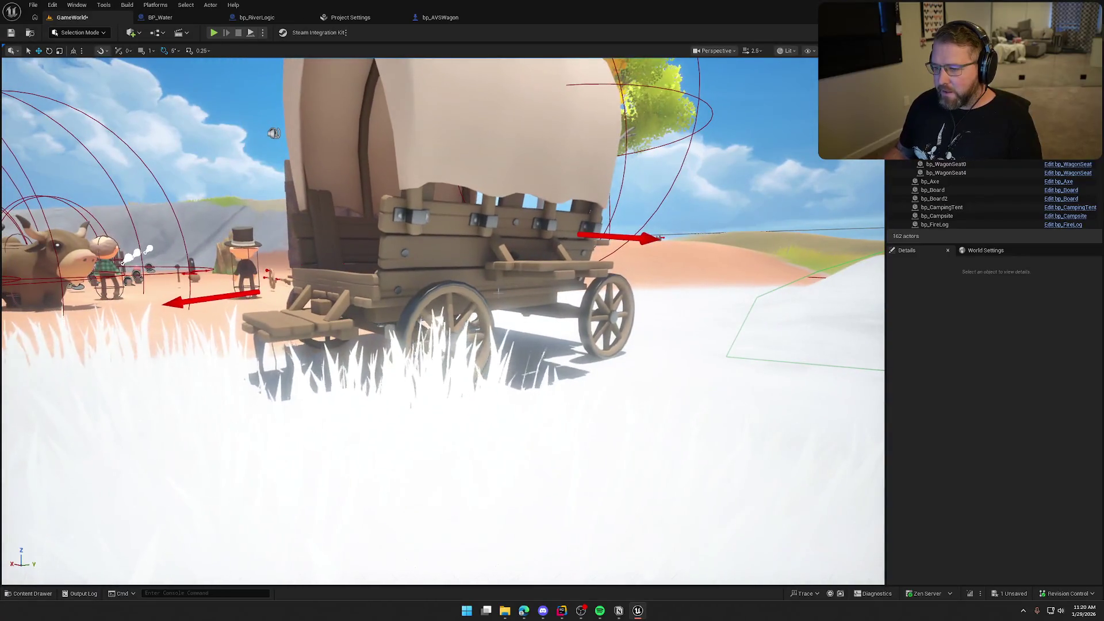
pyautogui.moveTo(359, 296); pyautogui.dragTo(447, 341)
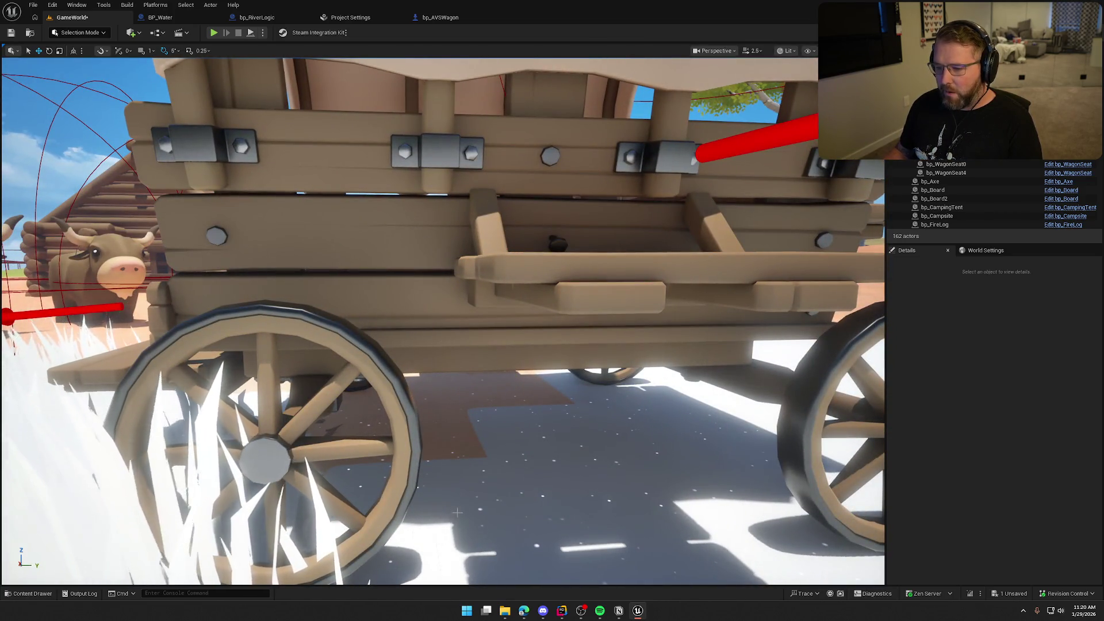
pyautogui.moveTo(457, 511)
pyautogui.mouseDown()
pyautogui.moveTo(501, 520)
pyautogui.moveTo(460, 517)
pyautogui.mouseUp()
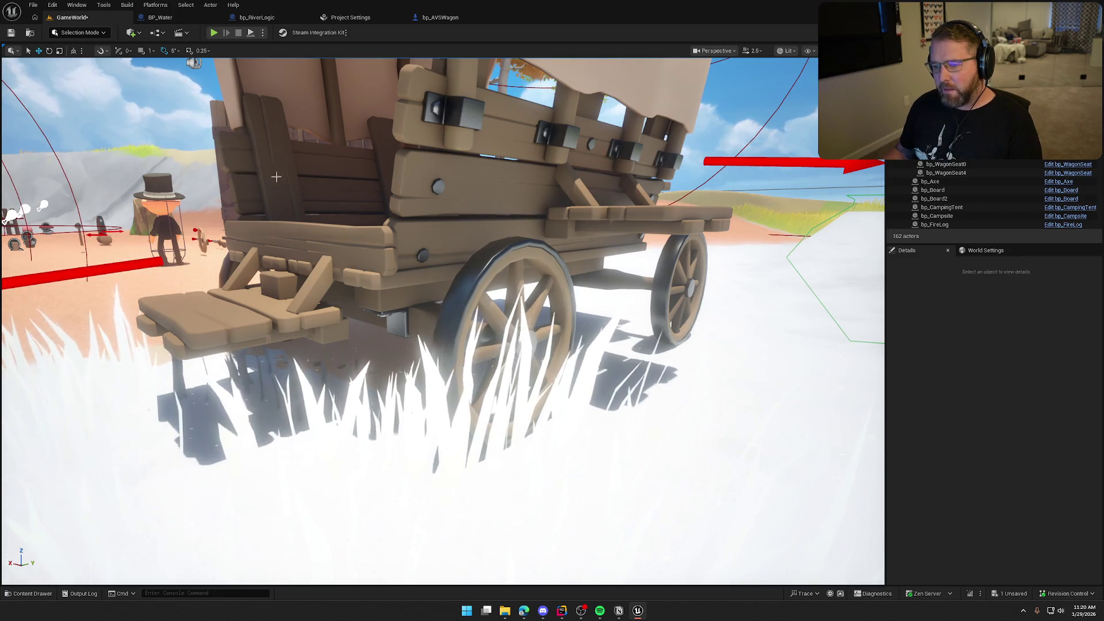
pyautogui.moveTo(276, 176); pyautogui.dragTo(241, 172)
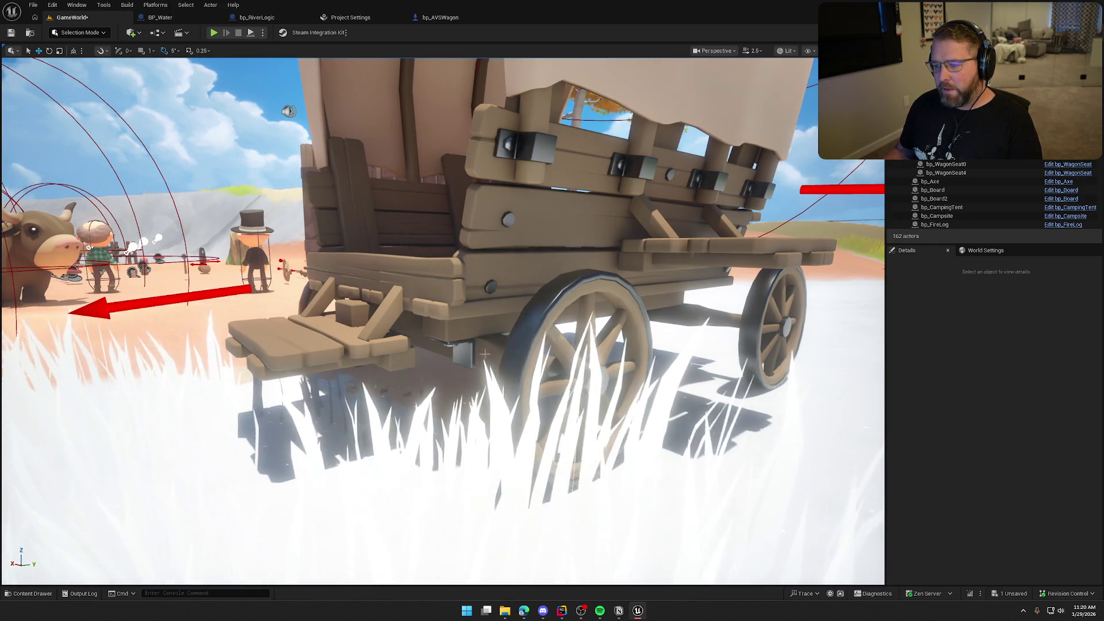
pyautogui.scroll(-5, 484, 353)
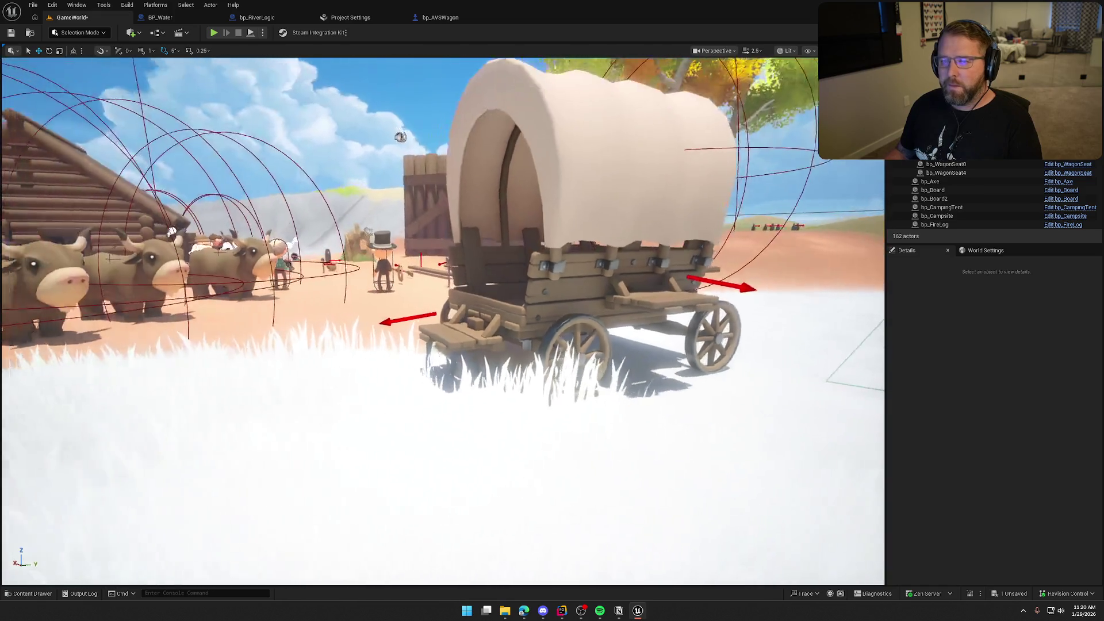
pyautogui.scroll(5, 485, 353)
pyautogui.scroll(-2, 485, 353)
pyautogui.moveTo(525, 380)
pyautogui.mouseDown()
pyautogui.moveTo(580, 379)
pyautogui.moveTo(518, 380)
pyautogui.moveTo(517, 322)
pyautogui.moveTo(517, 437)
pyautogui.moveTo(472, 345)
pyautogui.moveTo(486, 260)
pyautogui.moveTo(342, 192)
pyautogui.mouseUp()
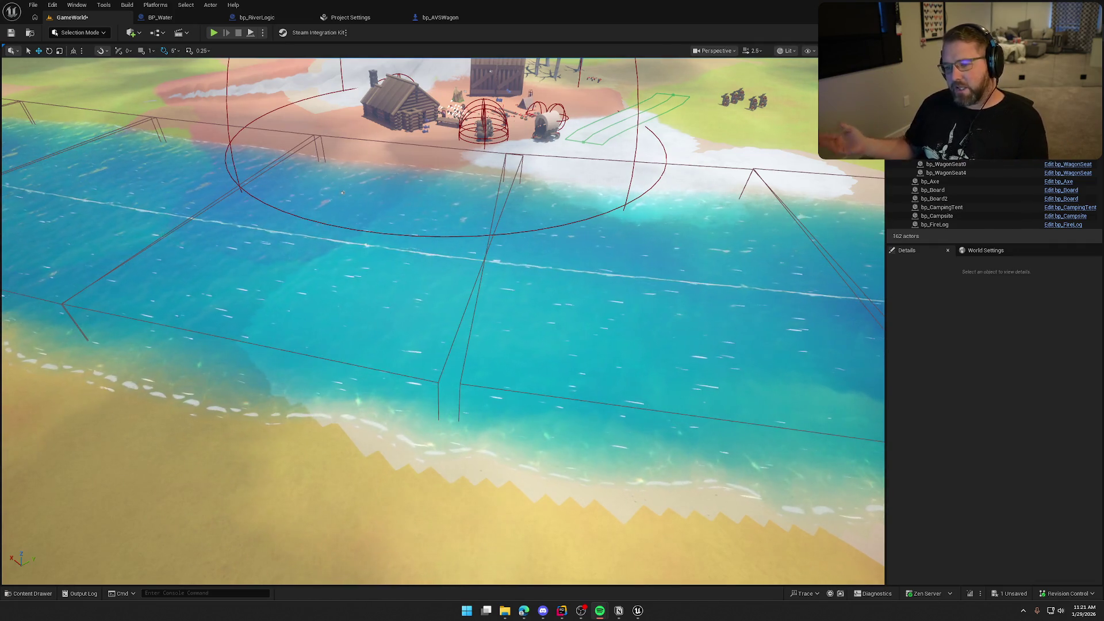
# Pull back over the whole winding river, then bring ChatGPT back maximized
pyautogui.moveTo(345, 190)
pyautogui.mouseDown()
pyautogui.moveTo(556, 327)
pyautogui.moveTo(528, 326)
pyautogui.mouseUp()
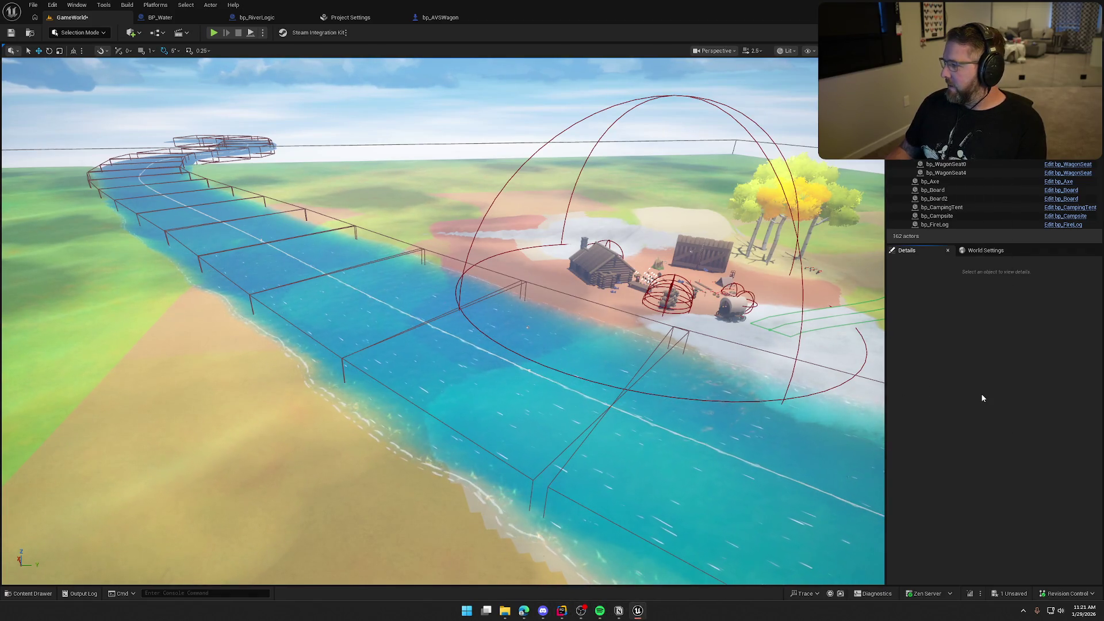
pyautogui.hotkey('alt', 'Tab')
pyautogui.doubleClick(481, 117)
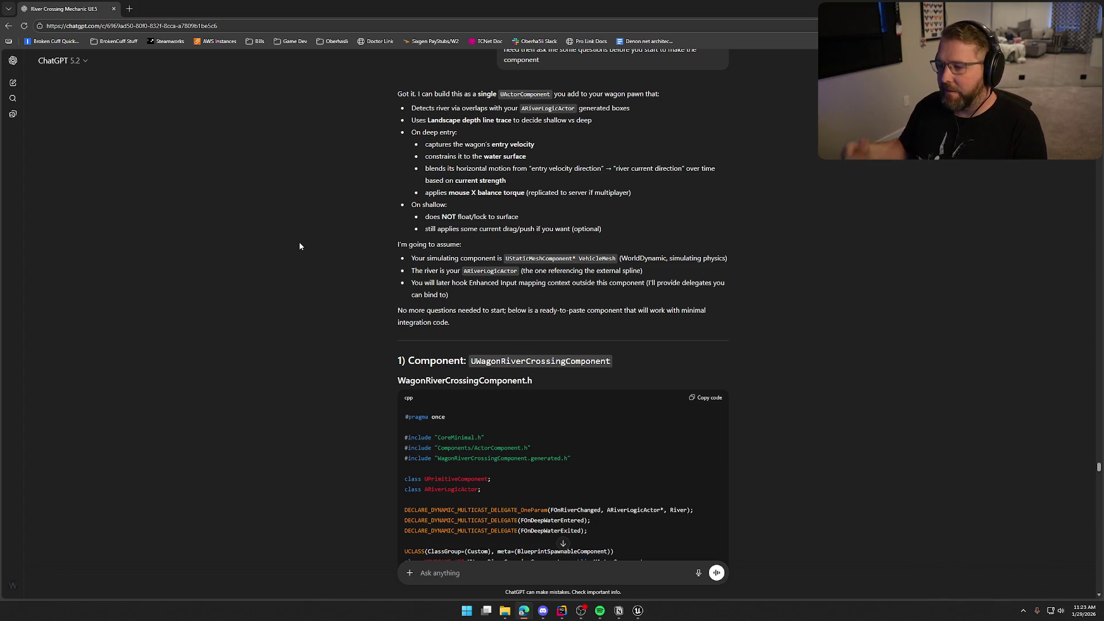
# Scroll through ChatGPT's VehicleMesh and ARiverLogicActor assumptions and the WagonRiverCrossingComponent.h header
pyautogui.scroll(-1, 485, 228)
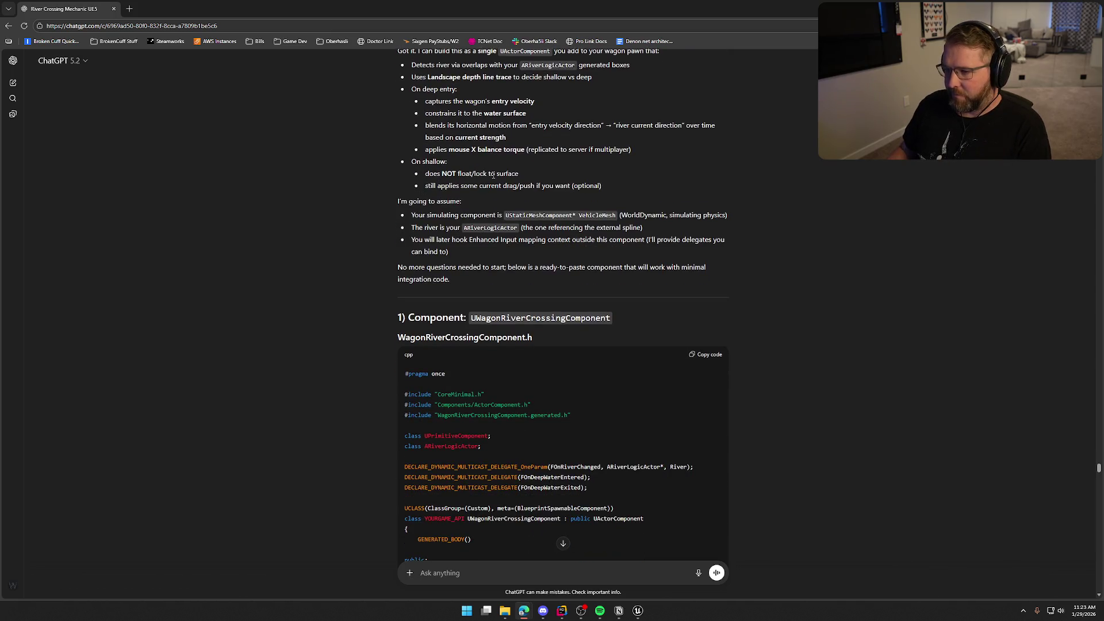
pyautogui.scroll(1, 452, 181)
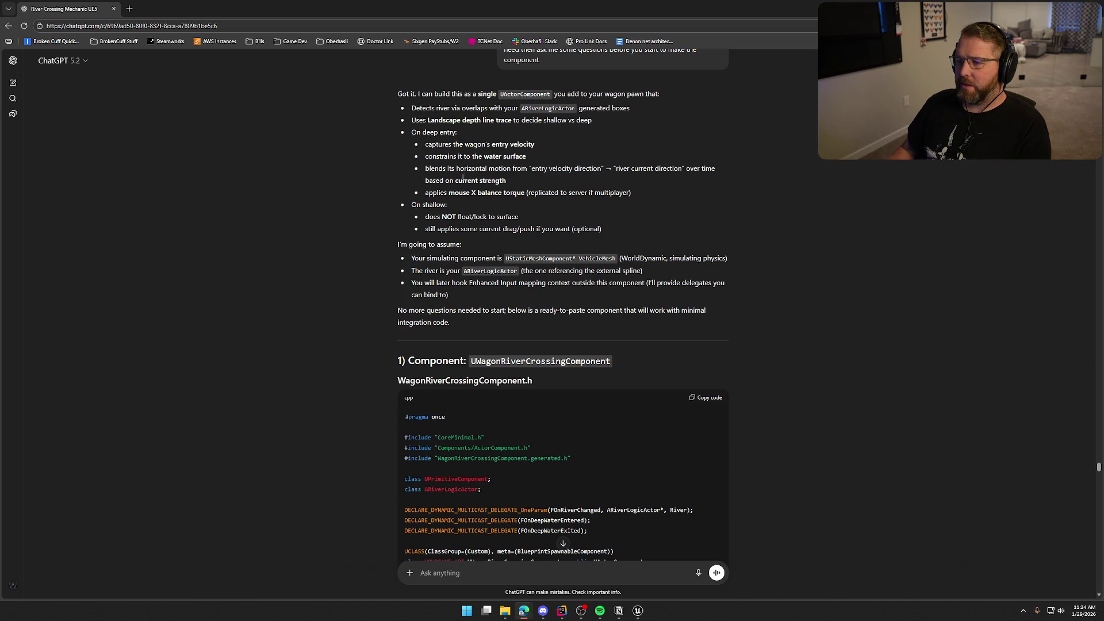
pyautogui.scroll(-2, 454, 170)
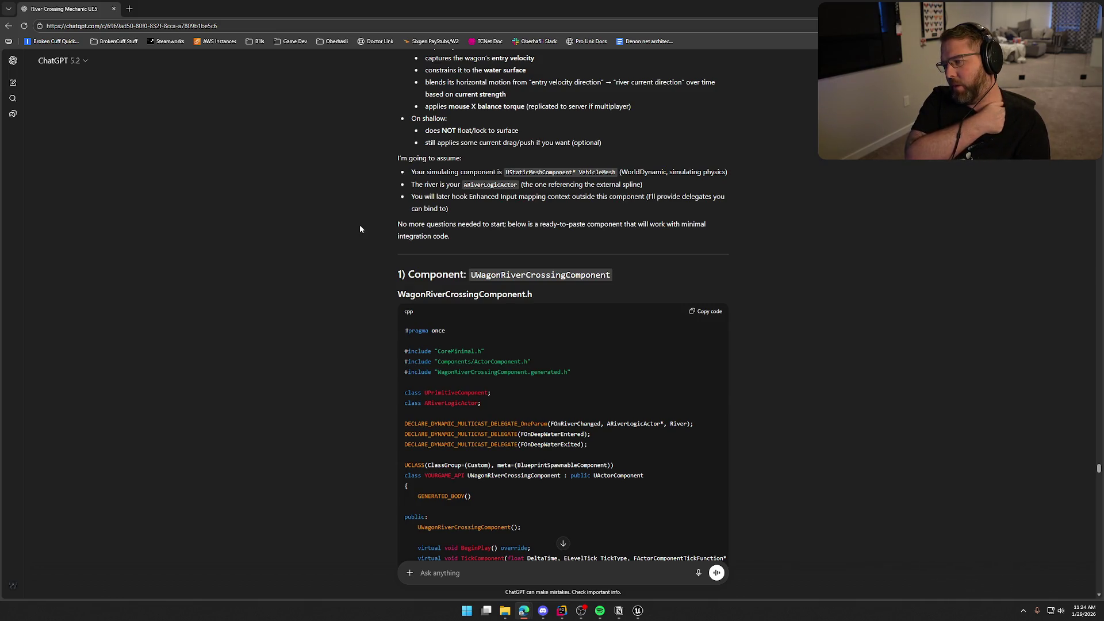
# Read down the generated header to its balance, capsize, debug and RepBalanceAxis properties
pyautogui.scroll(-10, 371, 260)
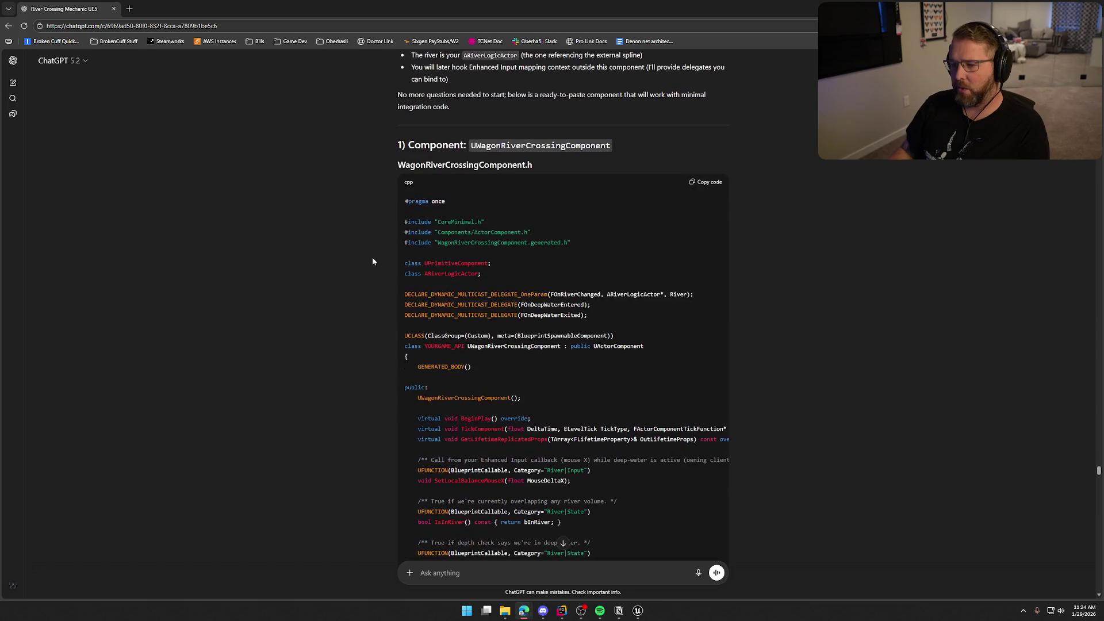
pyautogui.scroll(-15, 372, 260)
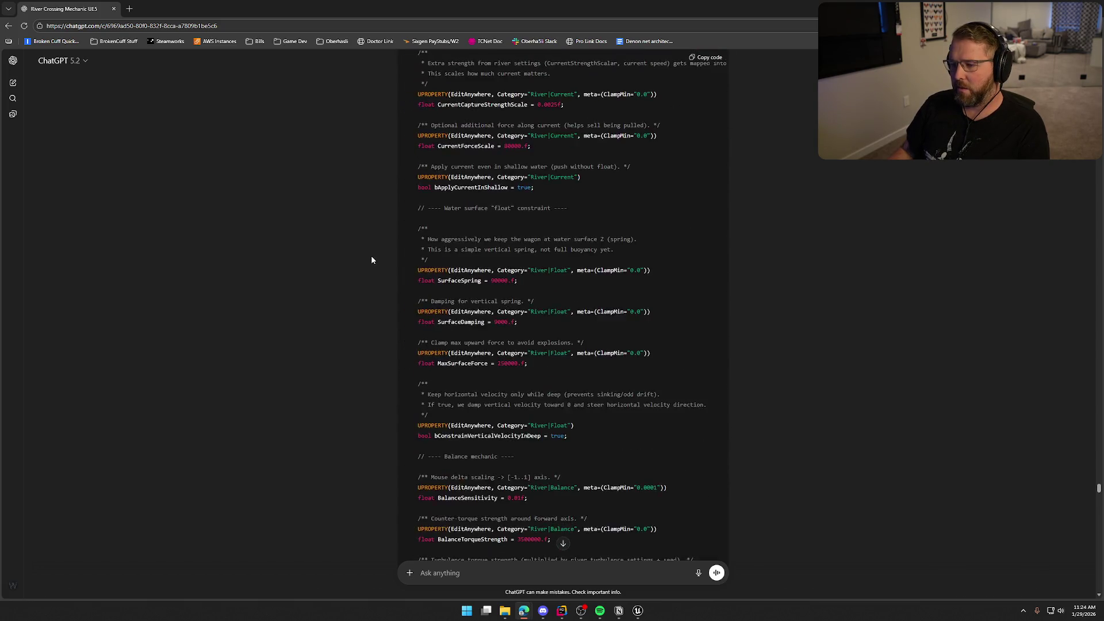
pyautogui.scroll(-15, 372, 260)
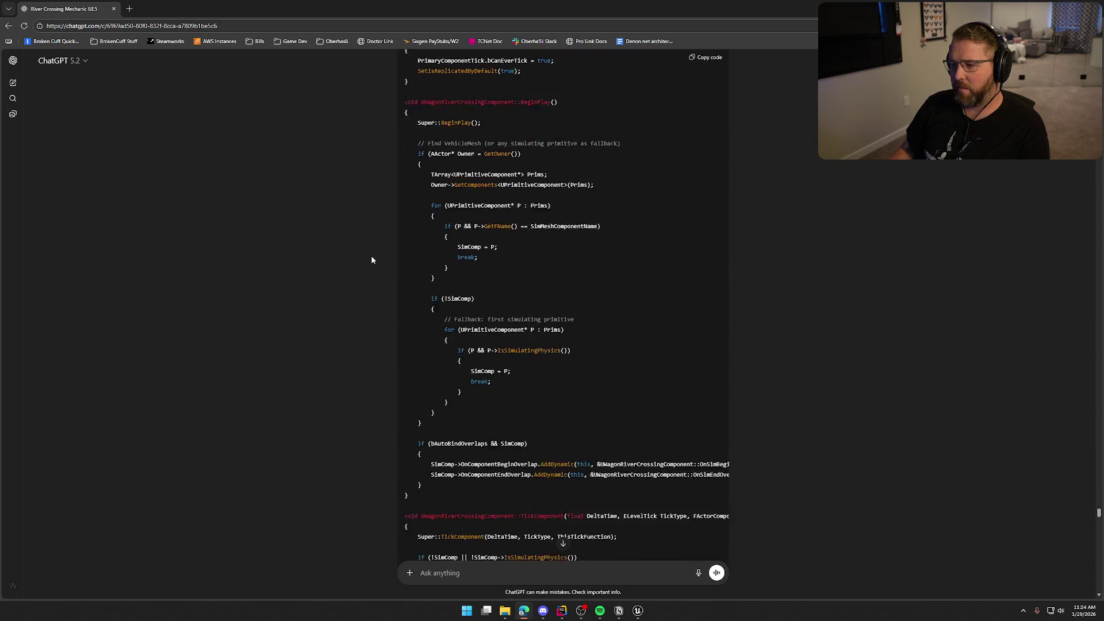
pyautogui.scroll(-15, 372, 260)
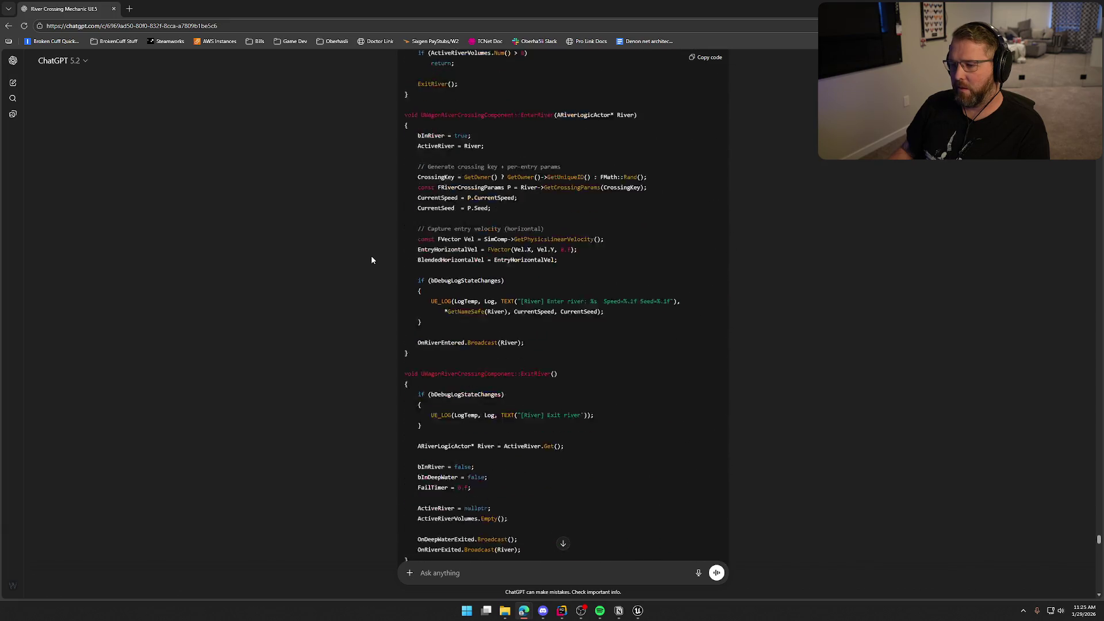
pyautogui.scroll(-15, 370, 260)
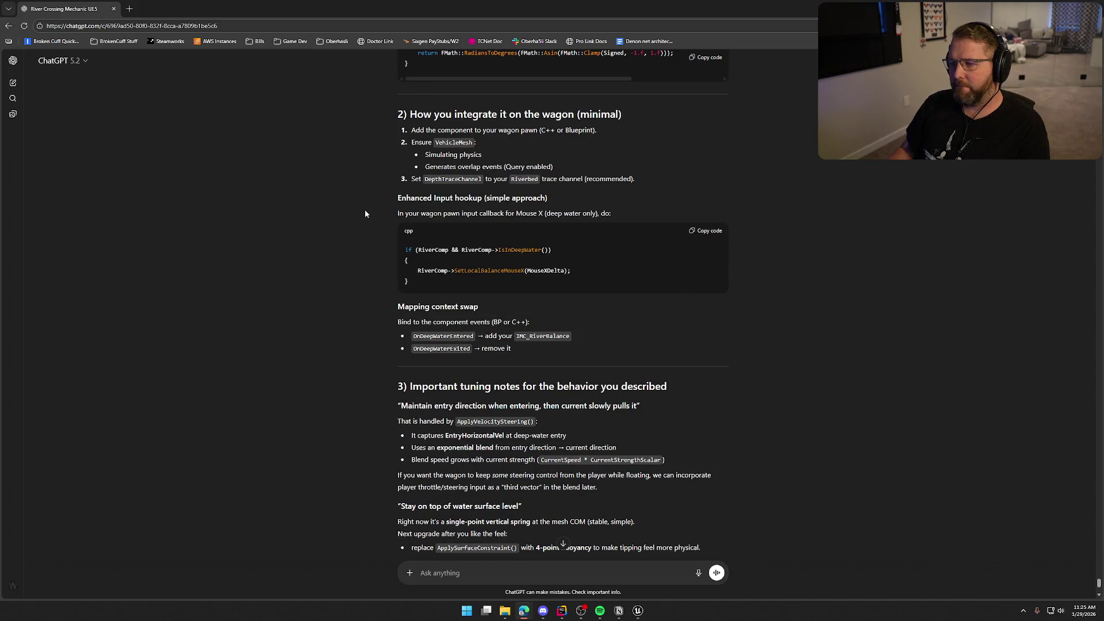
# Switch to the Unreal editor, confirm its prompt, and close it
pyautogui.moveTo(1098, 582)
pyautogui.mouseDown()
pyautogui.moveTo(1090, 502)
pyautogui.moveTo(1035, 493)
pyautogui.mouseUp()
pyautogui.click(638, 611)
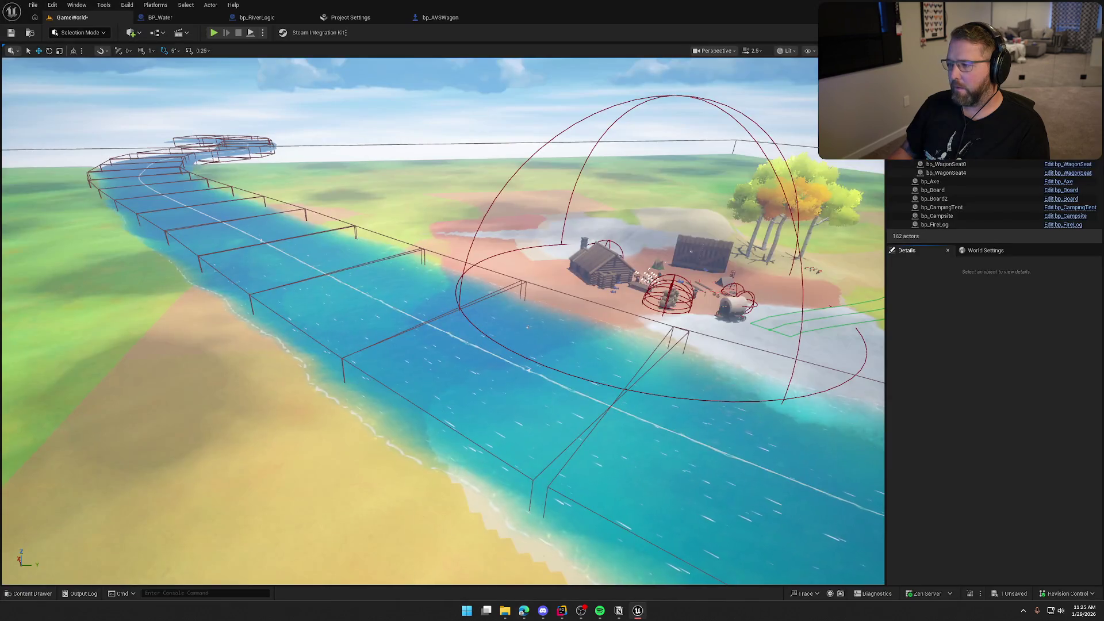
pyautogui.click(560, 404)
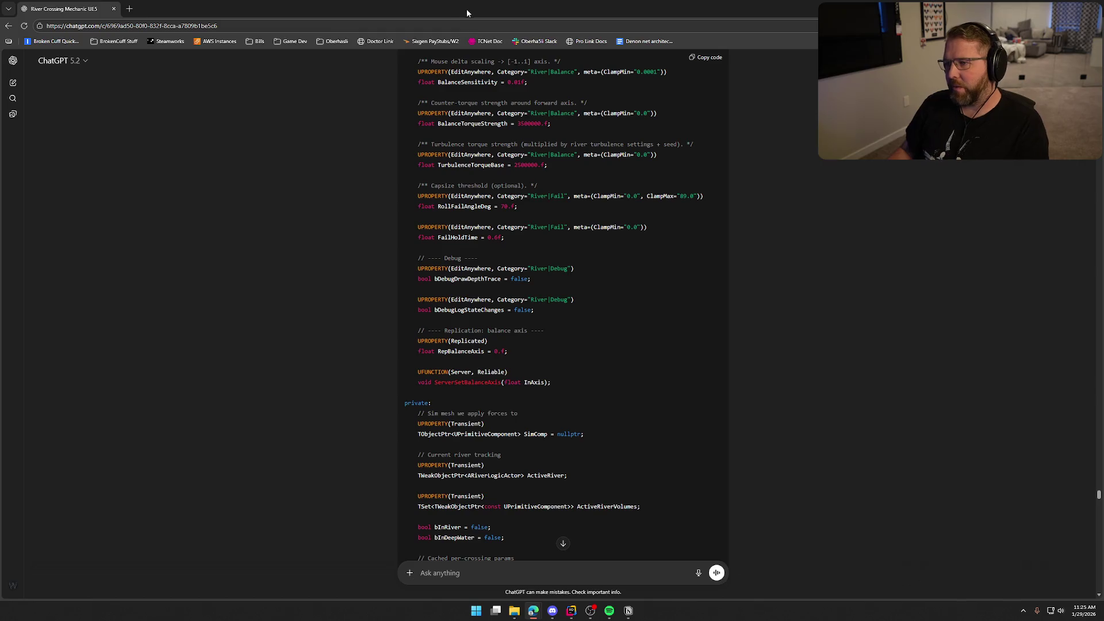
pyautogui.hotkey('alt', 'Tab')
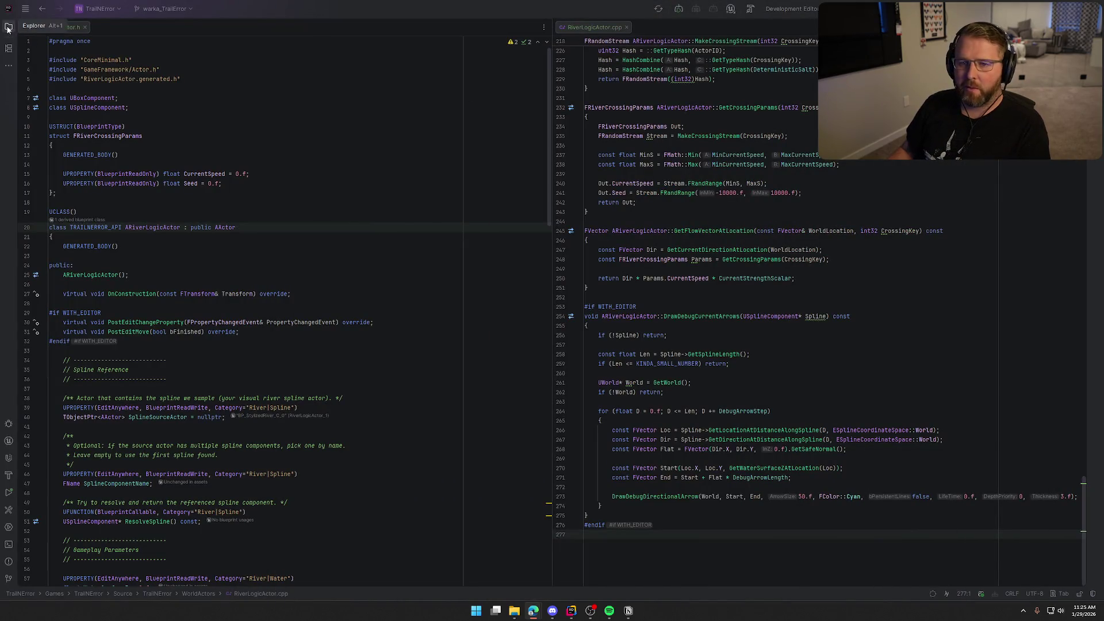
# Select the Components folder in the project tree and start a new Unreal class there
pyautogui.click(9, 26)
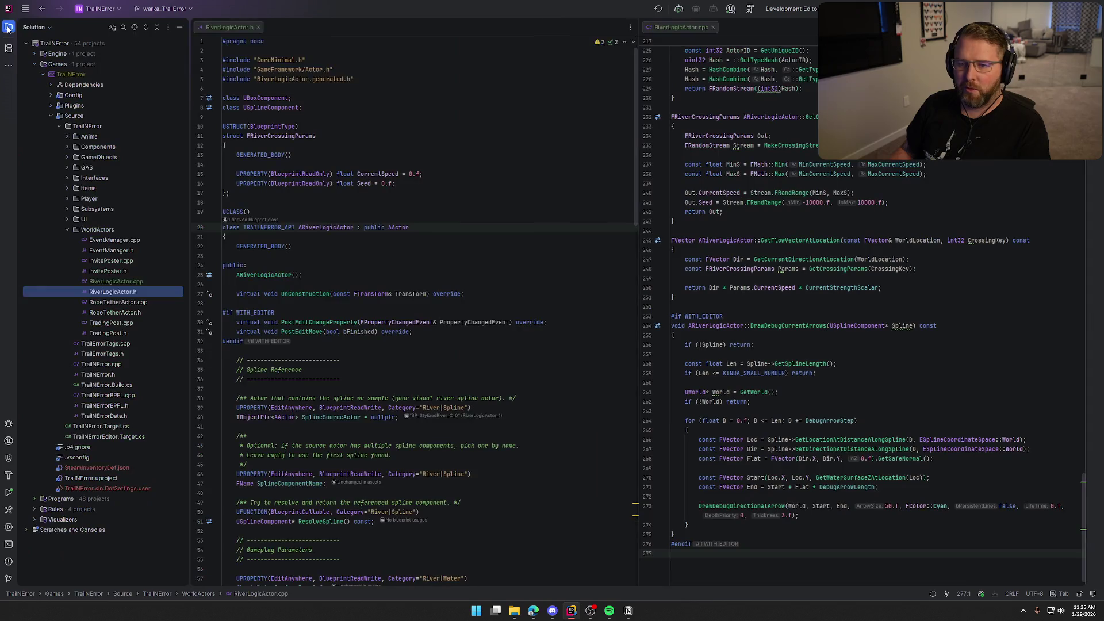
pyautogui.click(68, 146)
pyautogui.click(89, 149)
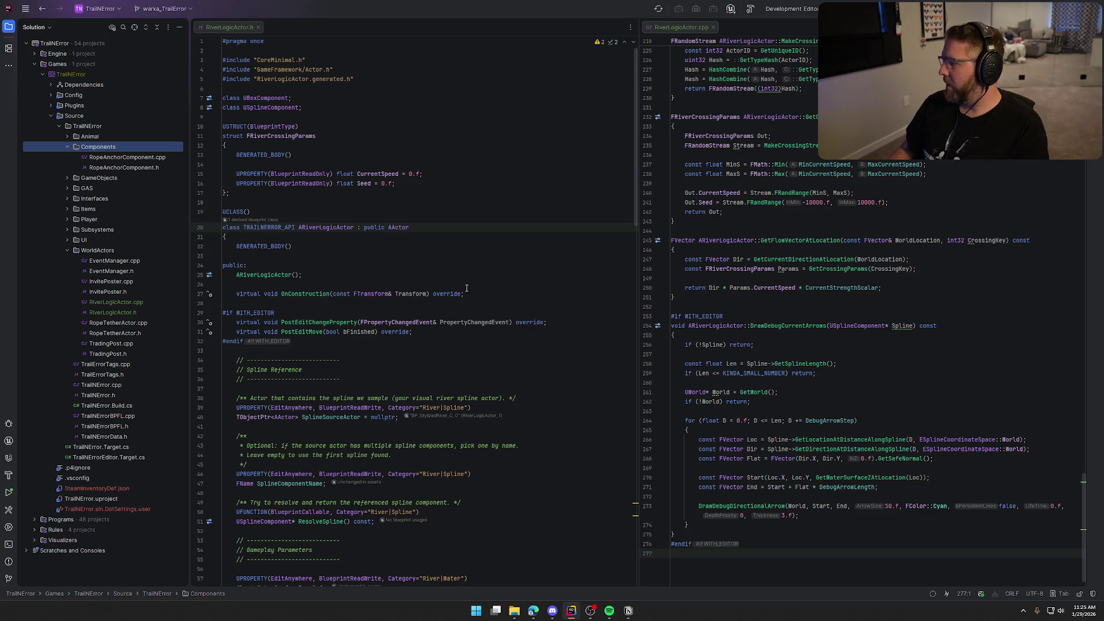
pyautogui.rightClick(97, 147)
pyautogui.moveTo(135, 155)
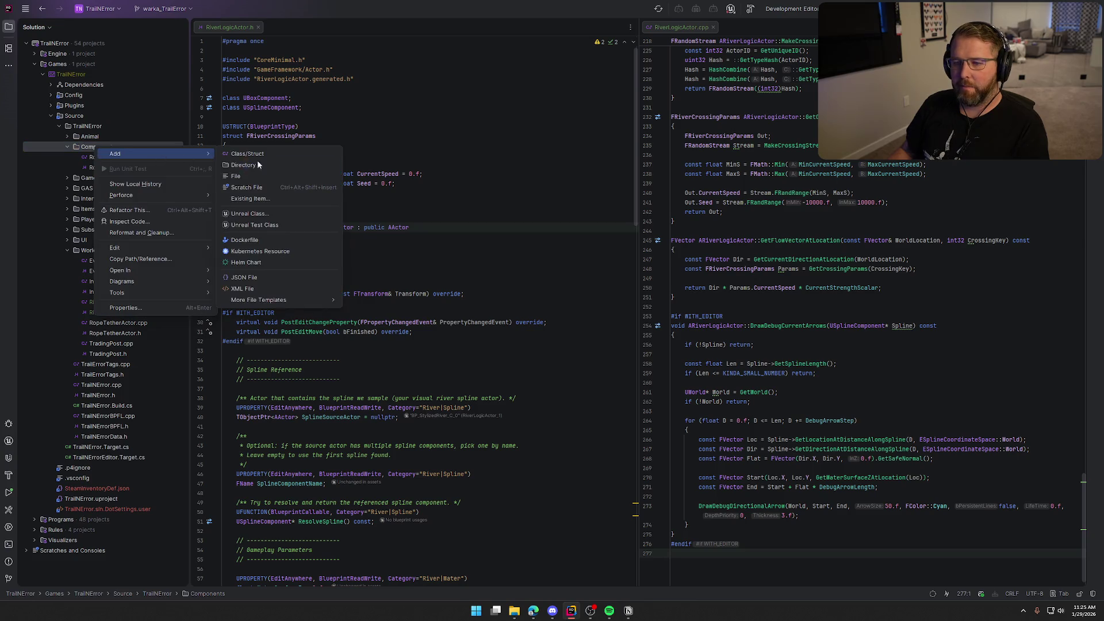
pyautogui.click(280, 213)
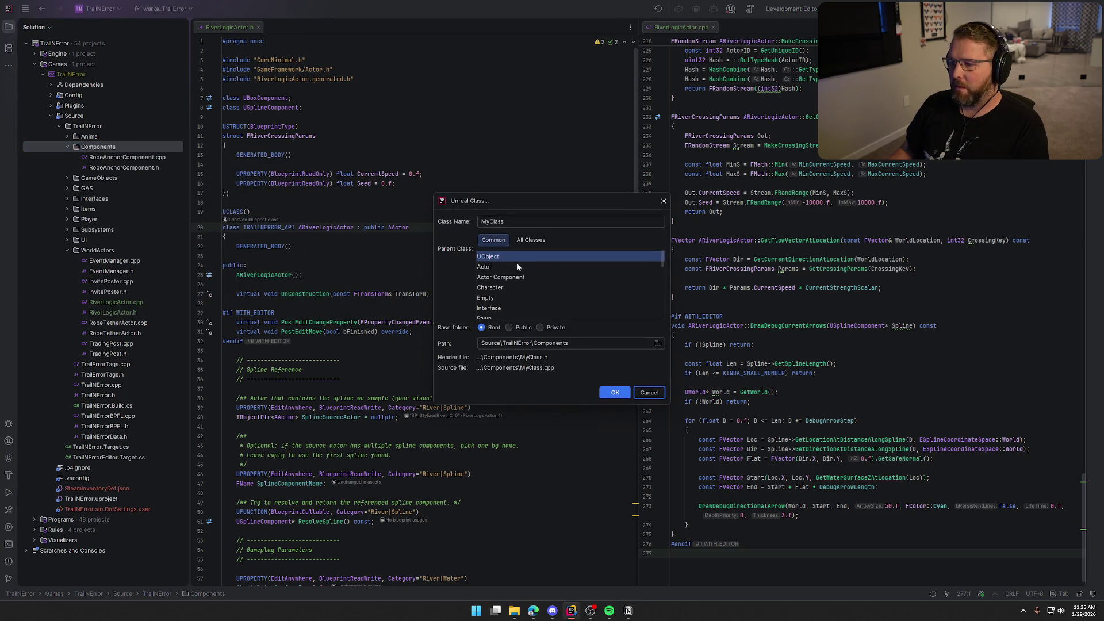
# Create it as an Actor Component named WagonRiverCrossingComponent
pyautogui.click(524, 278)
pyautogui.doubleClick(517, 223)
pyautogui.press('BackSpace')
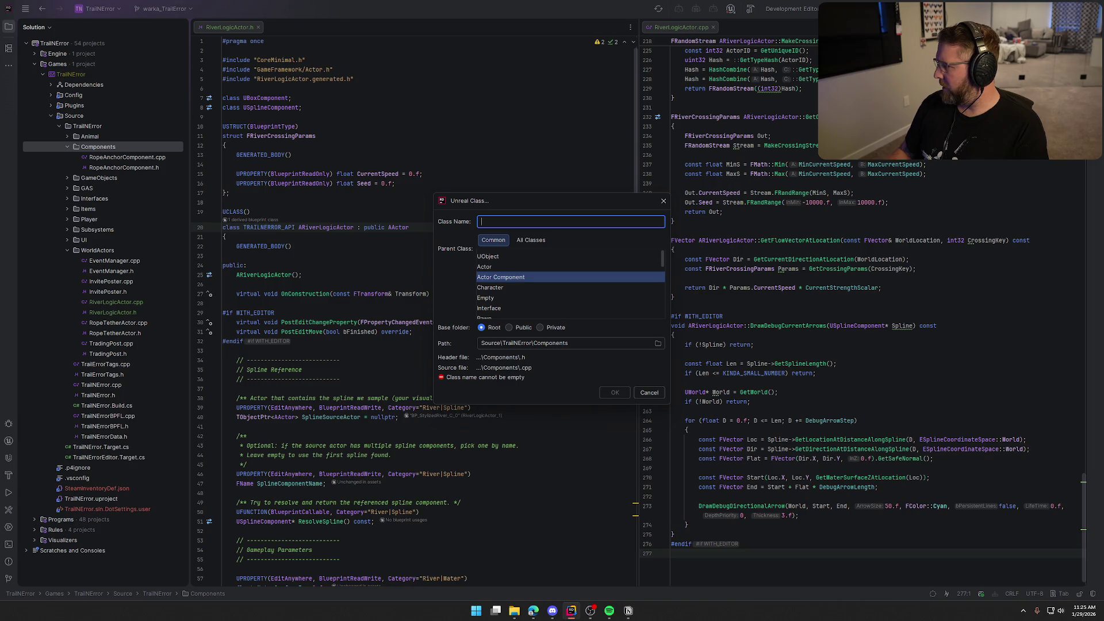
pyautogui.hotkey('alt', 'Tab')
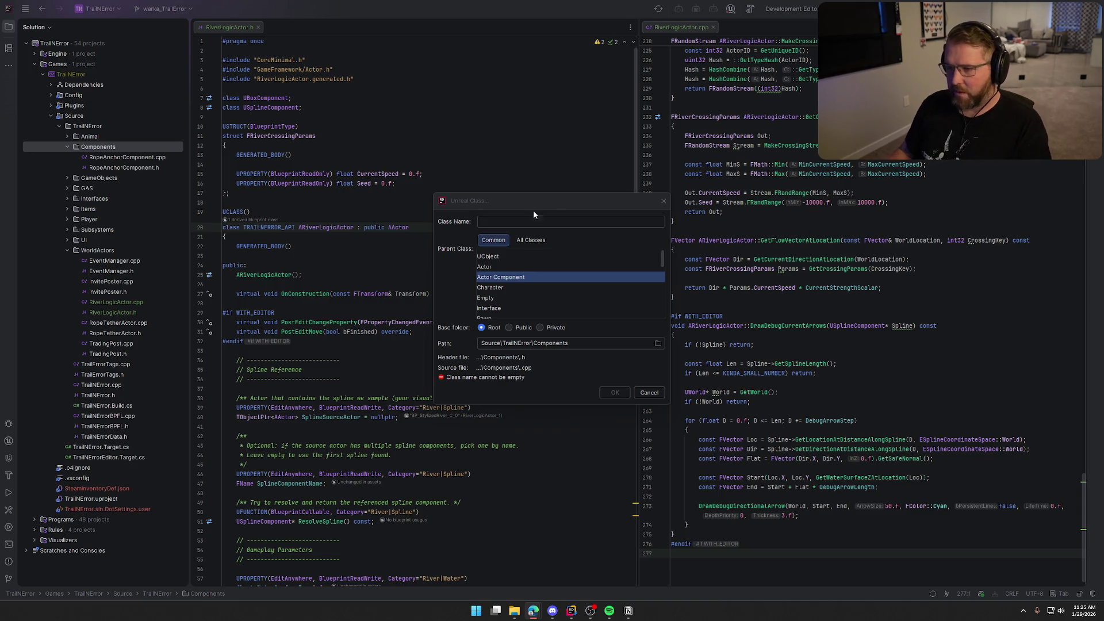
pyautogui.click(554, 224)
pyautogui.write('WagonRiverCrossingComponent')
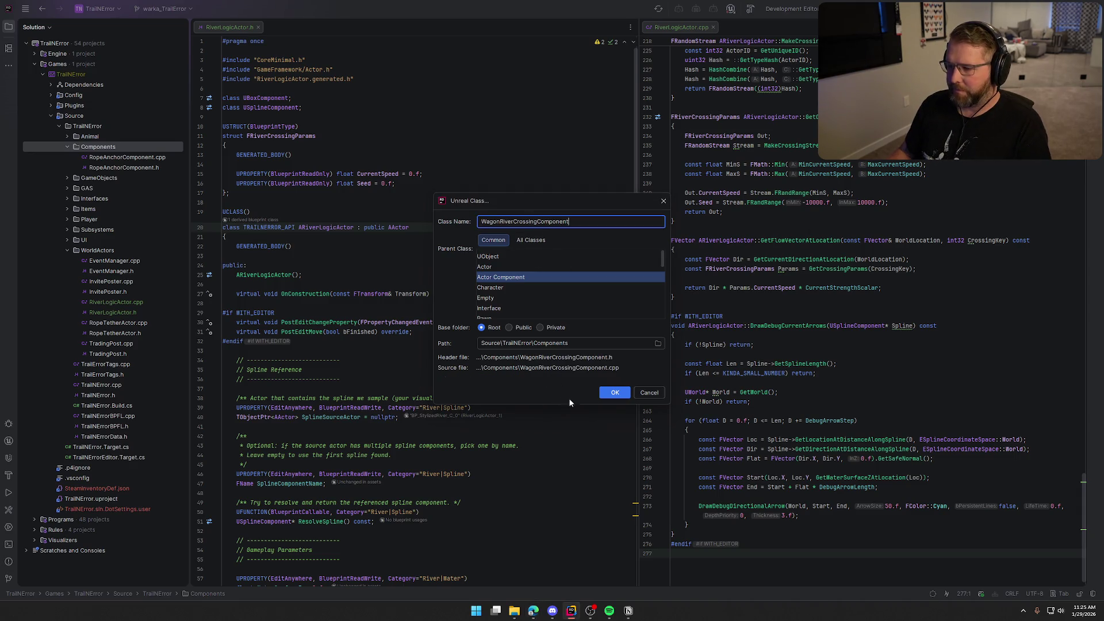
pyautogui.click(614, 392)
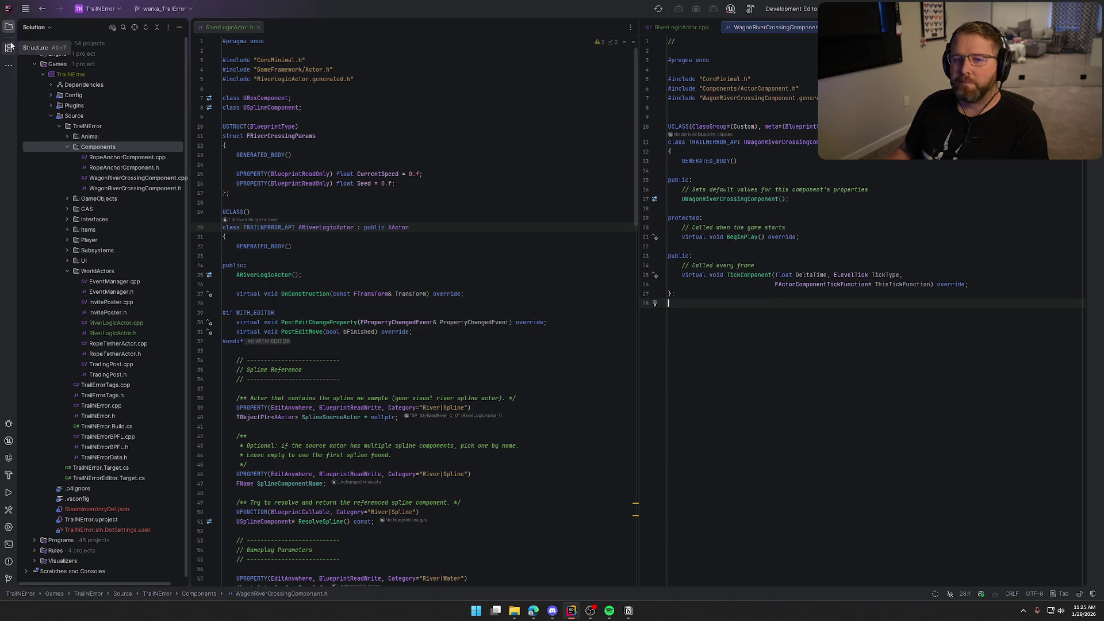
# Move WagonRiverCrossingComponent.h to the left pane and replace its contents with the generated header
pyautogui.click(8, 27)
pyautogui.moveTo(715, 28)
pyautogui.mouseDown()
pyautogui.moveTo(179, 45)
pyautogui.moveTo(172, 35)
pyautogui.mouseUp()
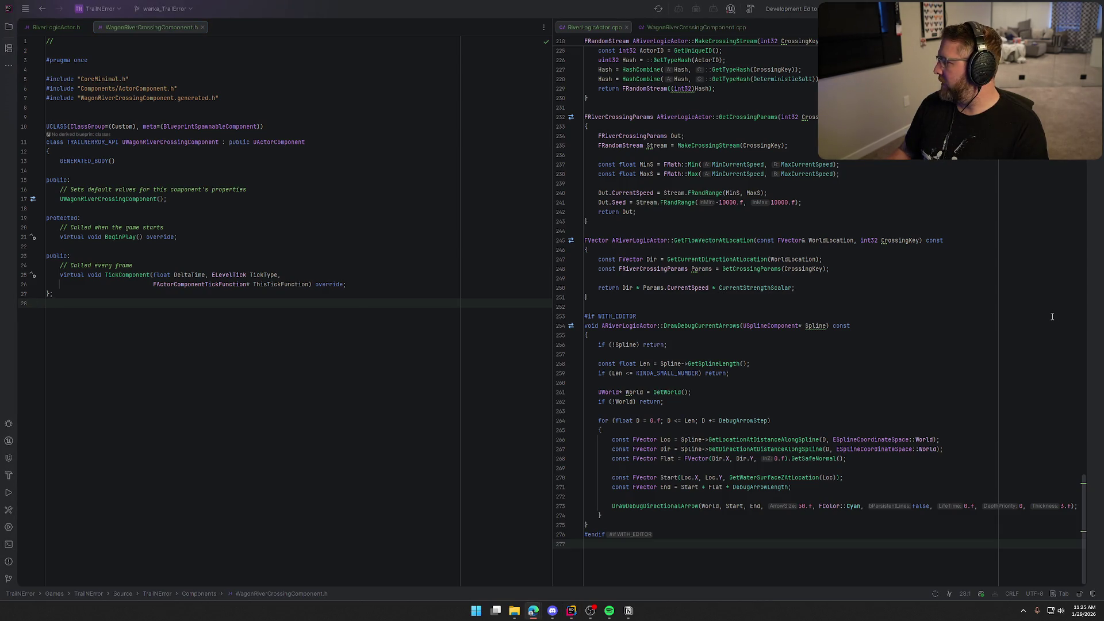
pyautogui.hotkey('ctrl', 'a')
pyautogui.press('BackSpace')
pyautogui.hotkey('ctrl', 'v')
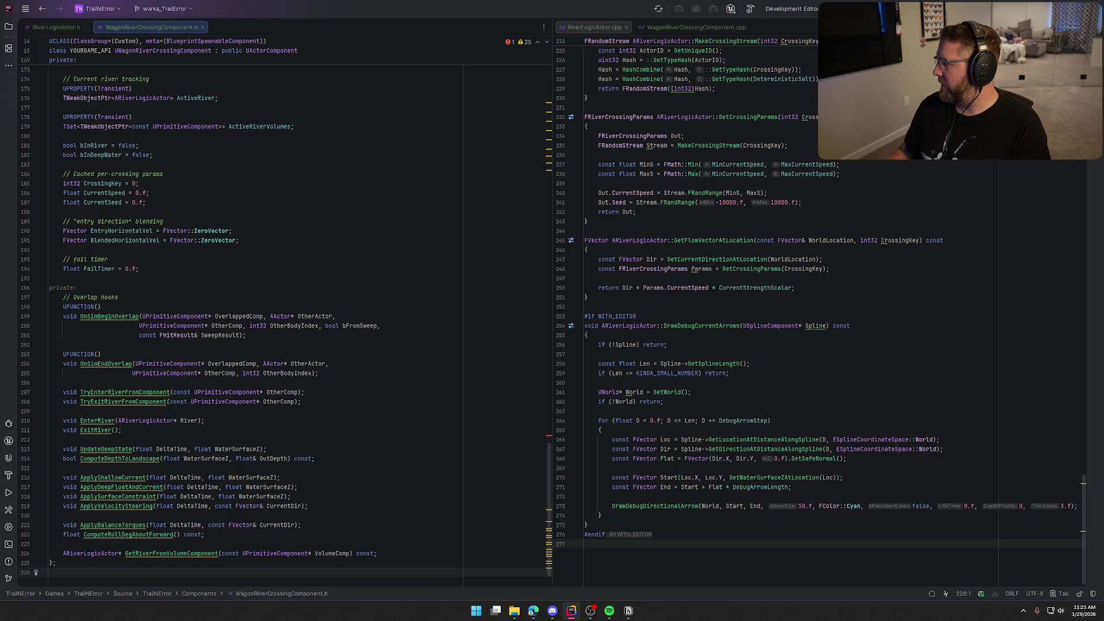
# Replace WagonRiverCrossingComponent.cpp's placeholder contents with the generated source code
pyautogui.hotkey('alt', 'Tab')
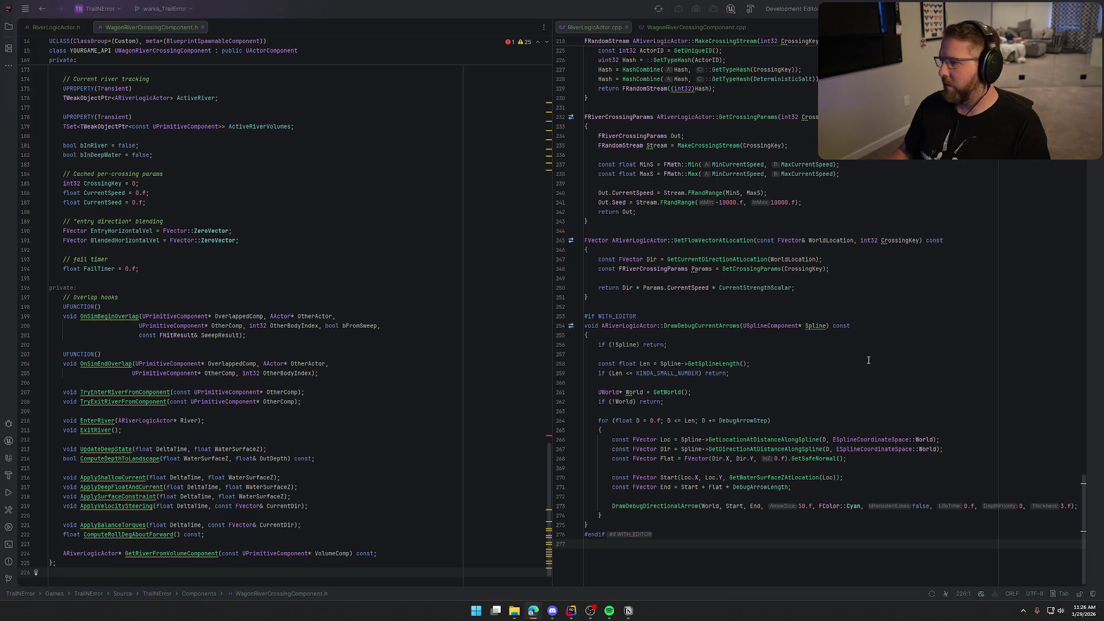
pyautogui.click(683, 29)
pyautogui.hotkey('ctrl', 'a')
pyautogui.hotkey('ctrl', 'v')
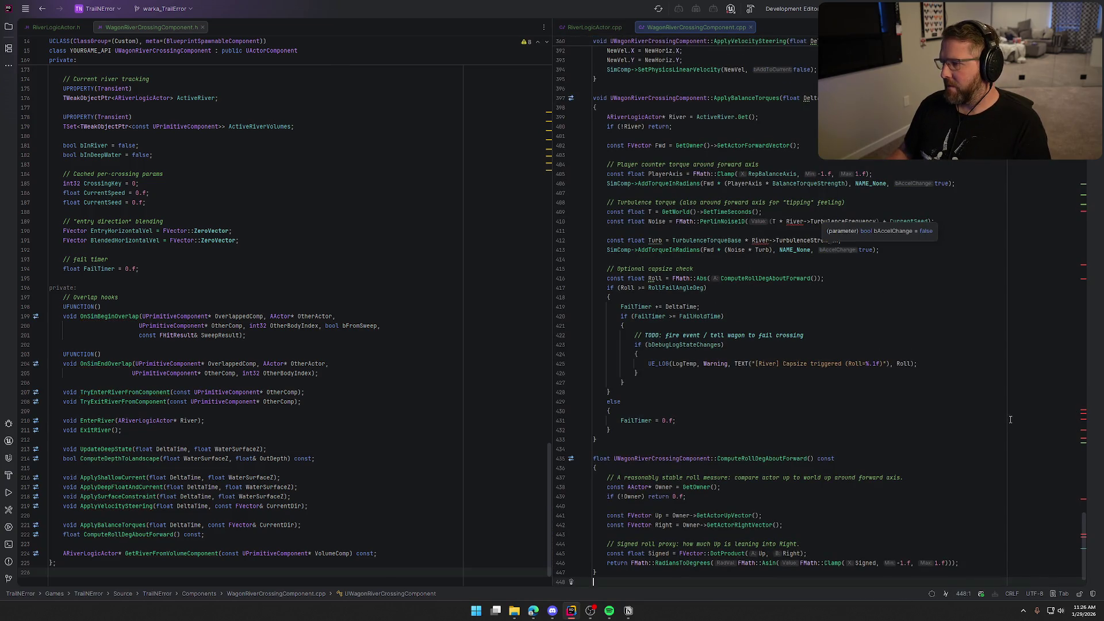
pyautogui.hotkey('alt', 'Tab')
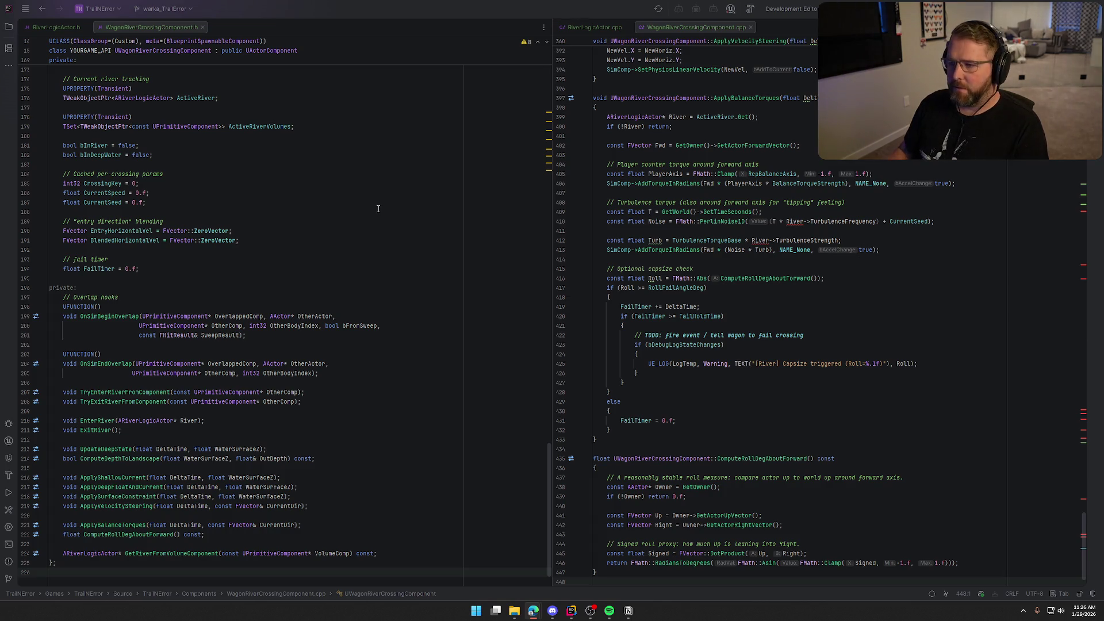
# Replace YOURGAME_API with TRAILNERROR_API in the header, then check the flagged IsInRiver declaration
pyautogui.hotkey('alt', 'Tab')
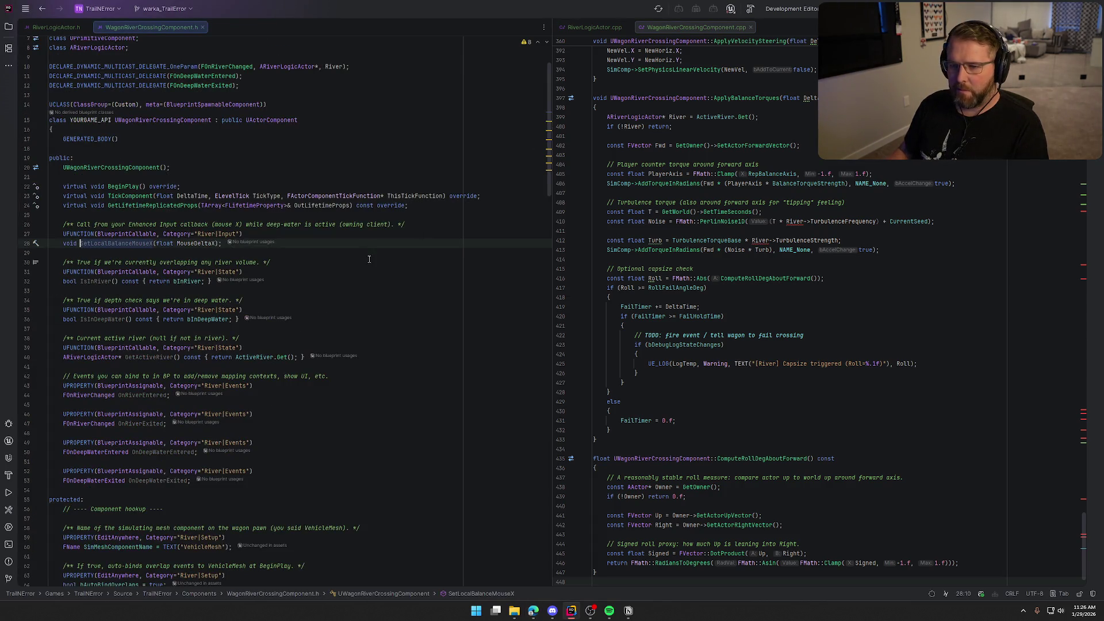
pyautogui.doubleClick(92, 120)
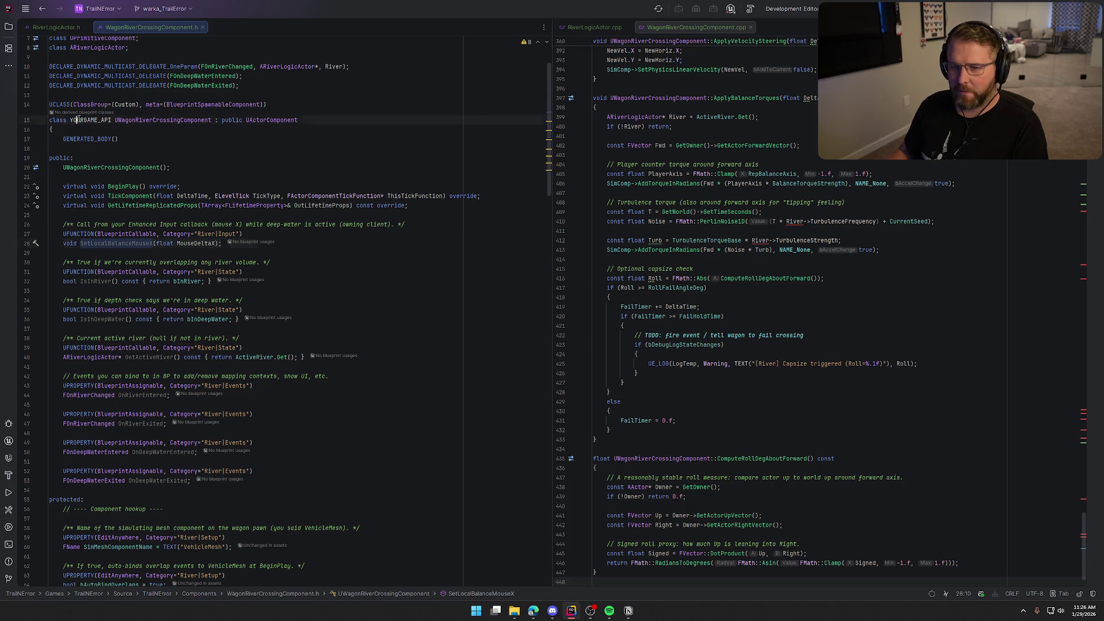
pyautogui.write('TRAILNERROR_API')
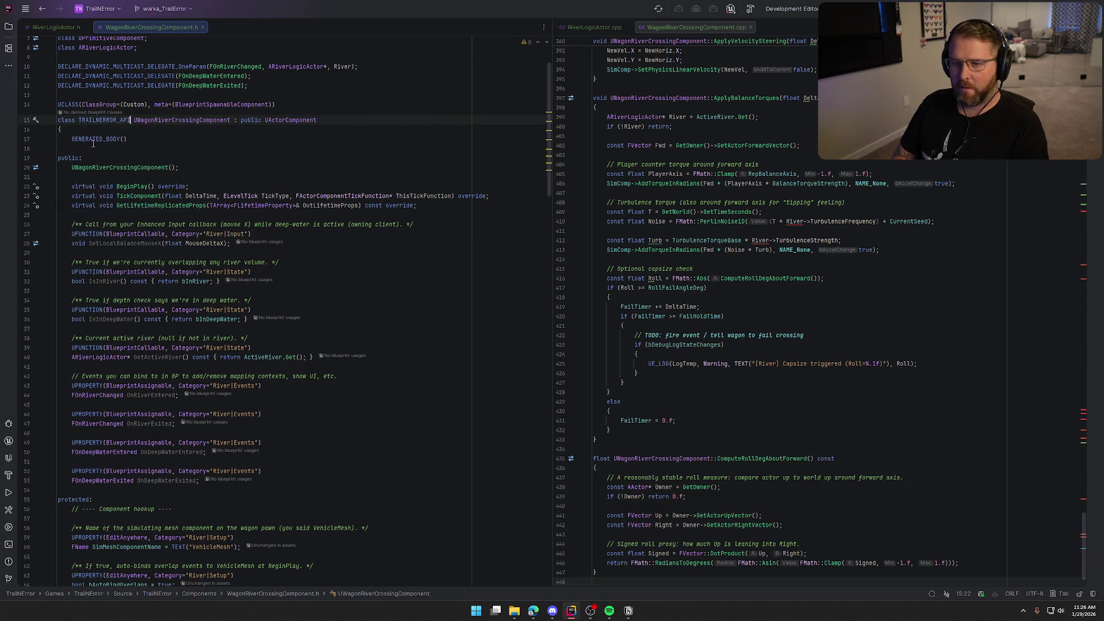
pyautogui.moveTo(549, 116)
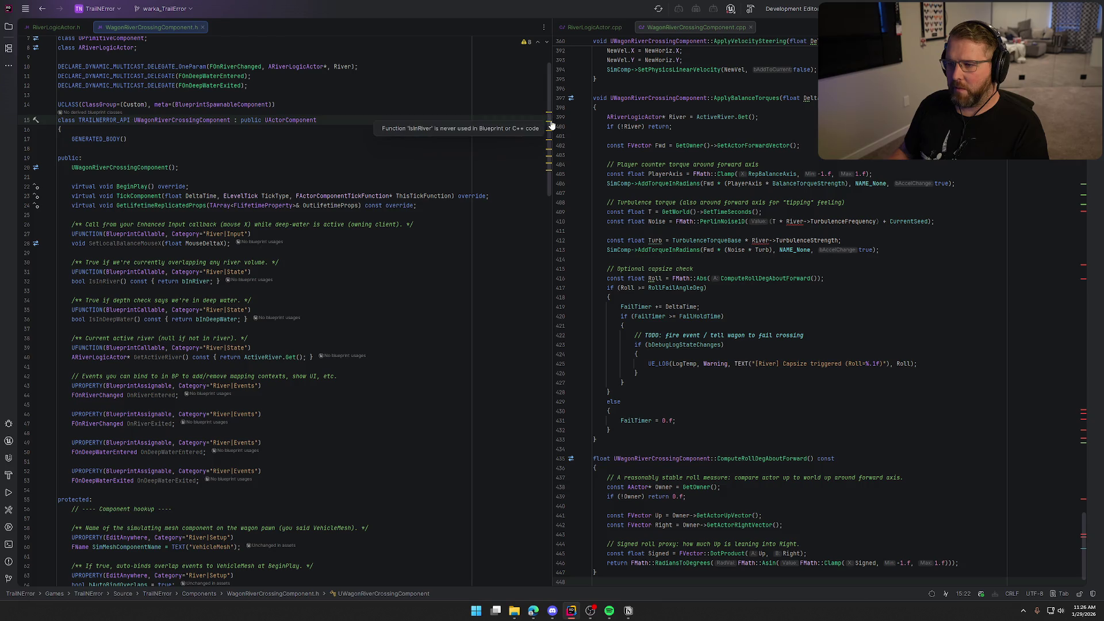
pyautogui.click(550, 125)
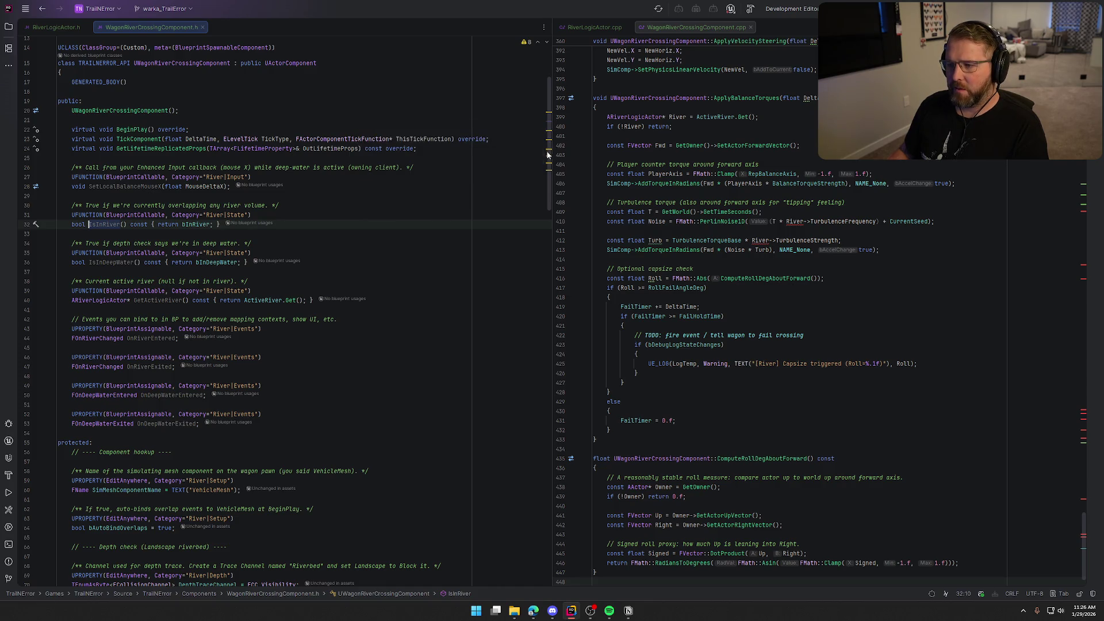
pyautogui.hotkey('ctrl', 'alt', 'Left')
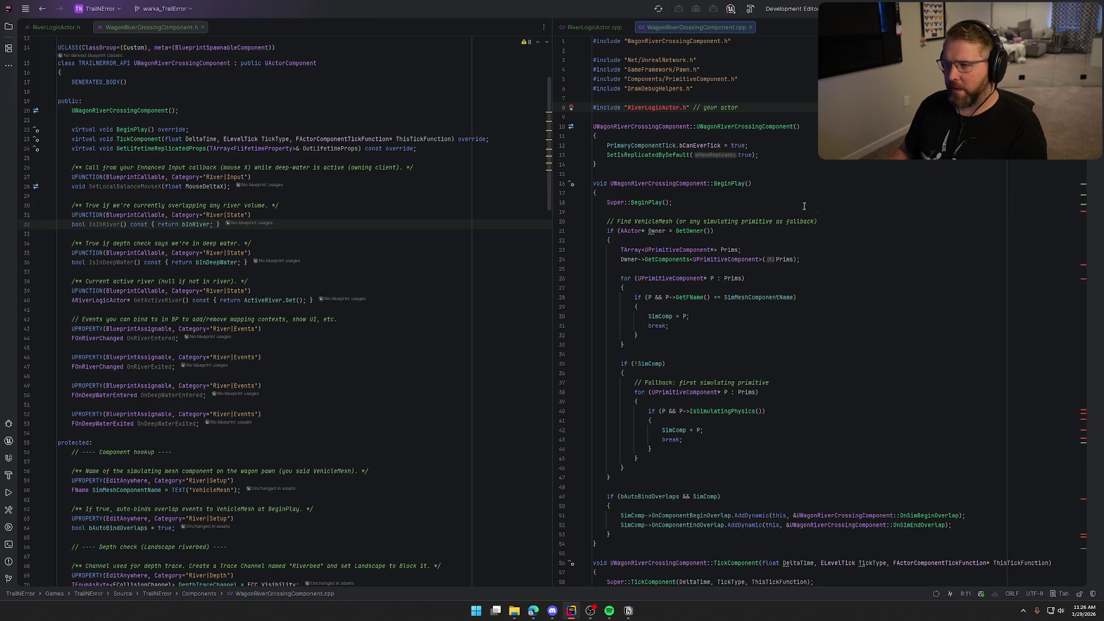
# Point the include at TrailNError/WorldActors/RiverLogicActor.h and remove the leftover comment and blank line
pyautogui.write('T')
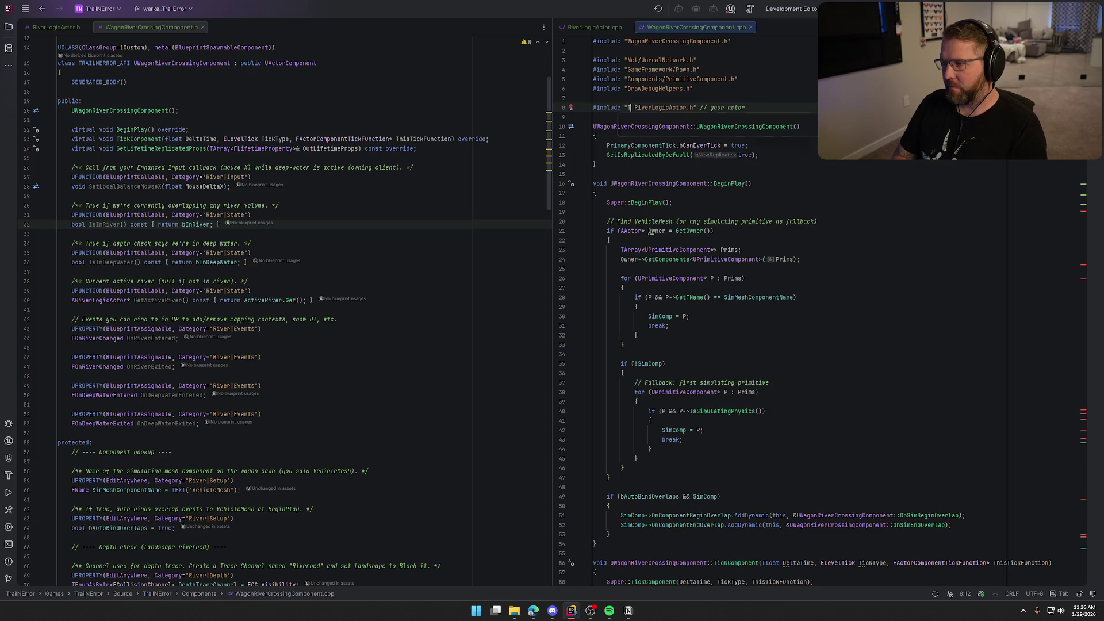
pyautogui.write('ra')
pyautogui.press('Tab')
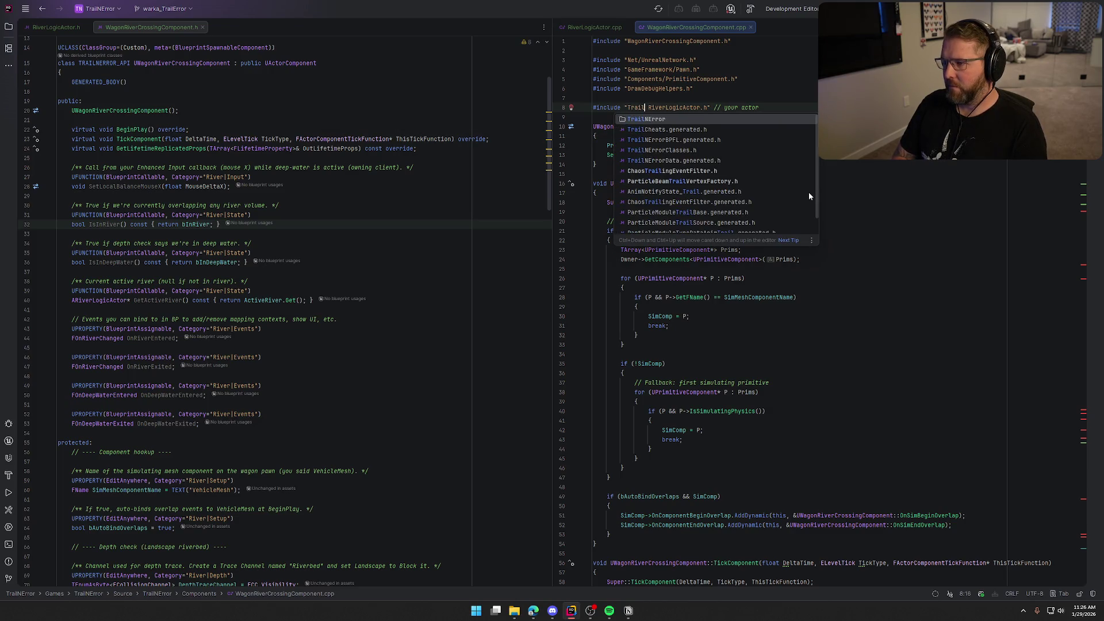
pyautogui.write('Wo')
pyautogui.press('Tab')
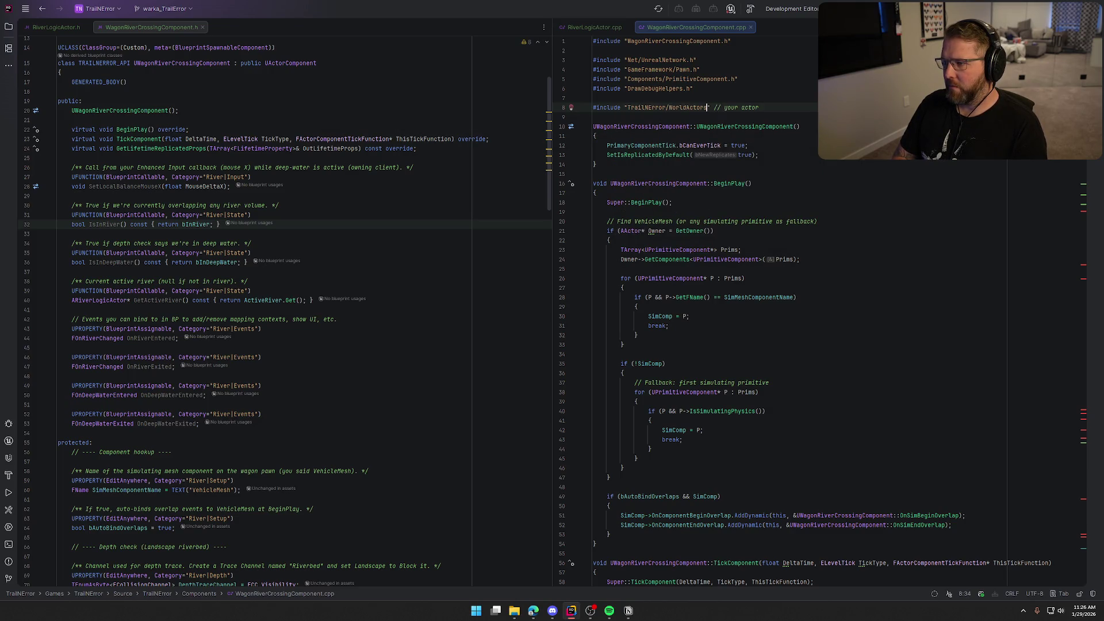
pyautogui.write('RiverLogicActor.h')
pyautogui.press('Tab')
pyautogui.press('Right')
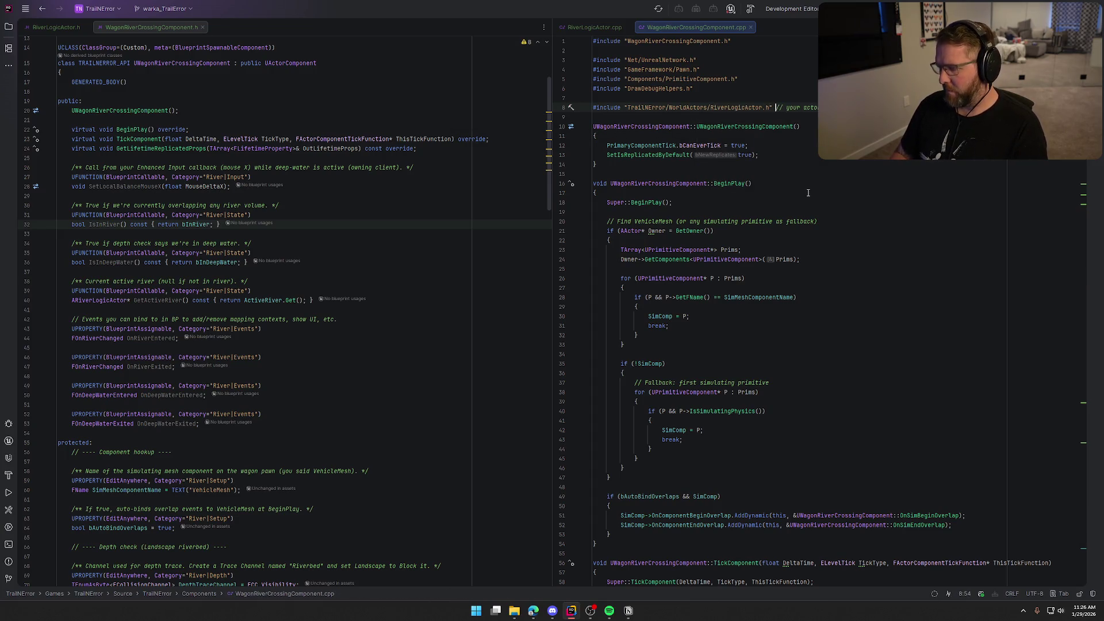
pyautogui.hotkey('shift', 'End')
pyautogui.press('Delete')
pyautogui.press('Up')
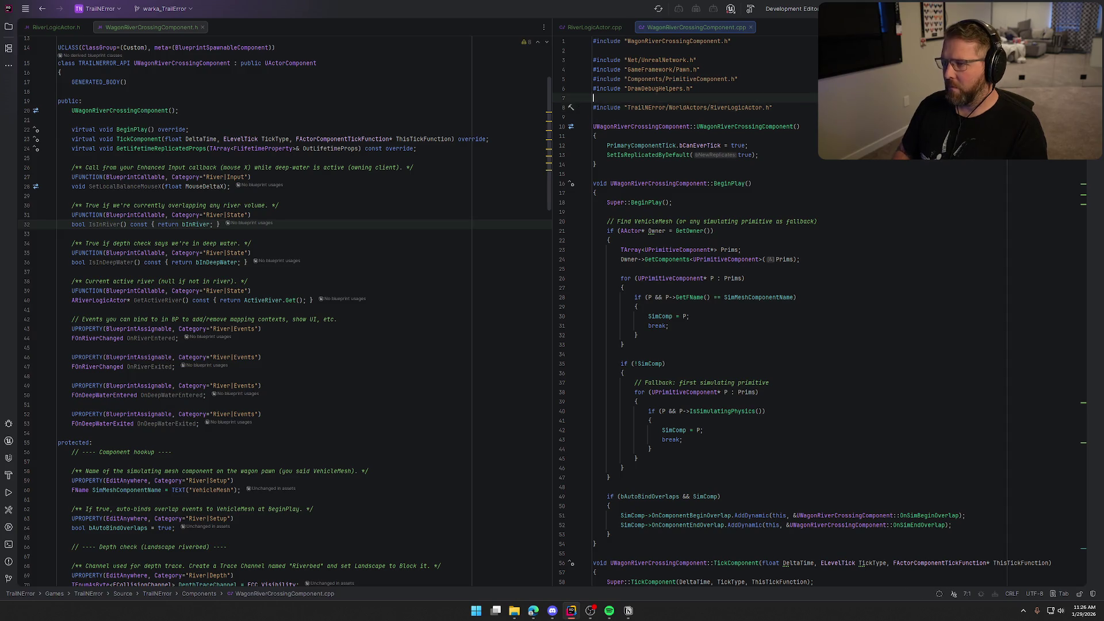
pyautogui.hotkey('ctrl', 'y')
pyautogui.press('Up')
pyautogui.press('Up')
pyautogui.press('Up')
pyautogui.press('Up')
pyautogui.press('Up')
pyautogui.press('BackSpace')
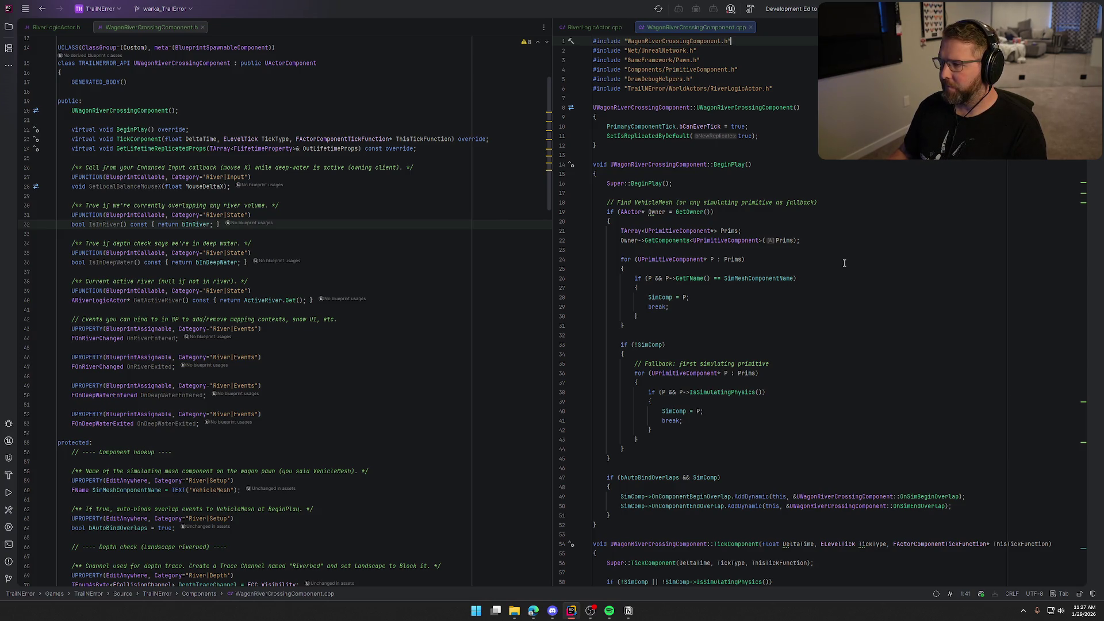
# Review WagonRiverCrossingComponent.cpp and build the project until Build succeeded
pyautogui.scroll(-2, 844, 263)
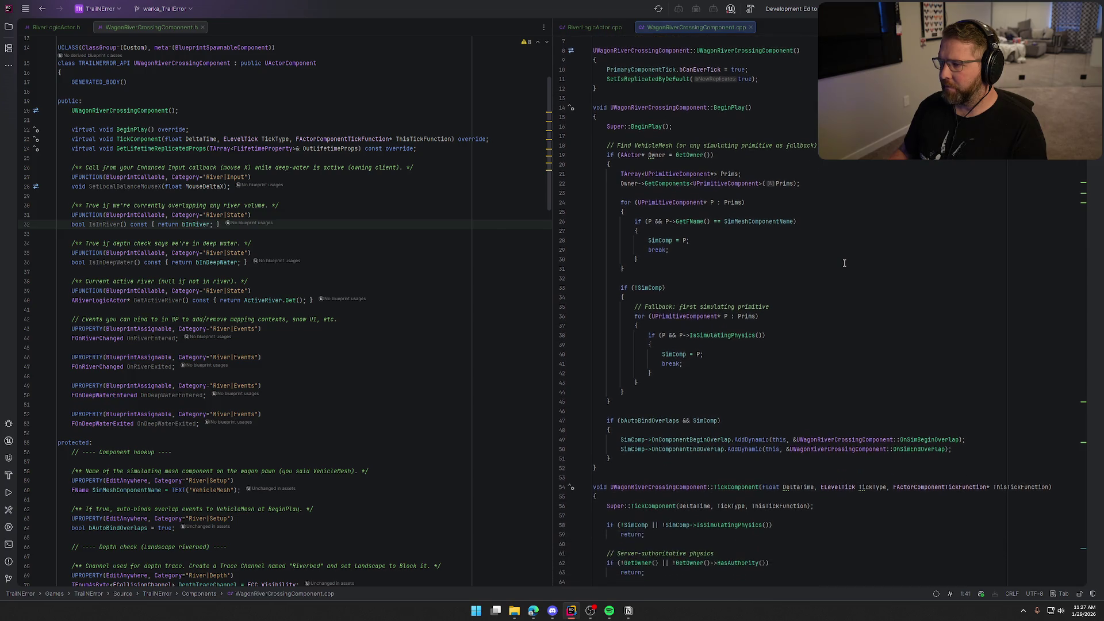
pyautogui.scroll(-1, 844, 263)
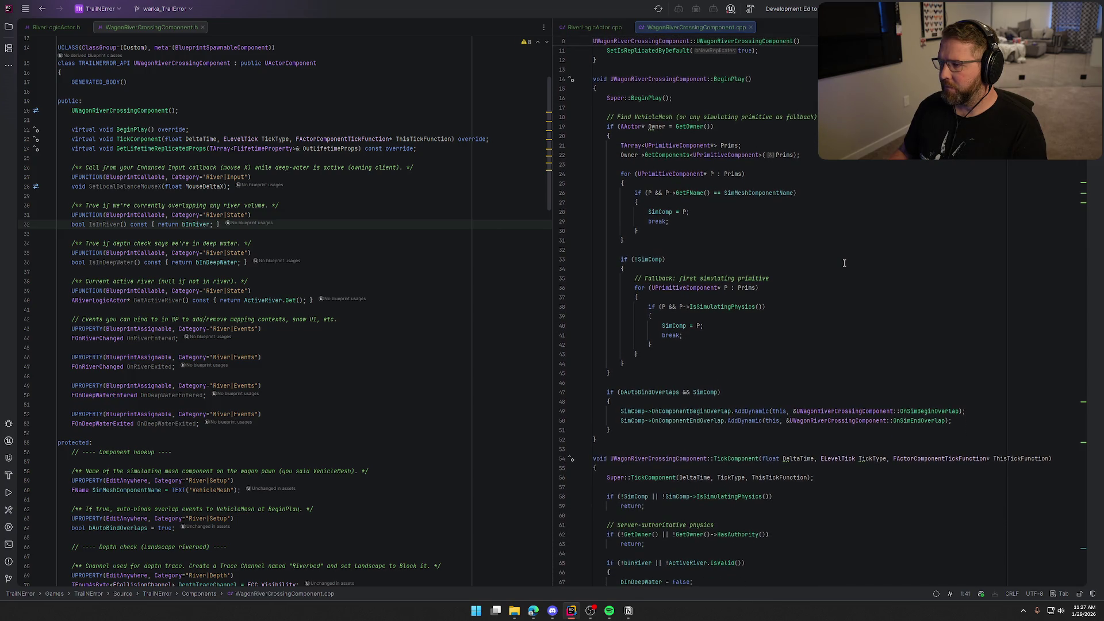
pyautogui.scroll(-6, 843, 262)
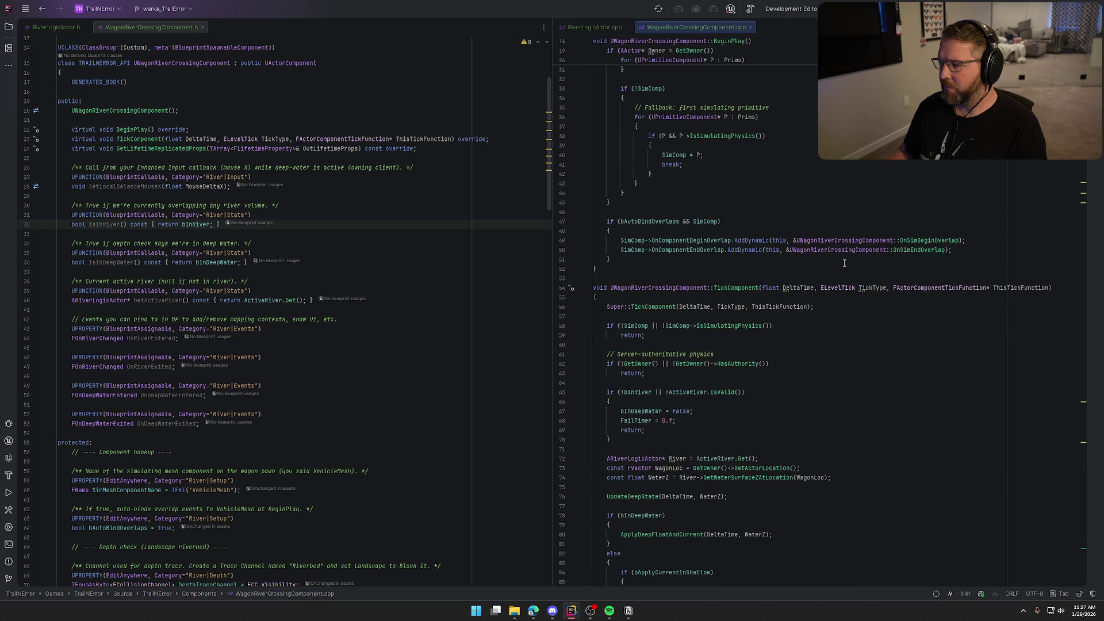
pyautogui.hotkey('ctrl', 'shift', 'b')
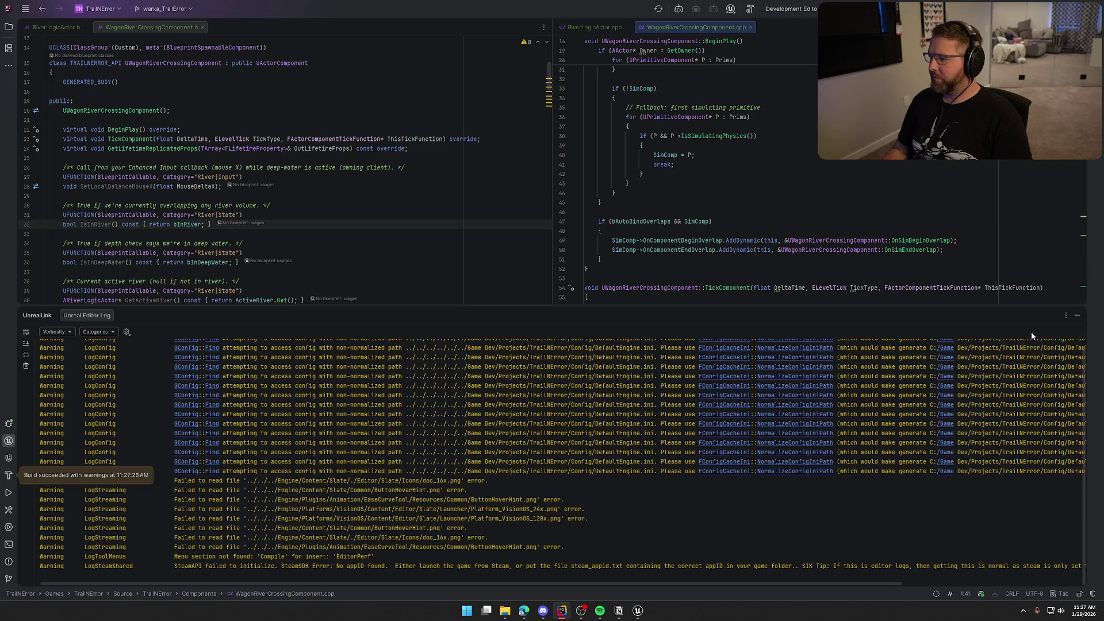
pyautogui.click(1077, 315)
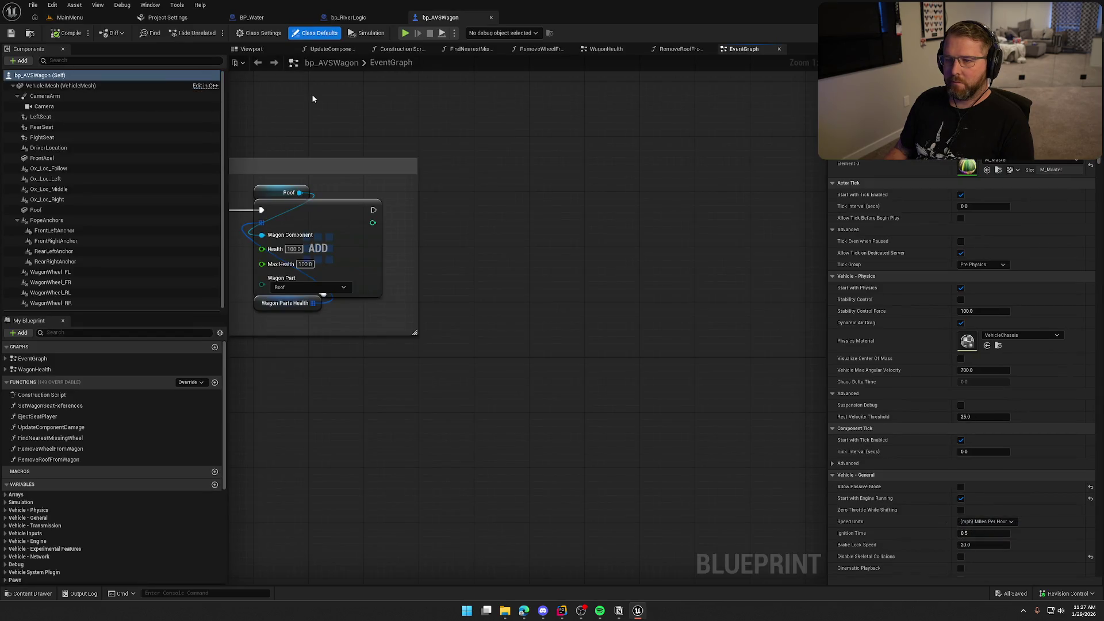
# Add a Wagon River Crossing component to bp_AVSWagon and select it
pyautogui.click(19, 61)
pyautogui.write('river')
pyautogui.click(90, 86)
pyautogui.click(89, 289)
pyautogui.click(67, 305)
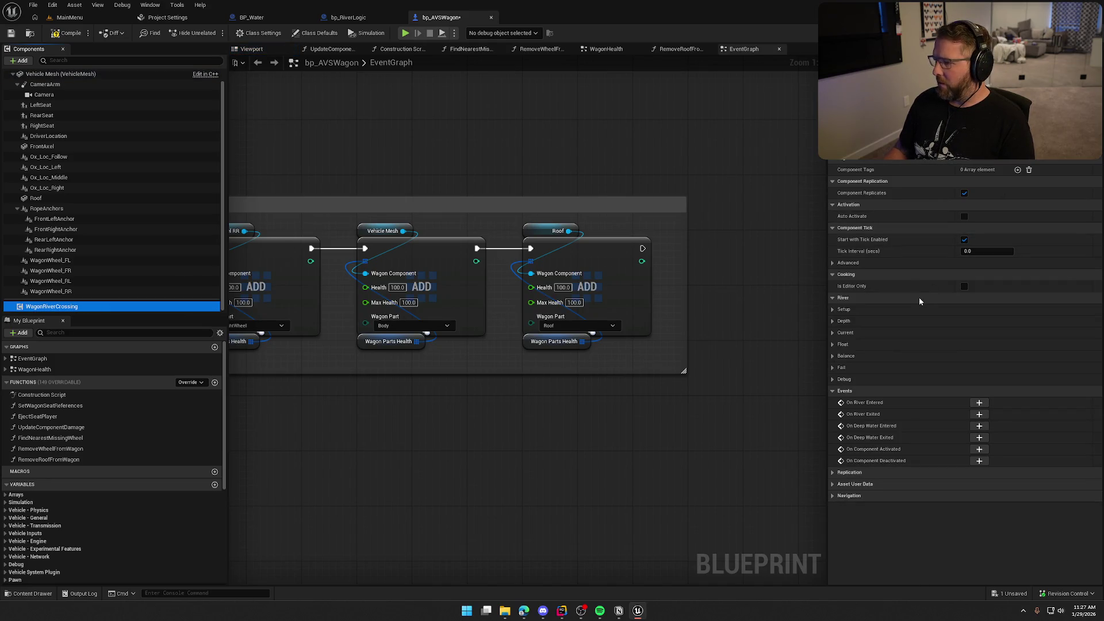
# Set the component's Depth Trace Channel to Riverbed
pyautogui.click(835, 310)
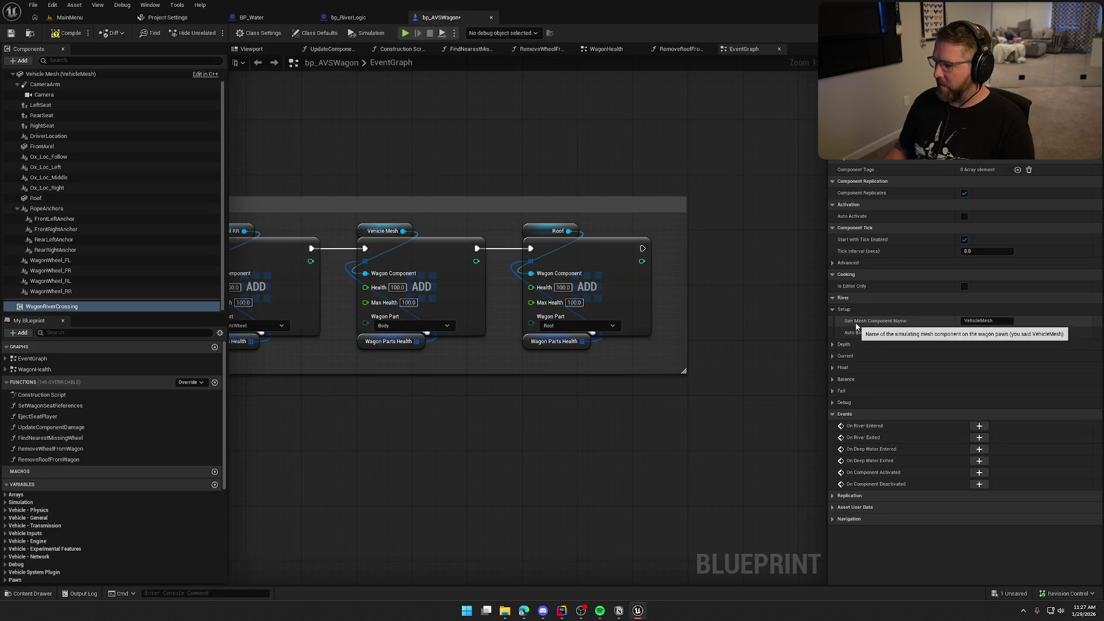
pyautogui.scroll(2, 57, 217)
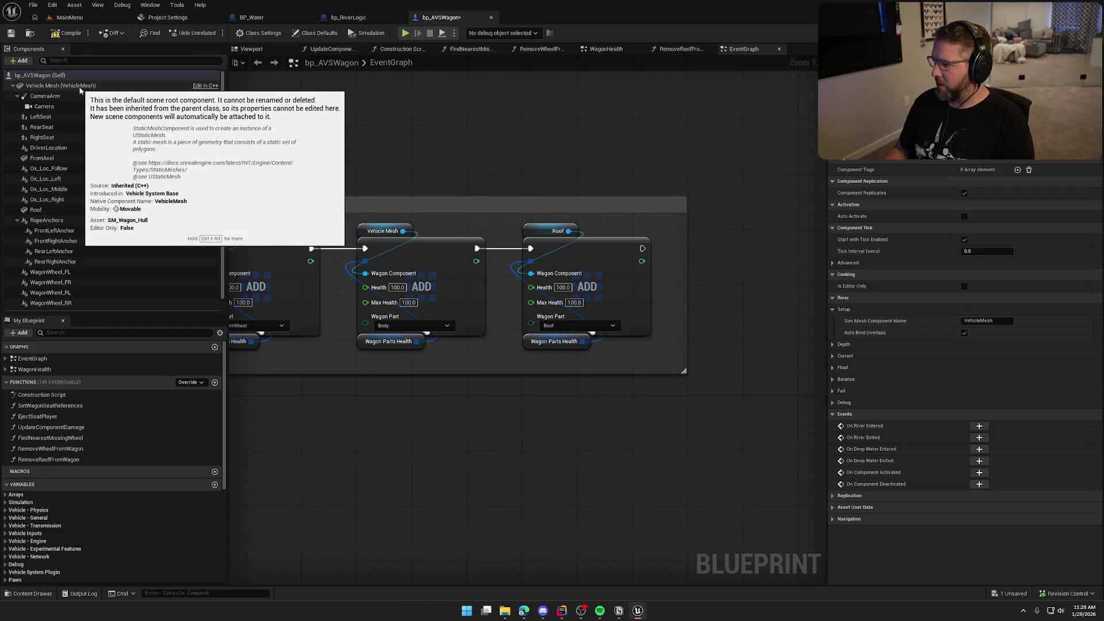
pyautogui.click(832, 345)
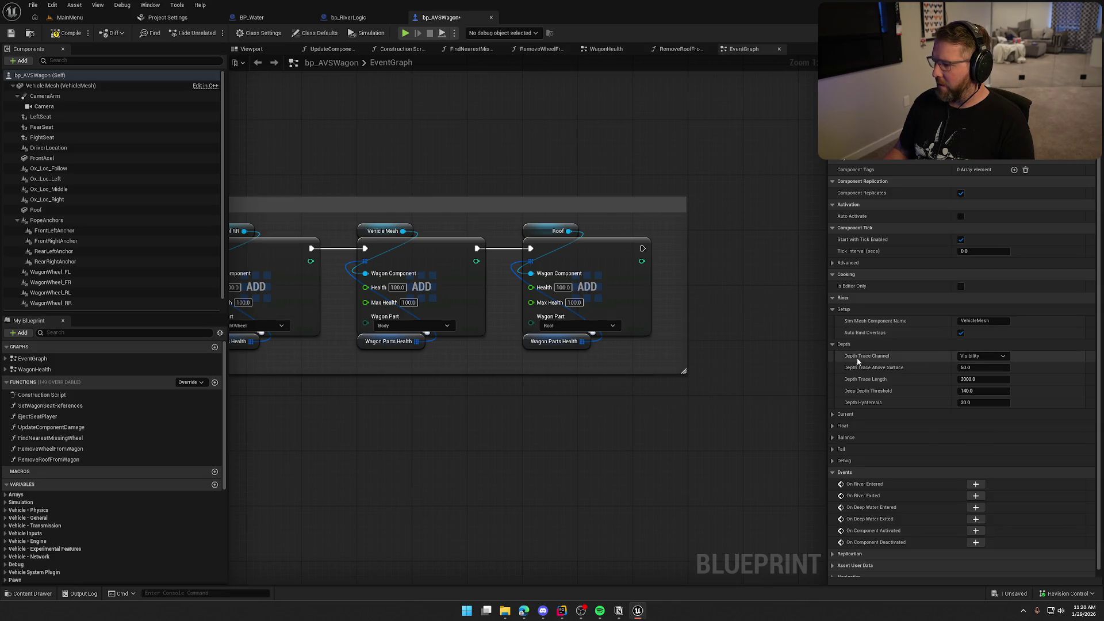
pyautogui.click(981, 356)
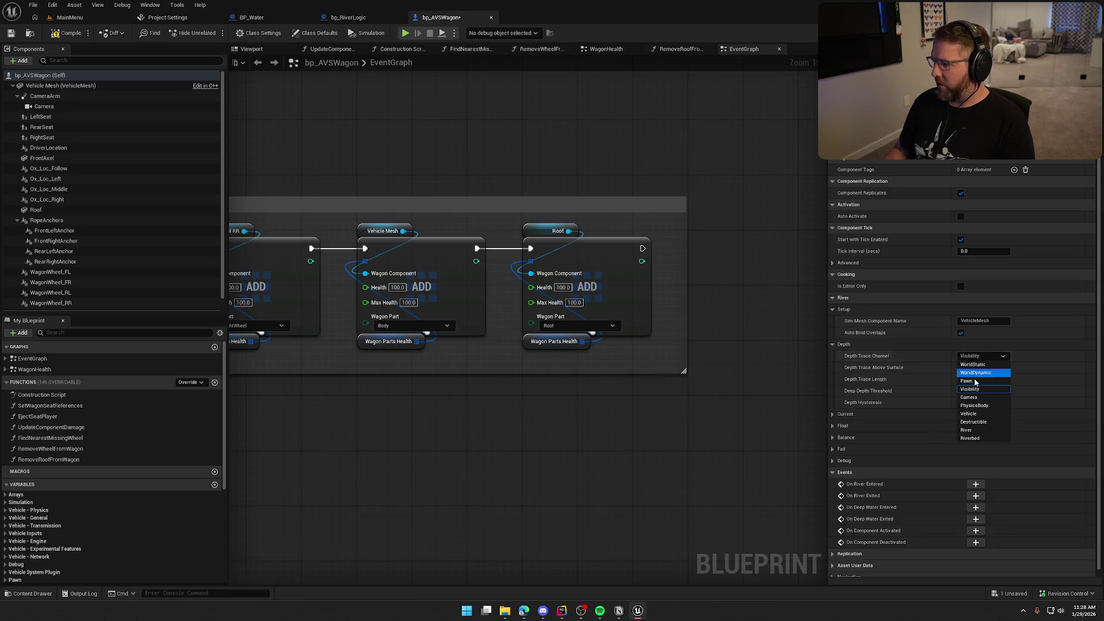
pyautogui.click(983, 438)
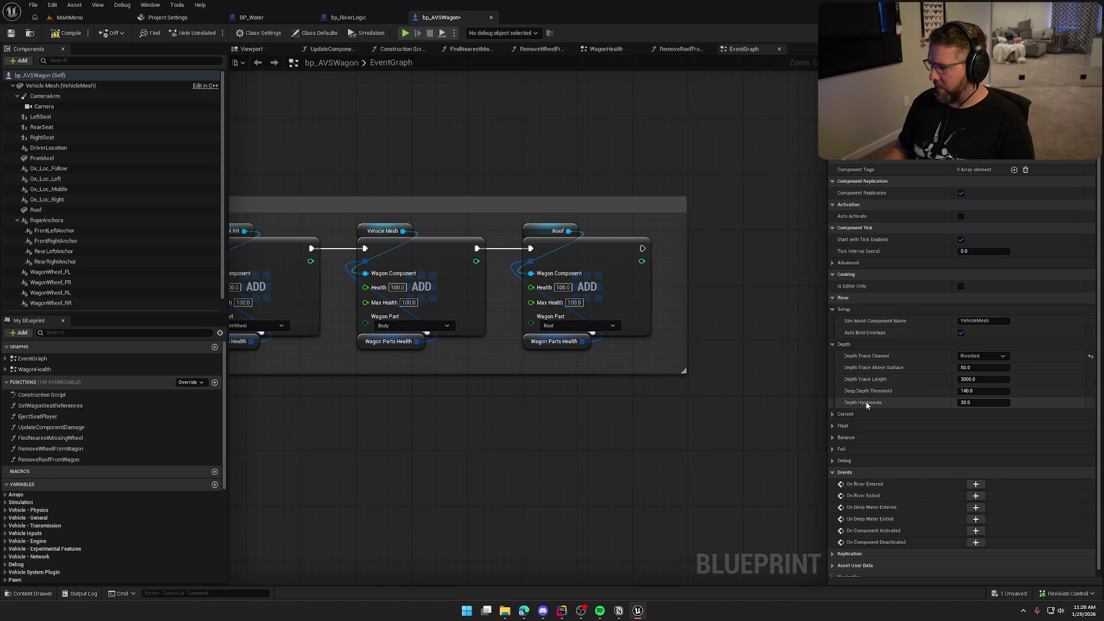
# Look through the Current, Float, Balance, Fail and Debug settings of the component
pyautogui.moveTo(867, 406)
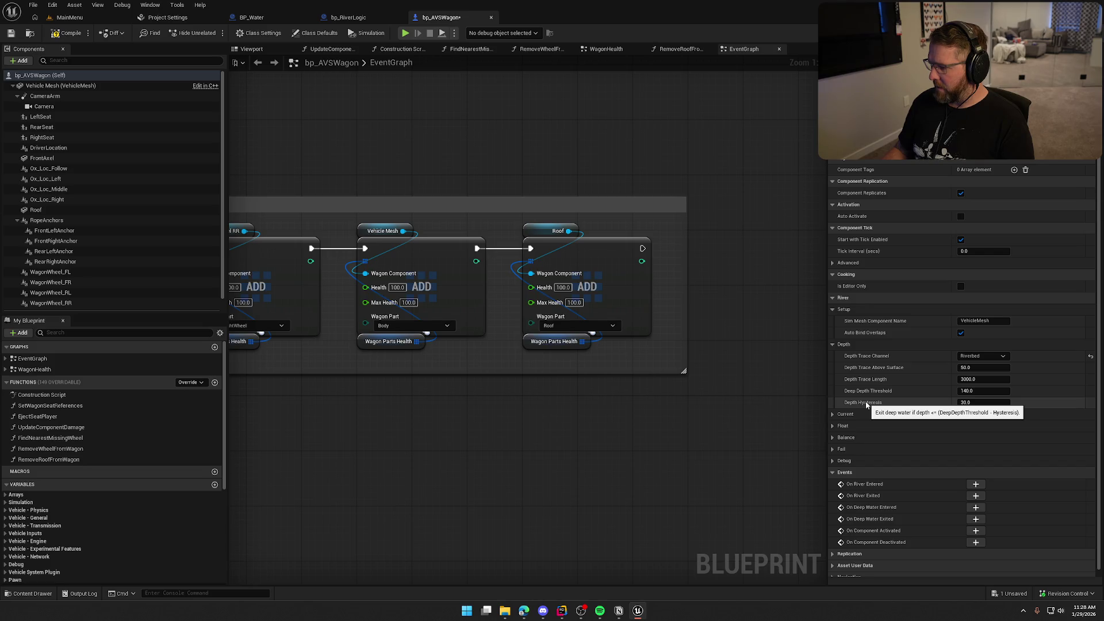
pyautogui.click(834, 415)
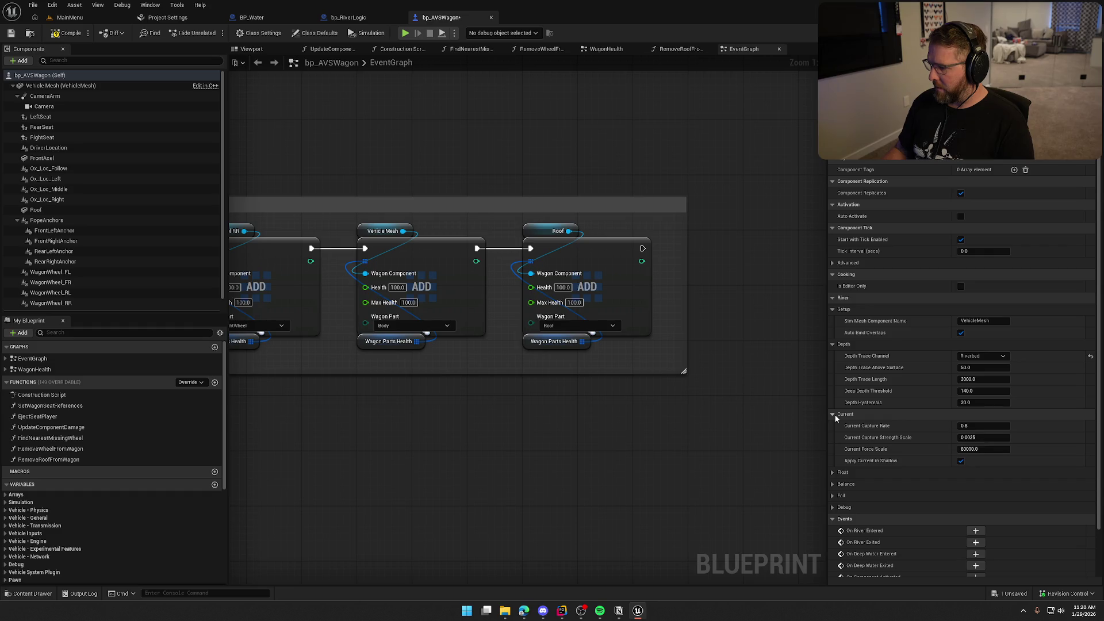
pyautogui.click(833, 415)
pyautogui.click(833, 426)
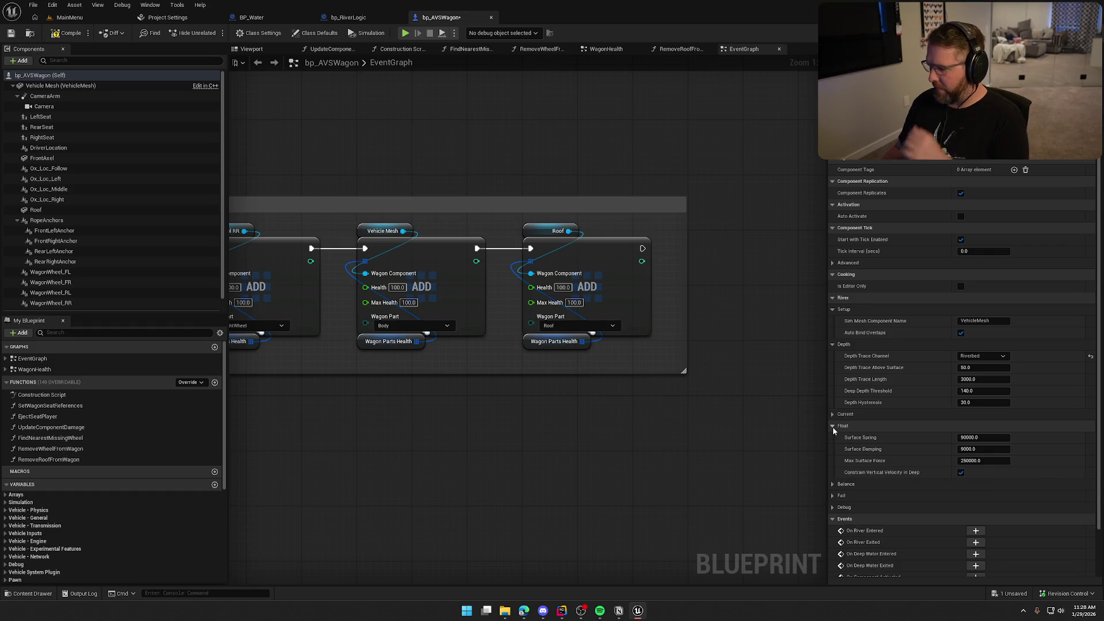
pyautogui.click(833, 427)
pyautogui.click(831, 438)
pyautogui.click(831, 438)
pyautogui.click(832, 449)
pyautogui.click(832, 450)
pyautogui.click(833, 460)
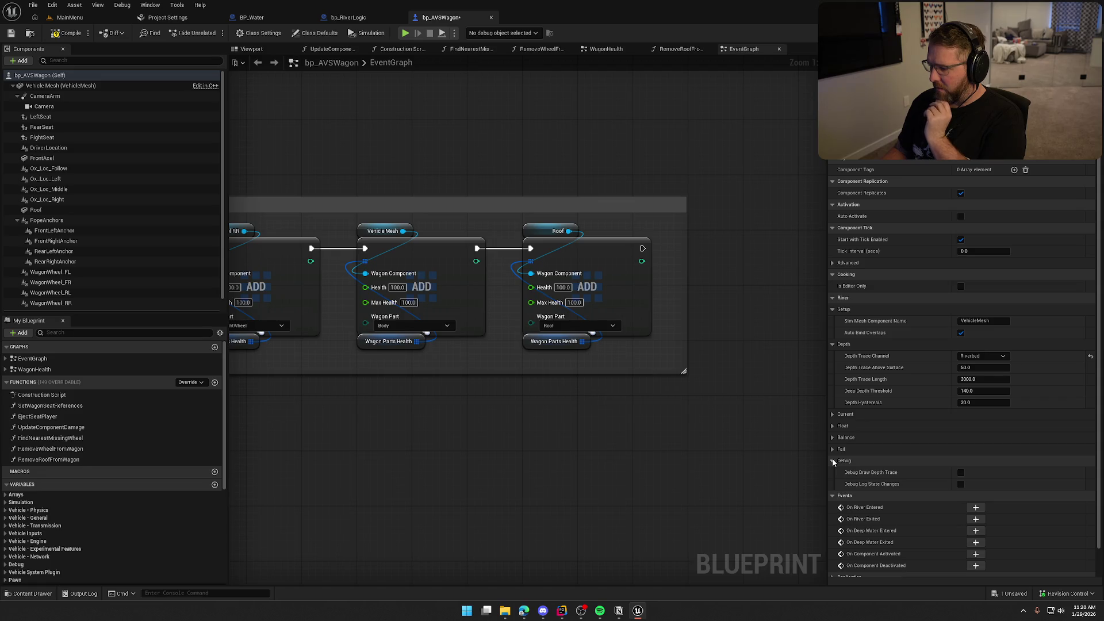
pyautogui.click(833, 460)
pyautogui.scroll(-1, 957, 471)
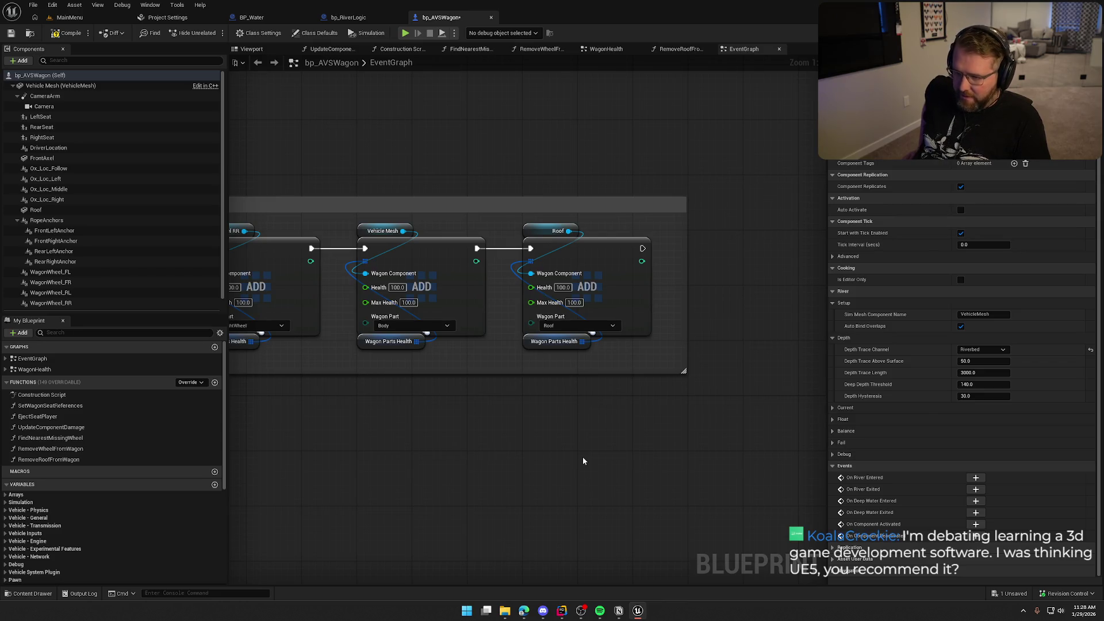
pyautogui.scroll(-3, 270, 315)
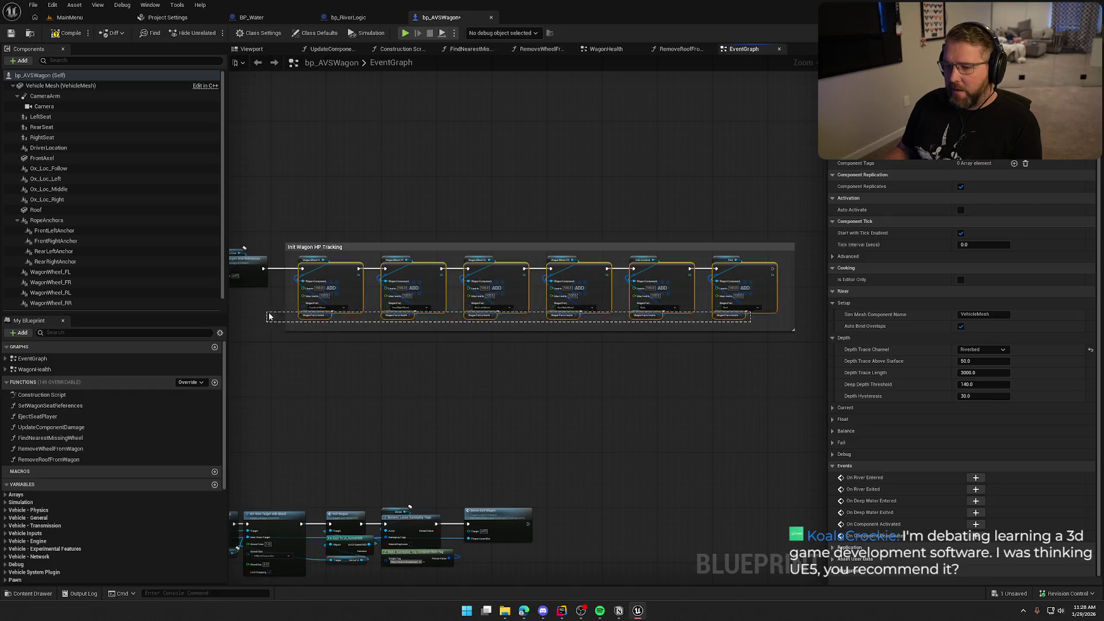
# Move the Wagon Parts Health nodes above the wheel nodes and resize the Init Wagon HP Tracking comment
pyautogui.scroll(3, 302, 332)
pyautogui.moveTo(301, 306); pyautogui.dragTo(301, 181)
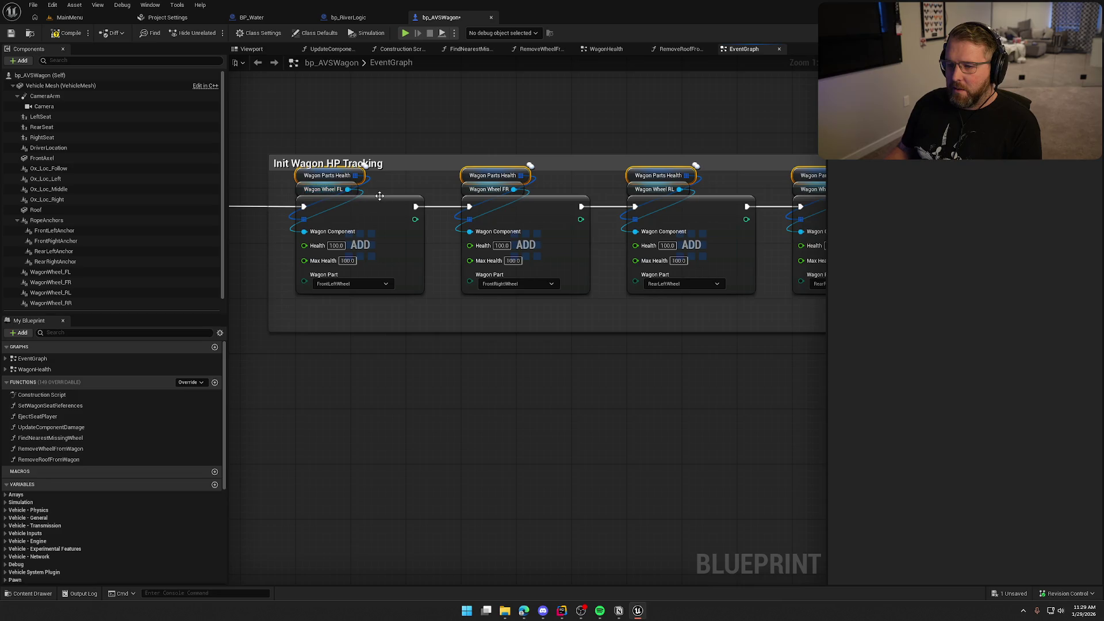
pyautogui.scroll(-5, 528, 322)
pyautogui.scroll(4, 398, 315)
pyautogui.moveTo(465, 332); pyautogui.dragTo(466, 316)
pyautogui.moveTo(482, 216); pyautogui.dragTo(484, 191)
pyautogui.click(500, 360)
pyautogui.moveTo(554, 395); pyautogui.dragTo(602, 400)
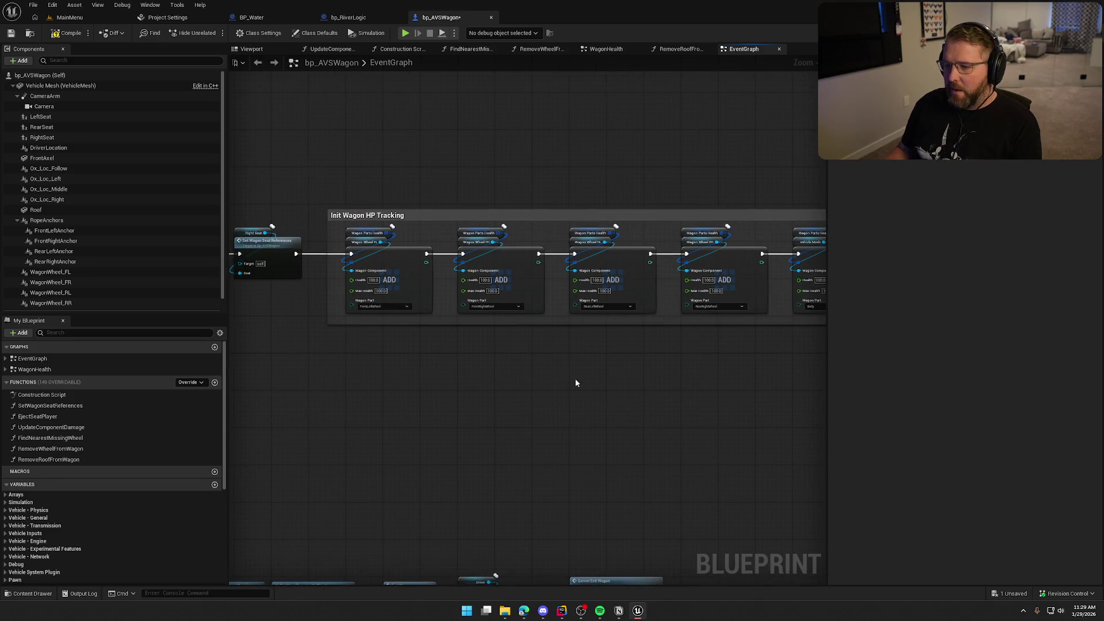
# Compile, check out and save bp_AVSWagon, then return to the MainMenu level
pyautogui.hotkey('ctrl', 's')
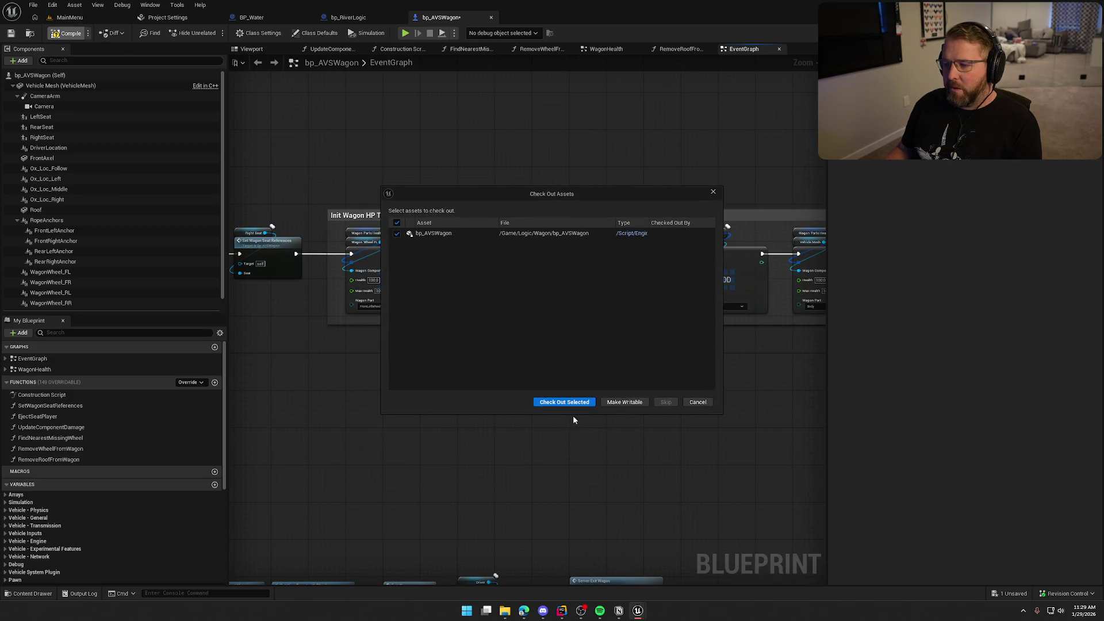
pyautogui.click(583, 402)
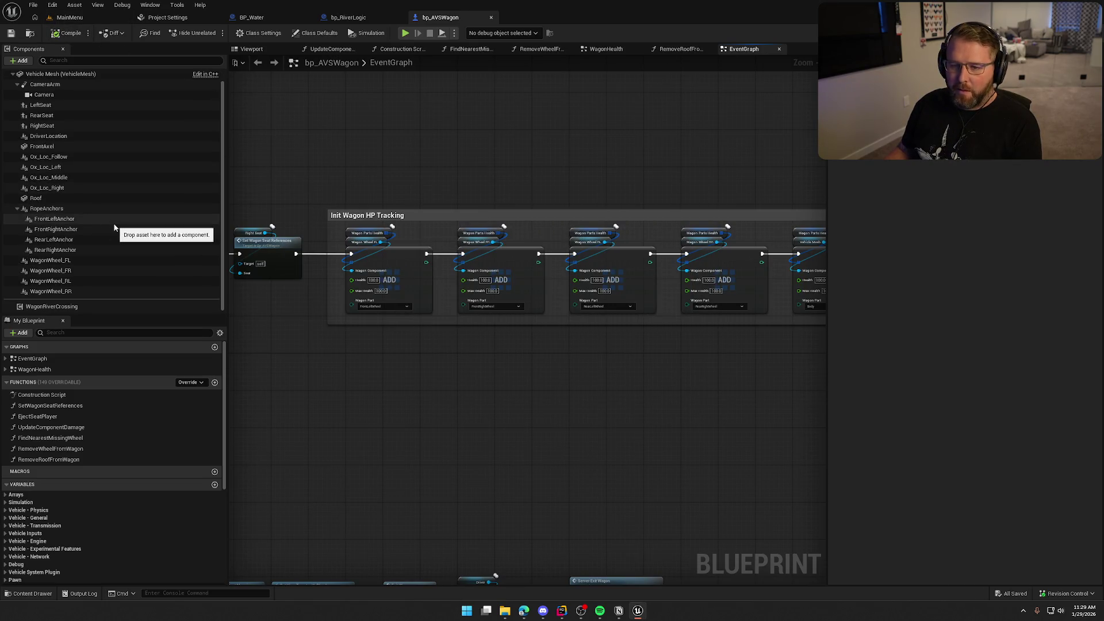
pyautogui.click(66, 17)
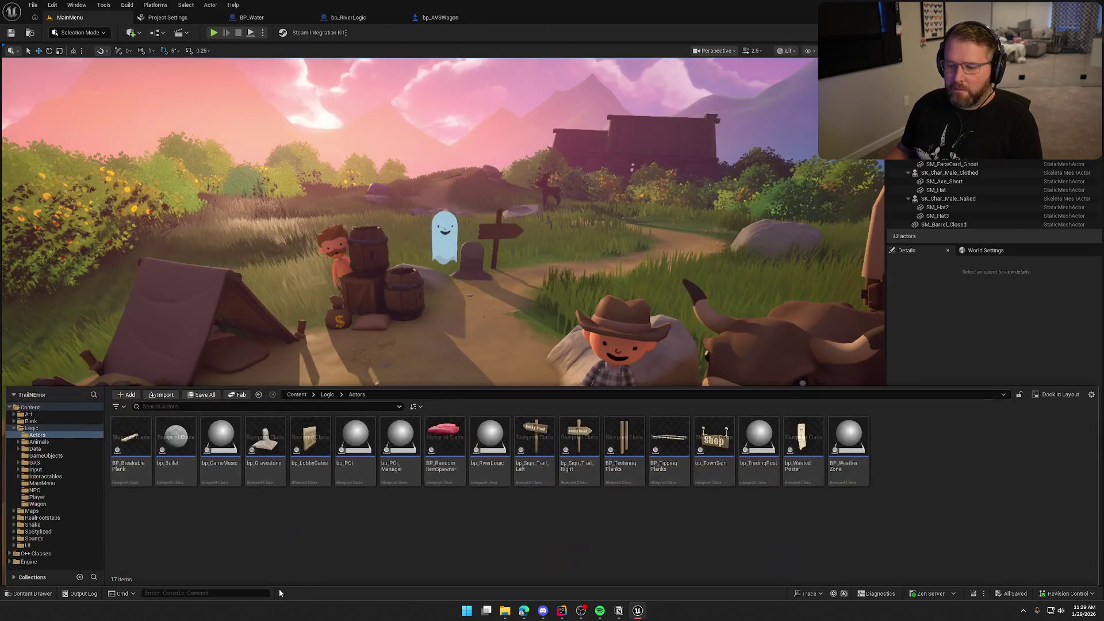
# Open the GameWorld level from the Maps folder and fly down to the covered wagon
pyautogui.click(14, 428)
pyautogui.click(31, 434)
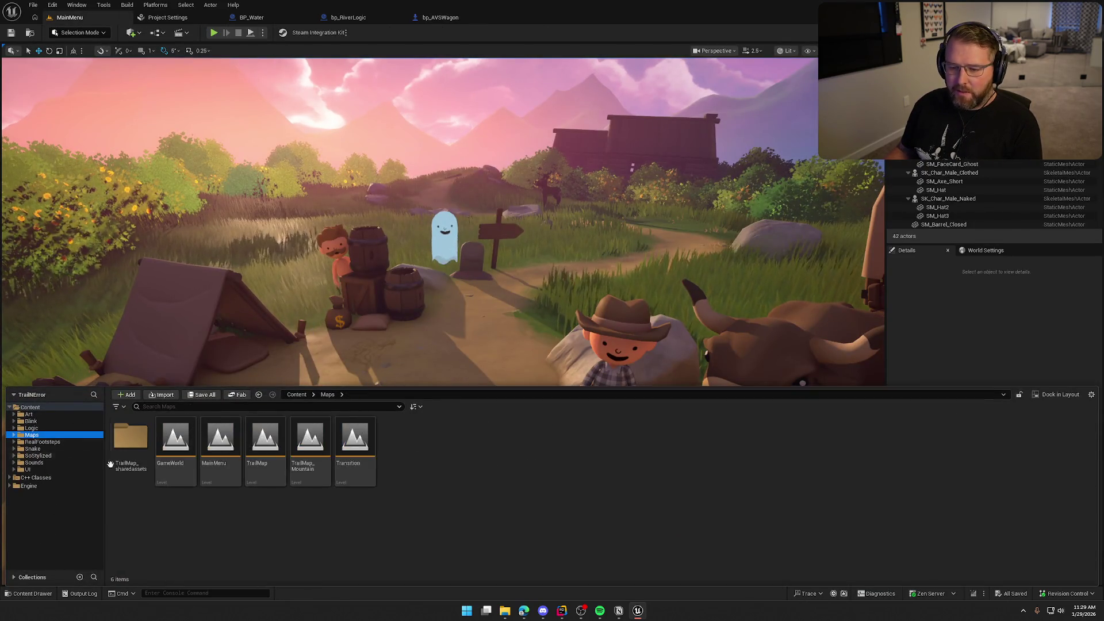
pyautogui.doubleClick(175, 443)
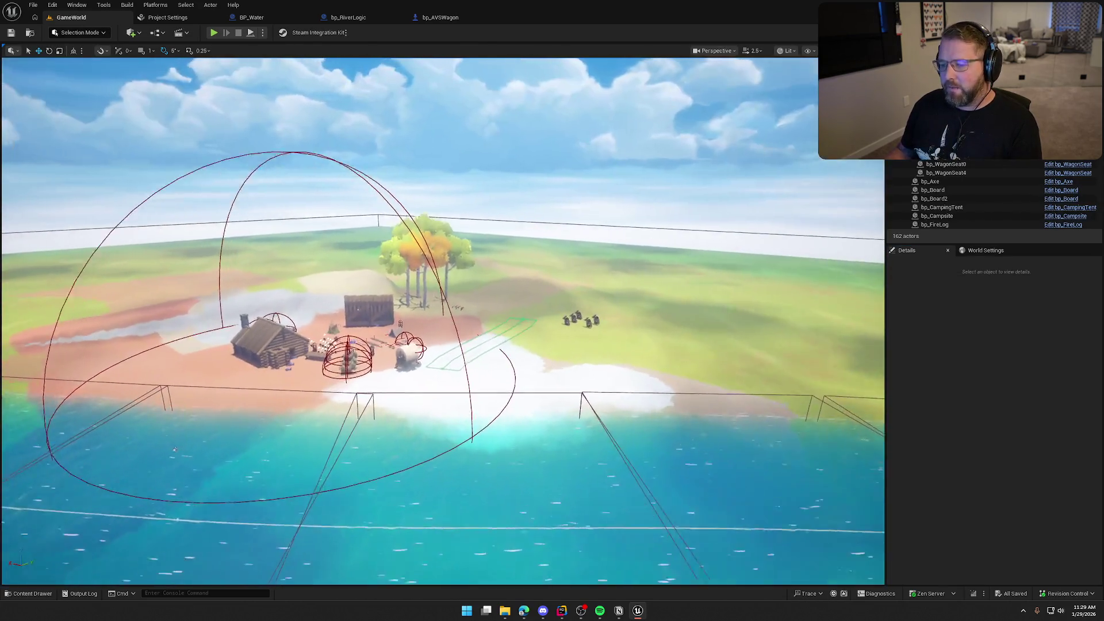
pyautogui.moveTo(174, 449)
pyautogui.mouseDown()
pyautogui.moveTo(405, 106)
pyautogui.moveTo(302, 138)
pyautogui.moveTo(308, 92)
pyautogui.mouseUp()
# Set BP_StylizedSky's Start Time to 20
pyautogui.click(517, 258)
pyautogui.click(1000, 458)
pyautogui.write('20')
pyautogui.press('Return')
# Frame the wagon at ground level, save GameWorld, and launch a play test
pyautogui.moveTo(437, 287); pyautogui.dragTo(436, 379)
pyautogui.moveTo(437, 322)
pyautogui.mouseDown()
pyautogui.moveTo(397, 270)
pyautogui.moveTo(390, 357)
pyautogui.mouseUp()
pyautogui.scroll(-1, 393, 299)
pyautogui.hotkey('ctrl', 's')
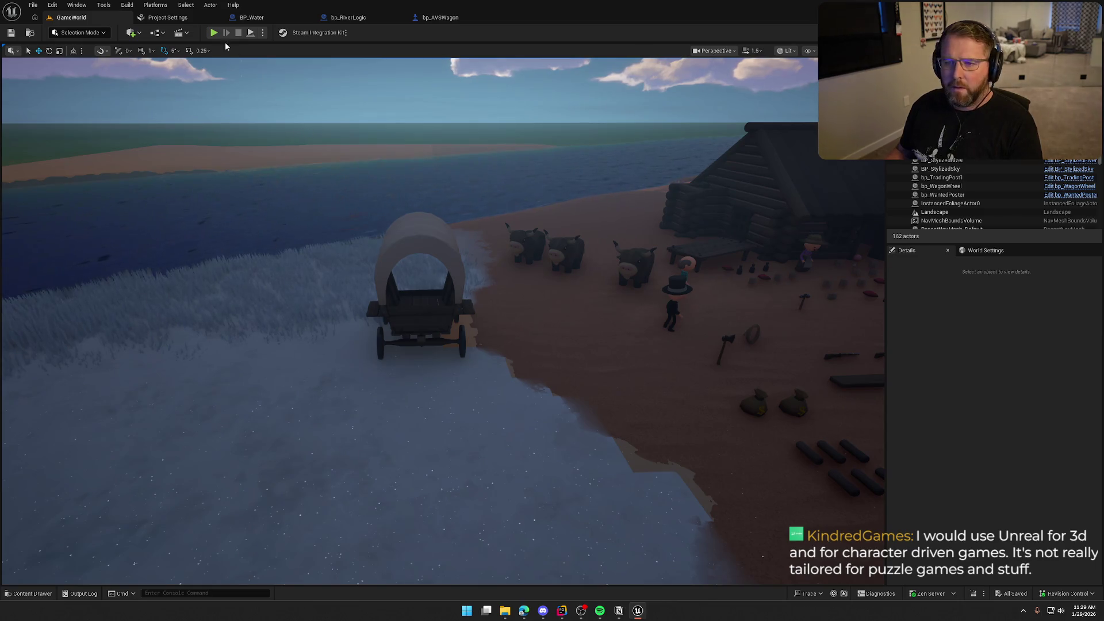
pyautogui.click(214, 33)
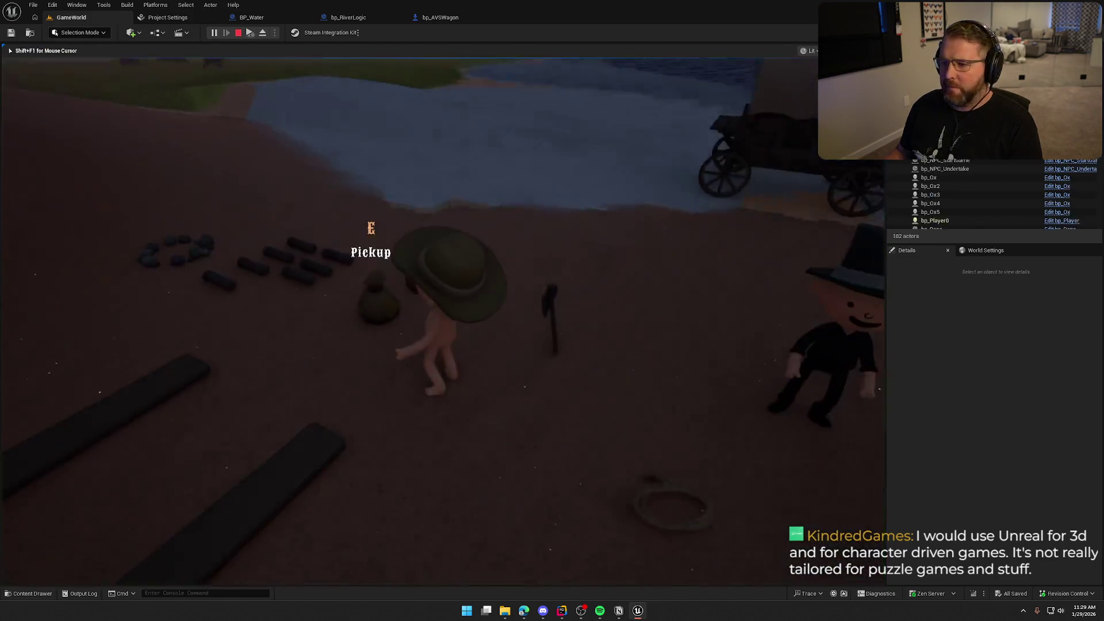
# Board the wagon and drive it through the deep river onto the far bank
pyautogui.hotkey('shift', 'w')
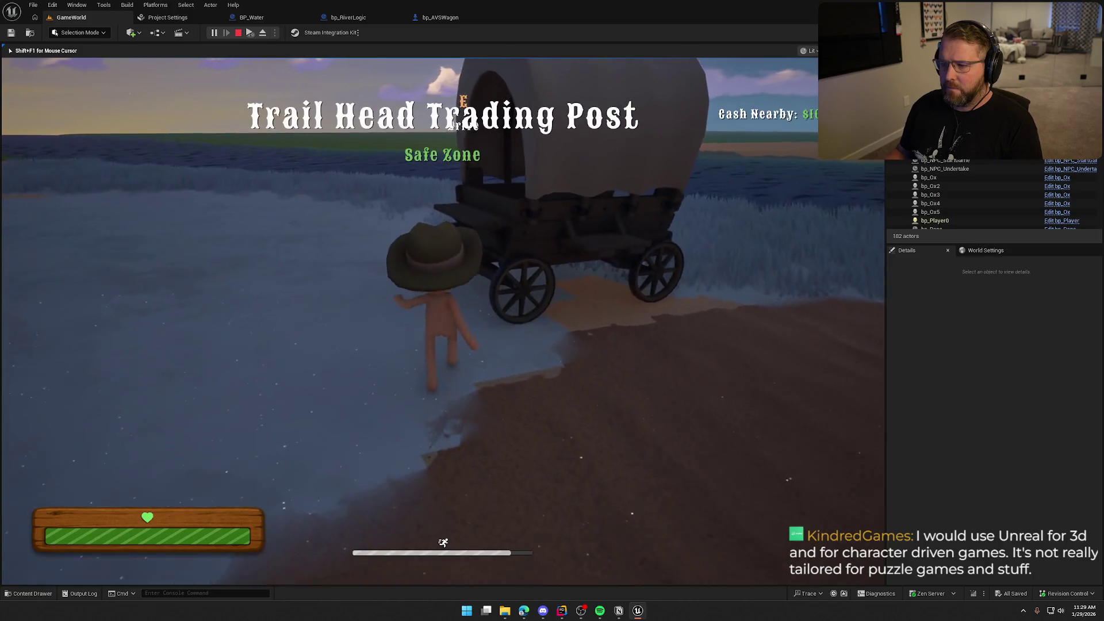
pyautogui.press('e')
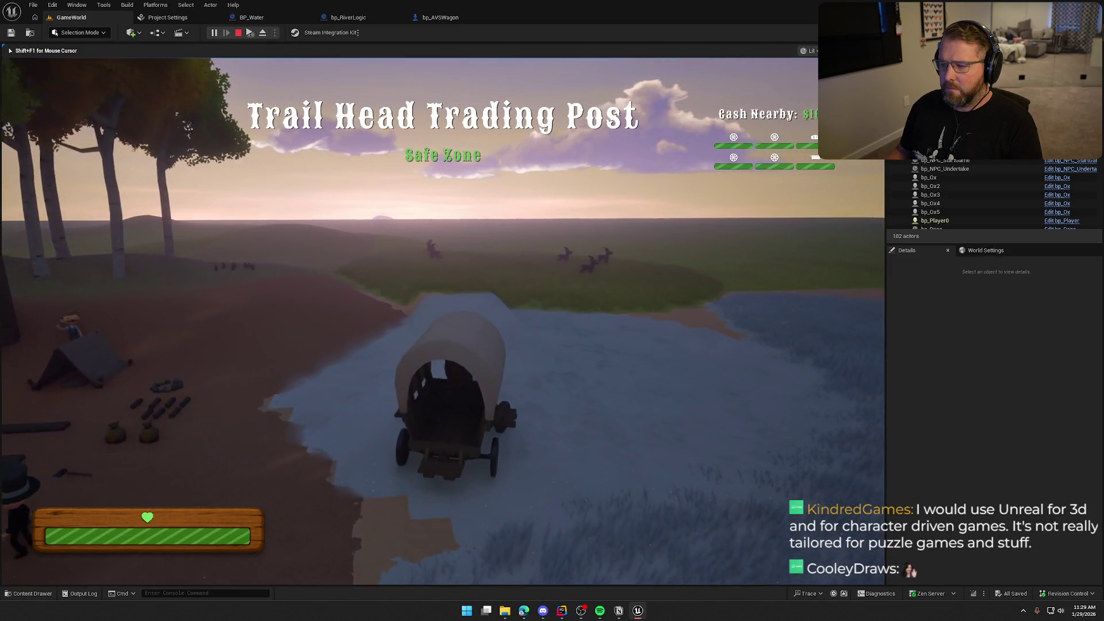
pyautogui.press('w')
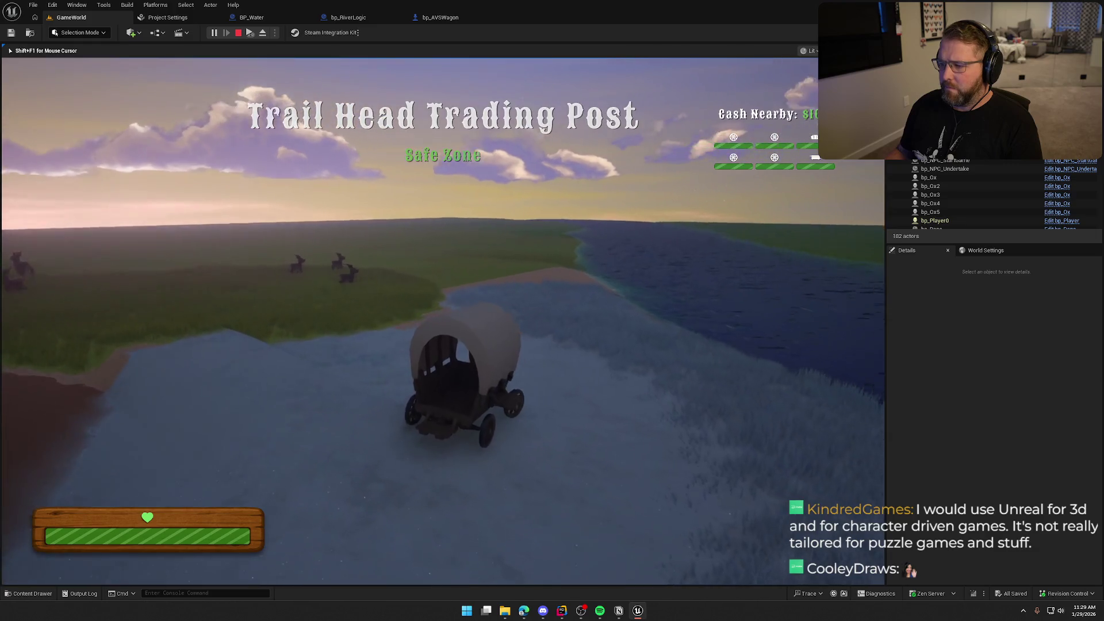
pyautogui.press('a')
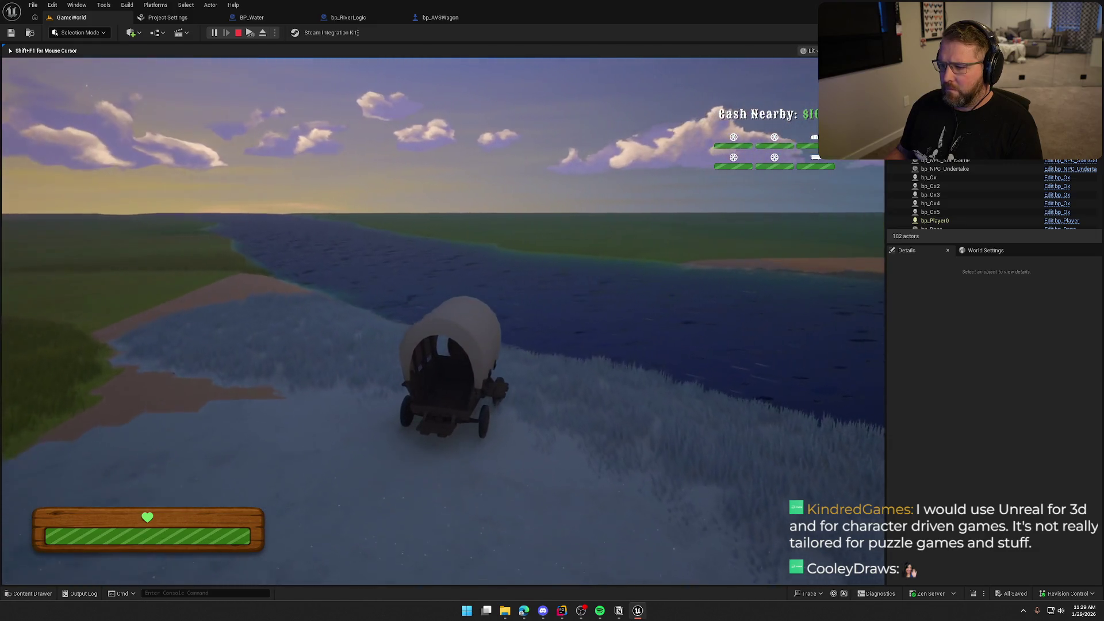
pyautogui.press('w')
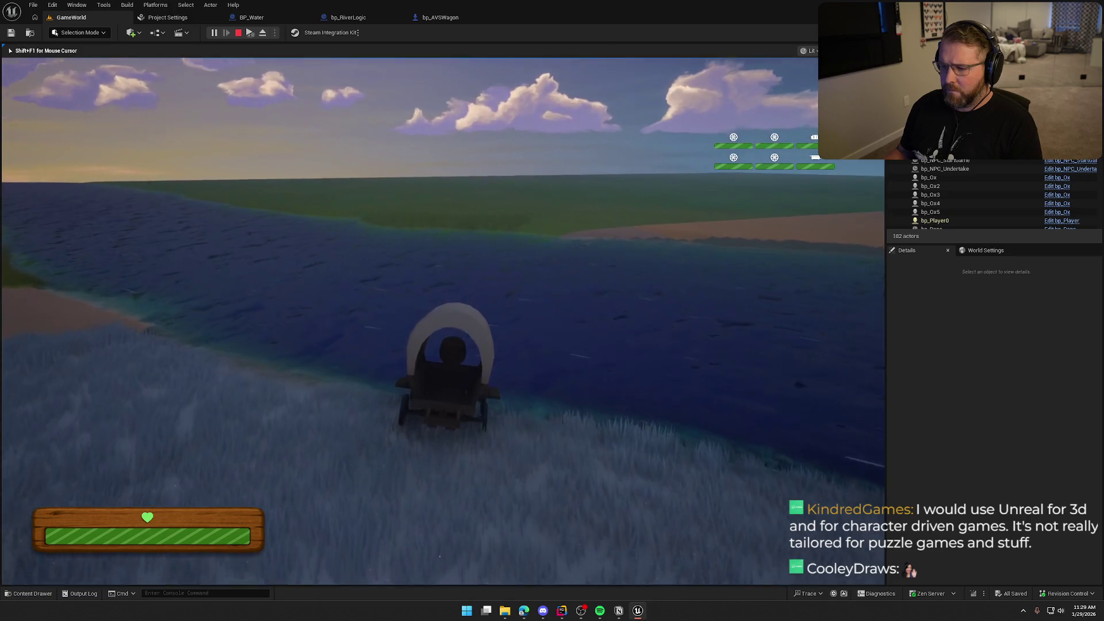
pyautogui.press('w')
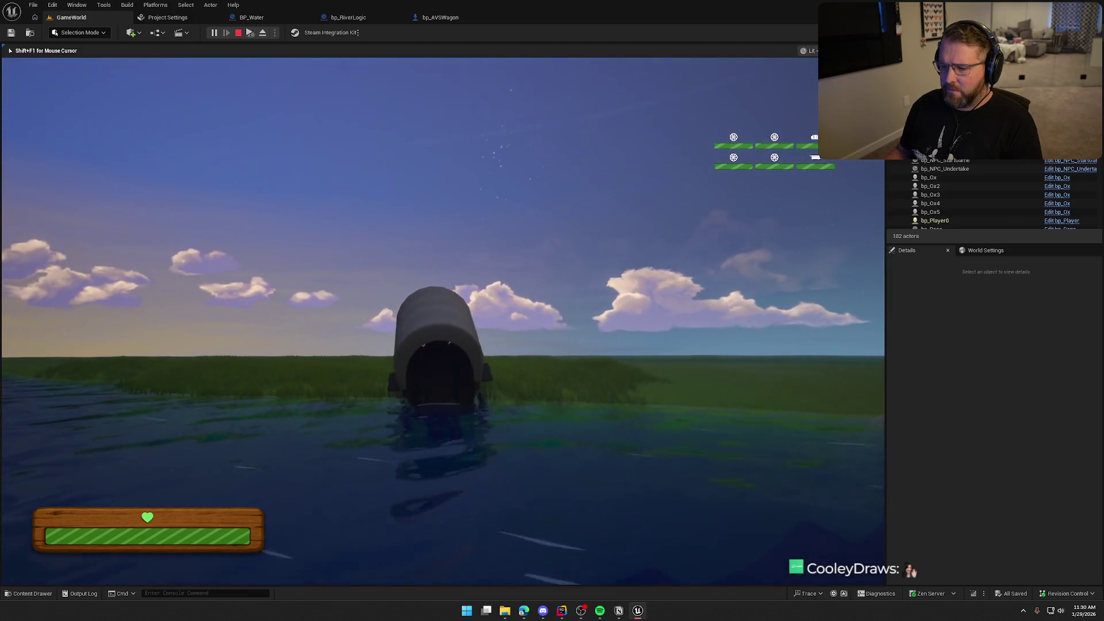
pyautogui.press('w')
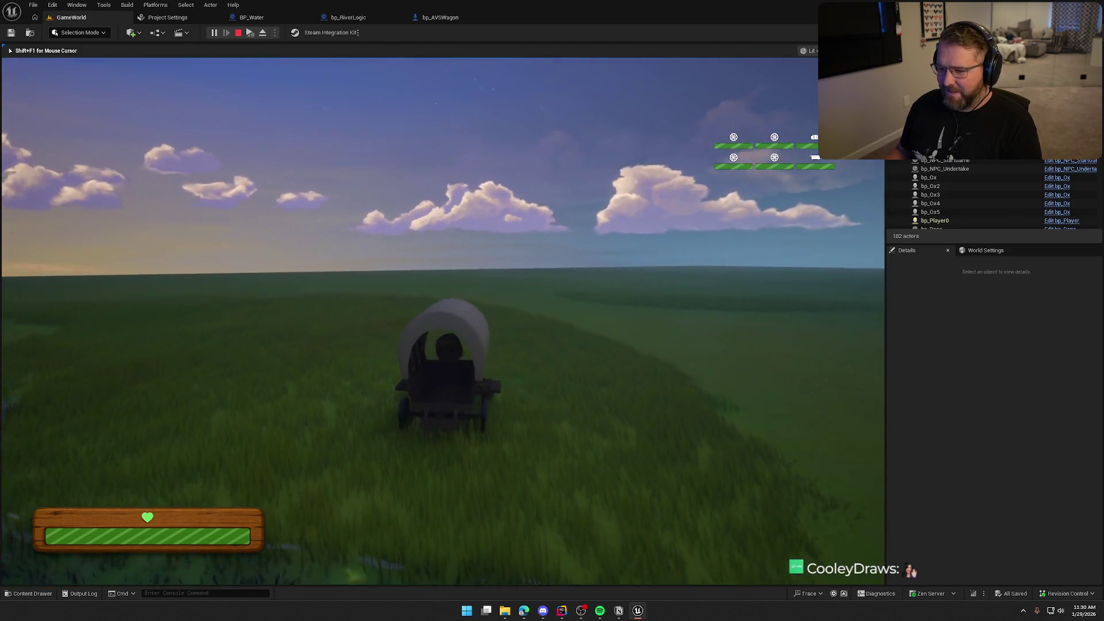
# Turn the wagon back, drive it off the sandy bank into the river, and stop playing
pyautogui.press('d')
pyautogui.press('d')
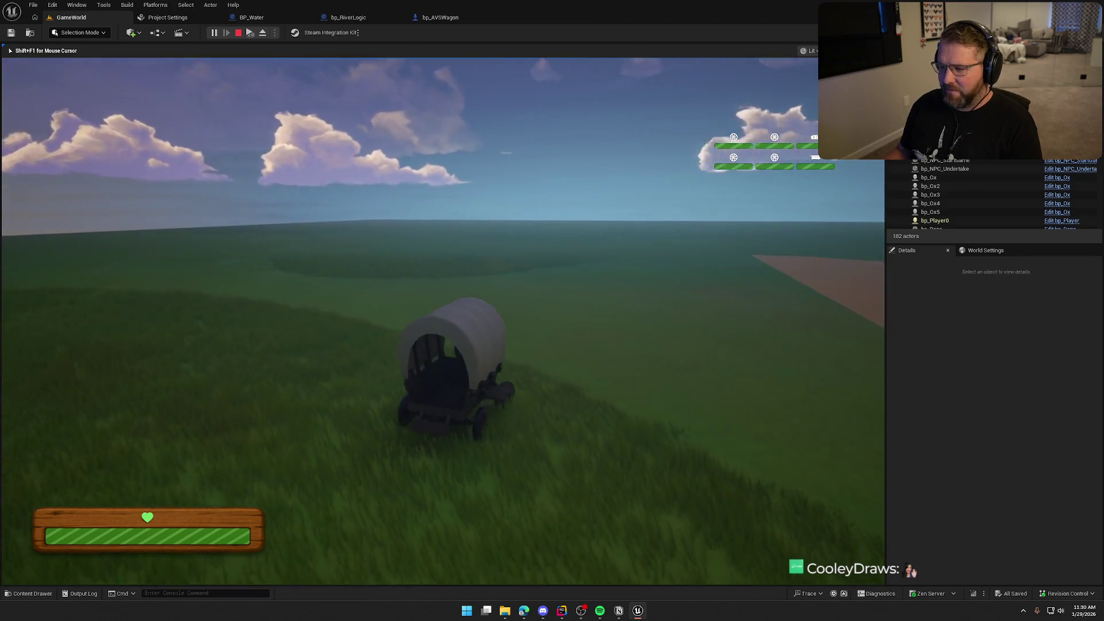
pyautogui.press('d')
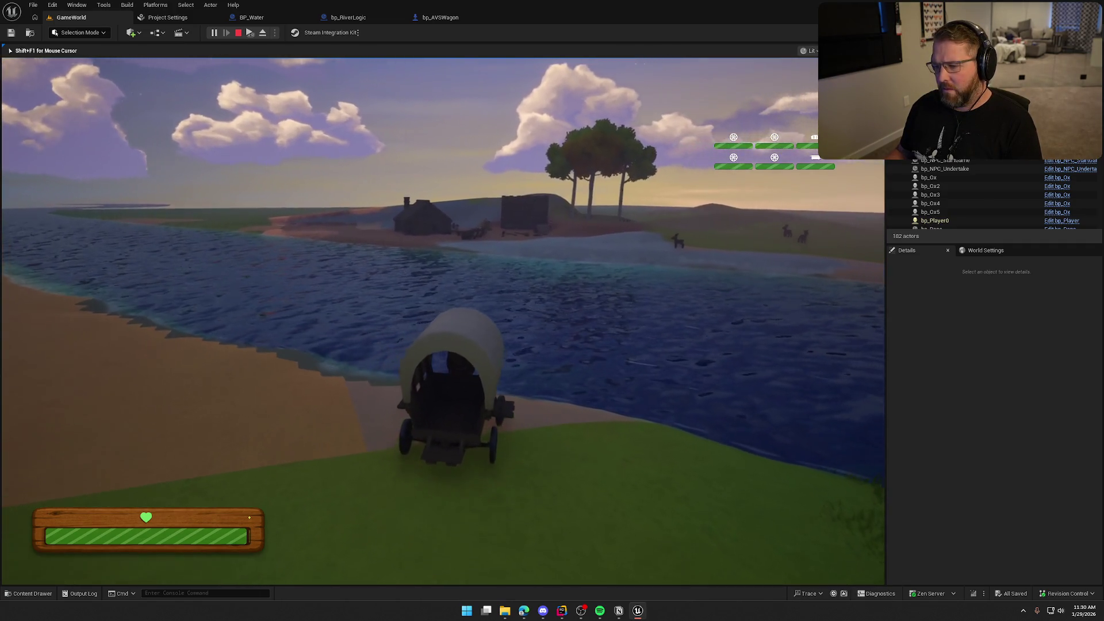
pyautogui.press('w')
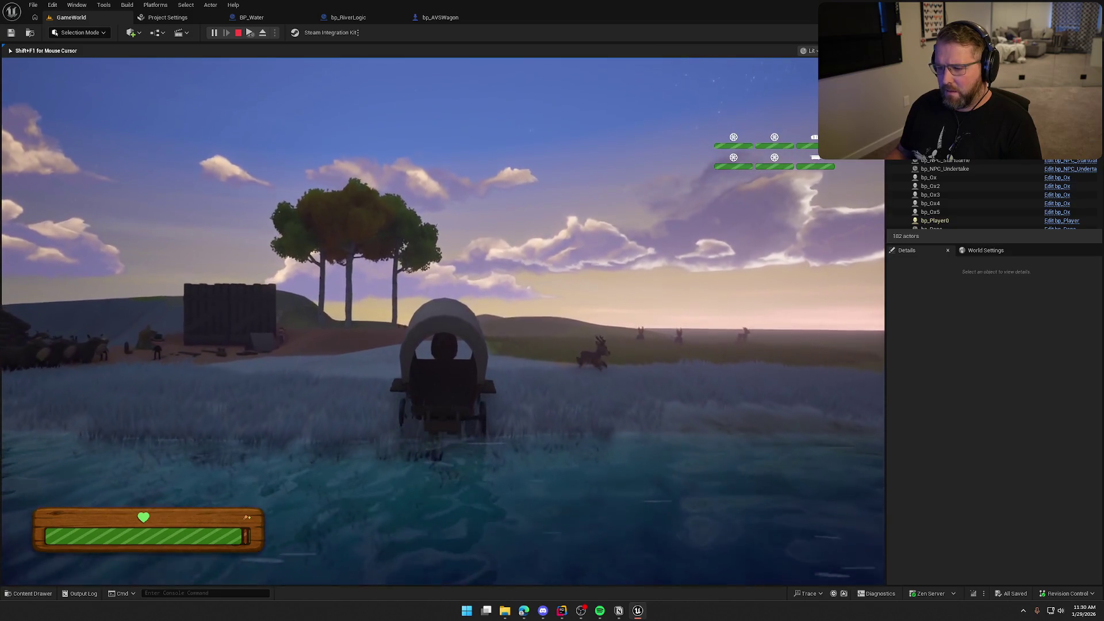
pyautogui.press('Escape')
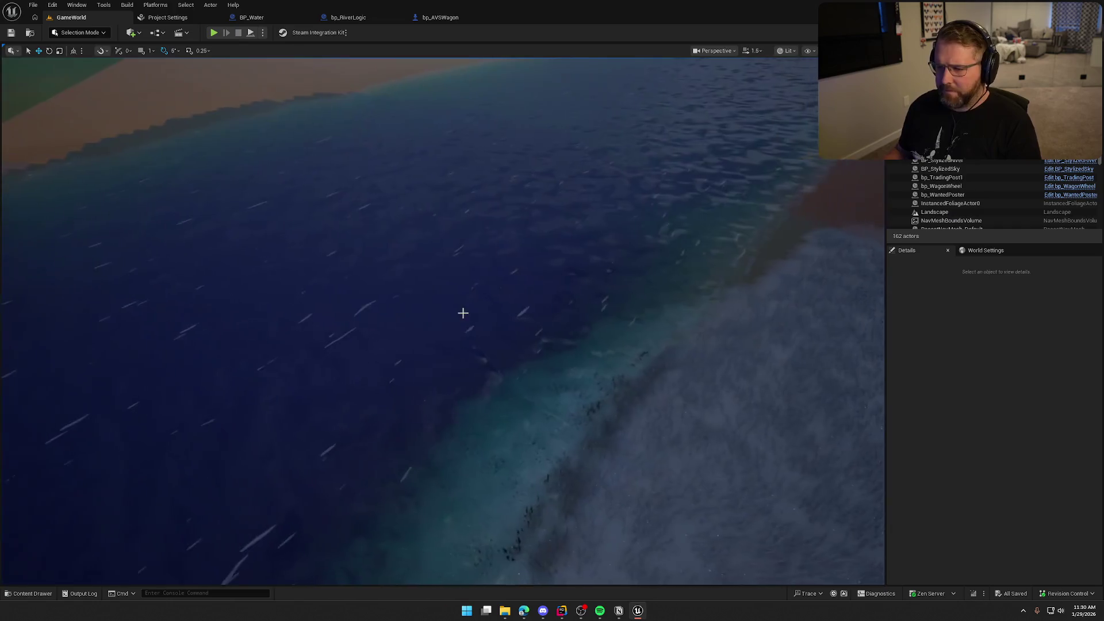
# Select the river, fly the camera along the shore, and select the bp_AVSWagon on the bank
pyautogui.click(364, 276)
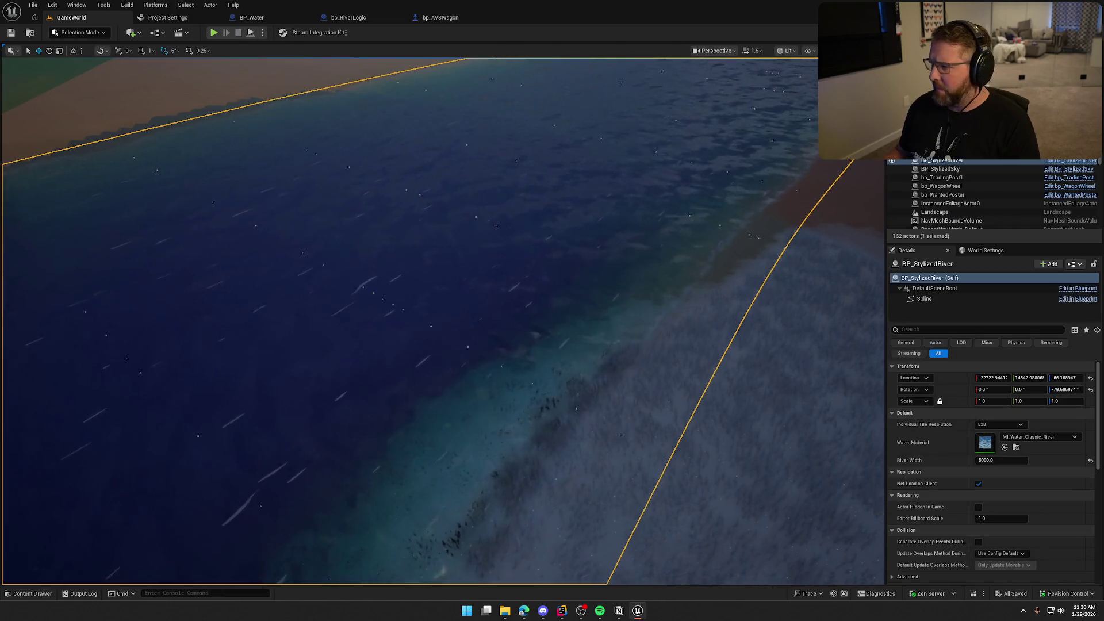
pyautogui.moveTo(558, 252); pyautogui.dragTo(559, 249)
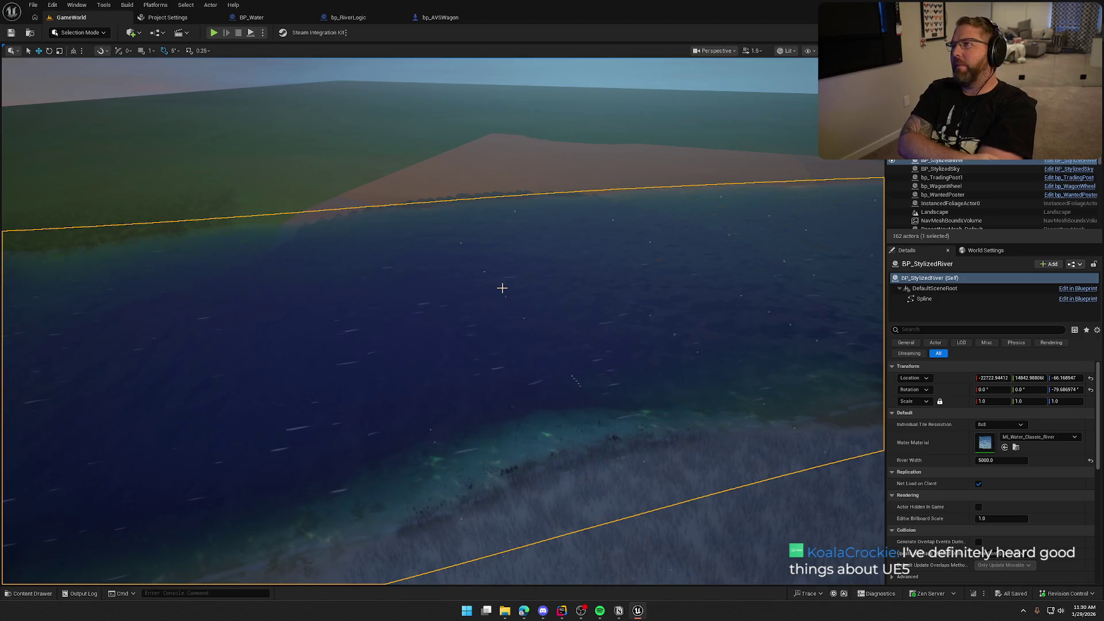
pyautogui.moveTo(501, 288); pyautogui.dragTo(504, 285)
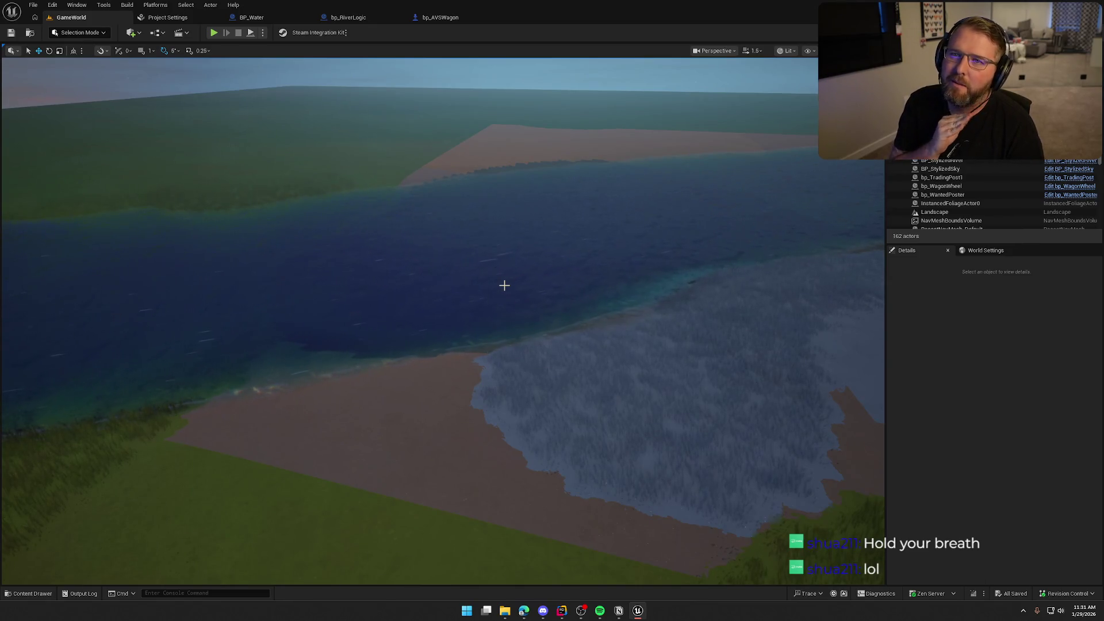
pyautogui.moveTo(504, 285)
pyautogui.mouseDown()
pyautogui.moveTo(504, 248)
pyautogui.moveTo(508, 281)
pyautogui.moveTo(764, 308)
pyautogui.moveTo(583, 280)
pyautogui.mouseUp()
pyautogui.click(584, 279)
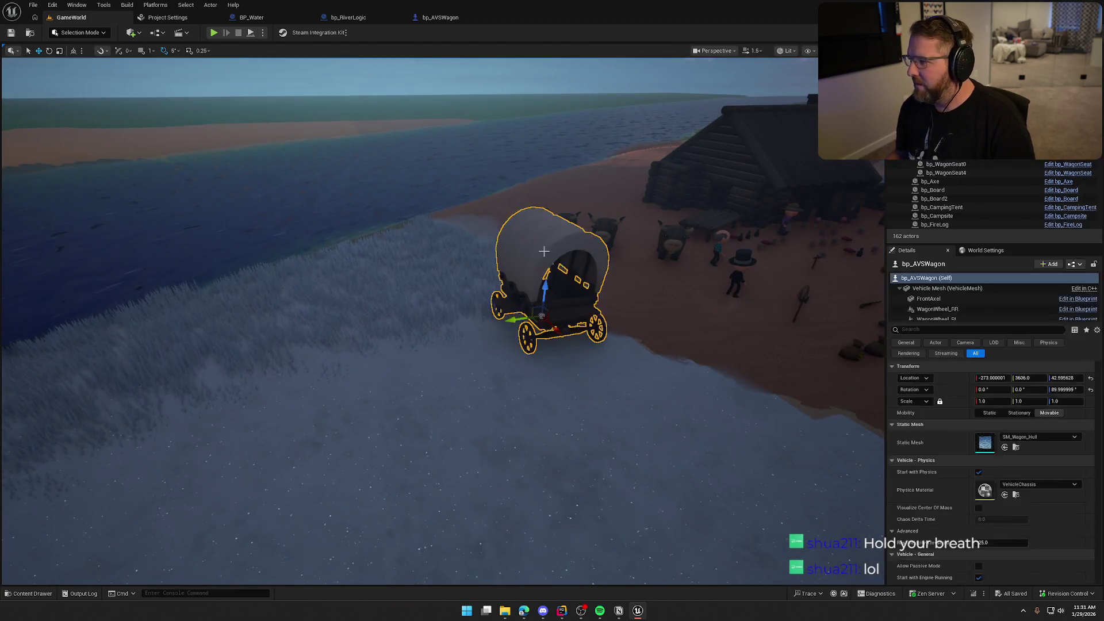
# Expand the WagonRiverCrossing component's Debug settings, then open bp_AVSWagon's Blueprint editor
pyautogui.click(955, 315)
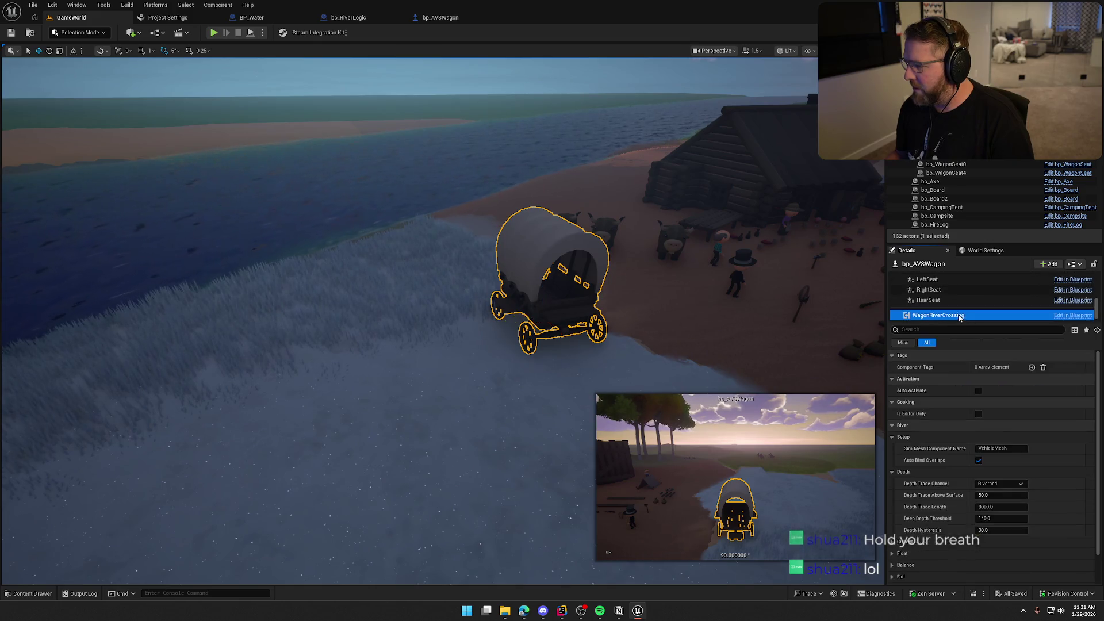
pyautogui.scroll(-5, 922, 396)
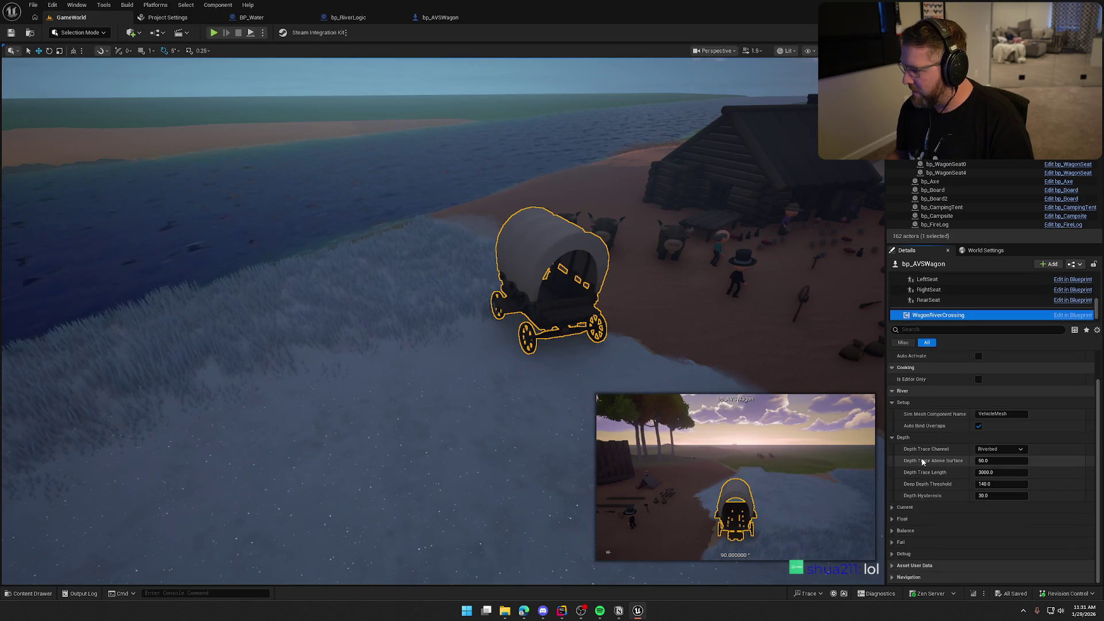
pyautogui.click(893, 554)
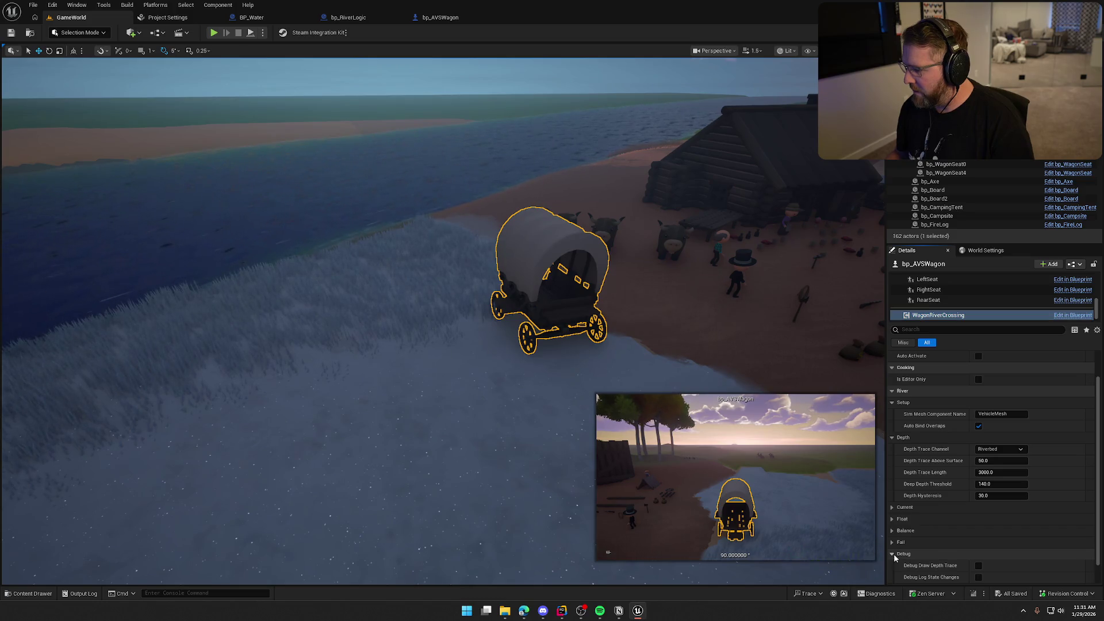
pyautogui.click(439, 18)
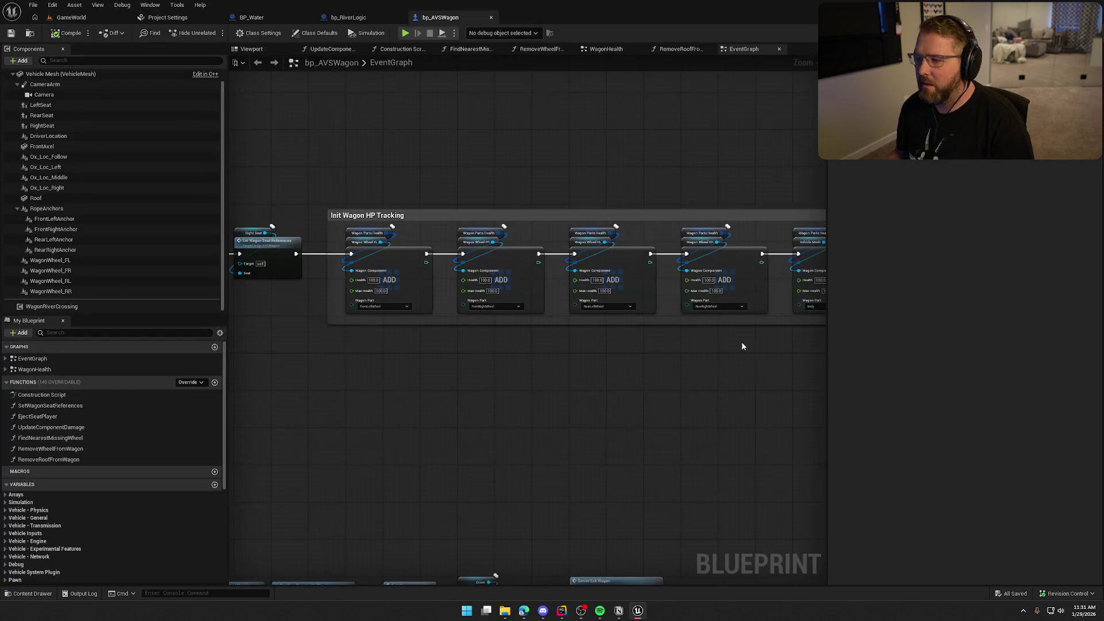
# Tick Debug Draw Depth Trace and Debug Log State Changes on WagonRiverCrossing, then glance at the output log
pyautogui.click(87, 307)
pyautogui.scroll(-5, 920, 488)
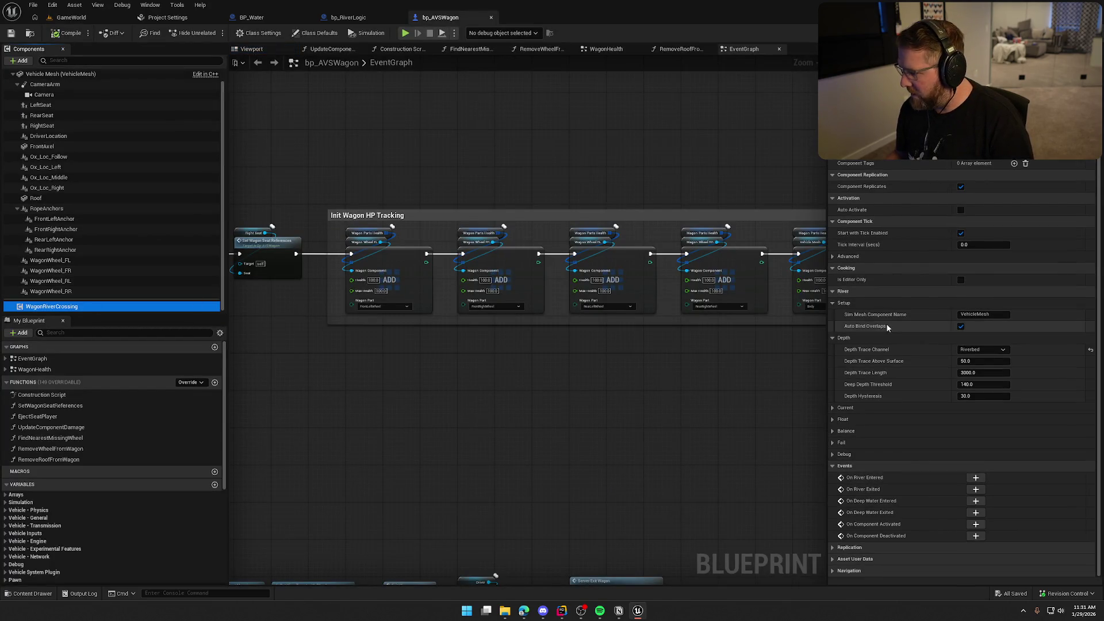
pyautogui.click(920, 454)
pyautogui.scroll(-1, 945, 465)
pyautogui.click(959, 444)
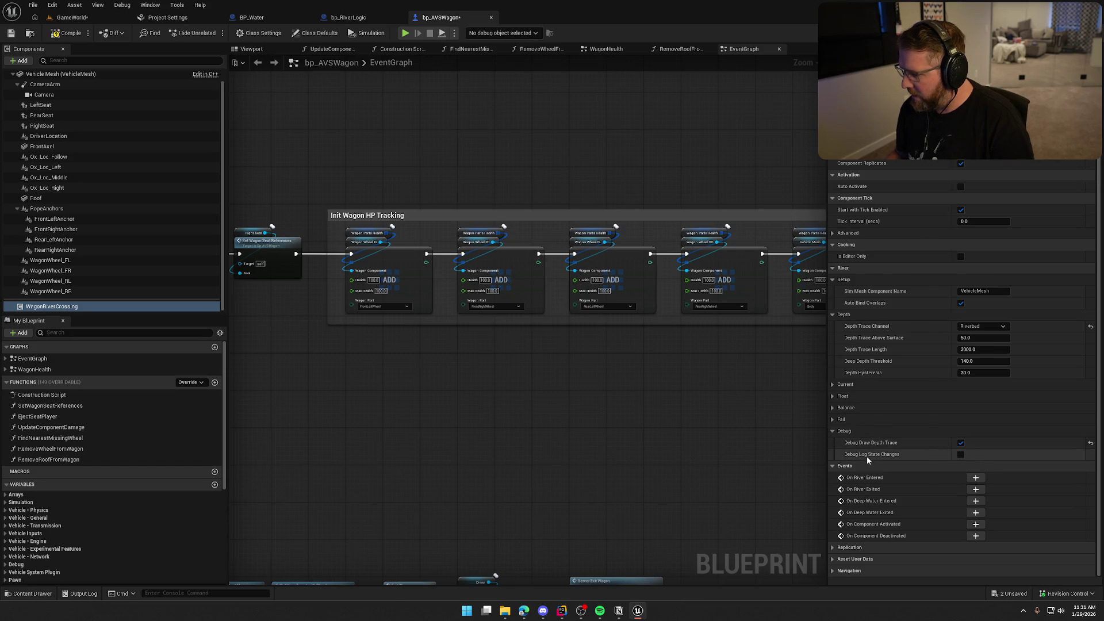
pyautogui.click(959, 454)
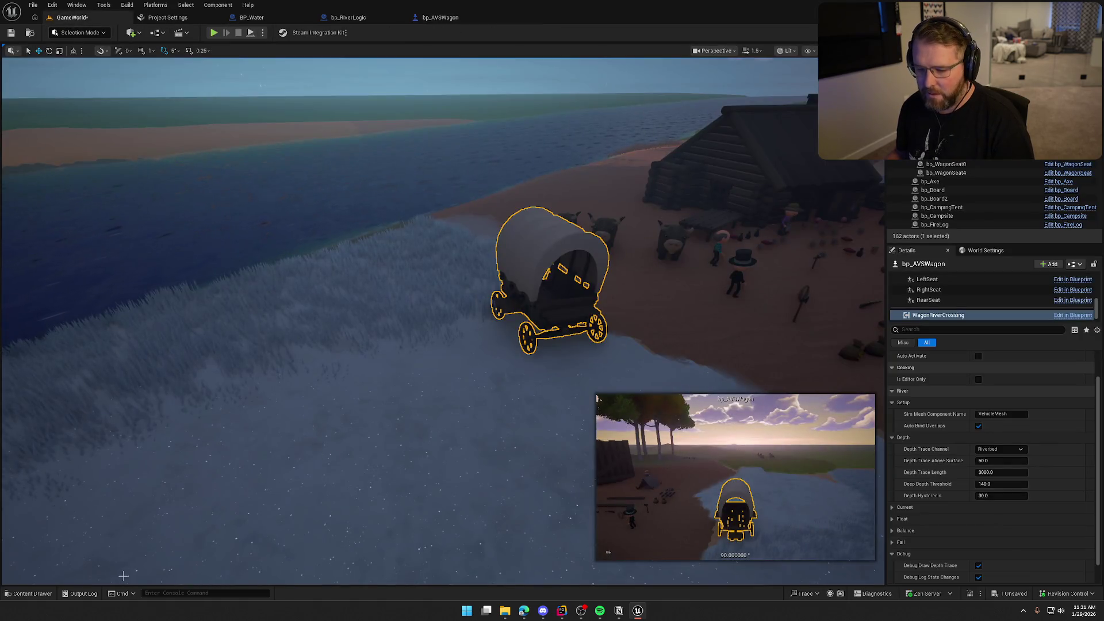
pyautogui.click(80, 593)
pyautogui.hotkey('ctrl', '`')
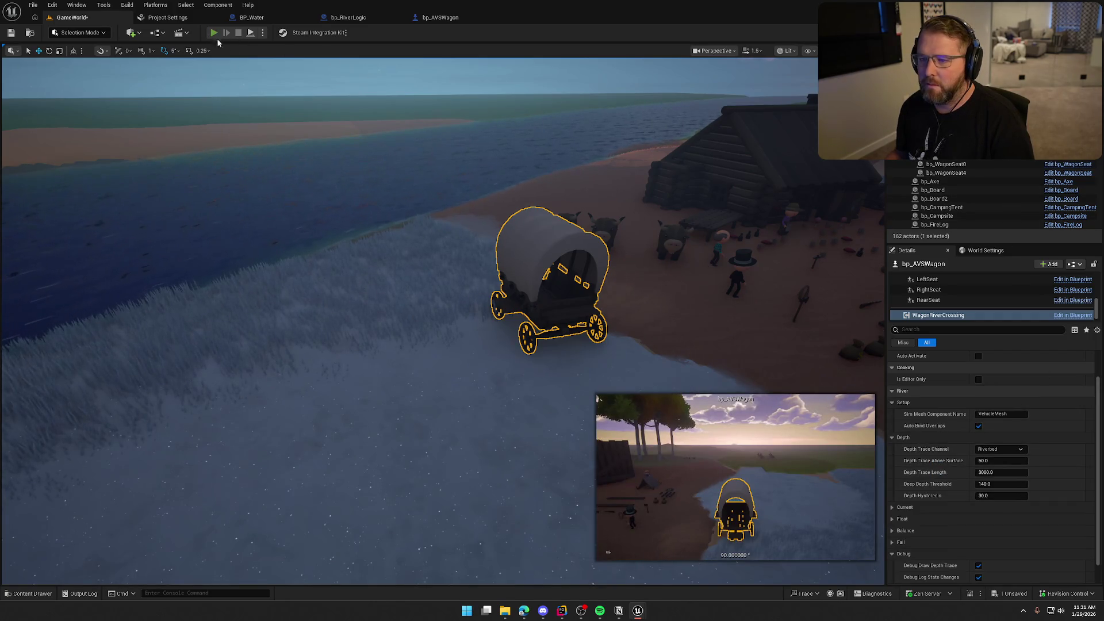
# Play-test again, driving the wagon through the deep river onto the far bank, then end it
pyautogui.click(213, 32)
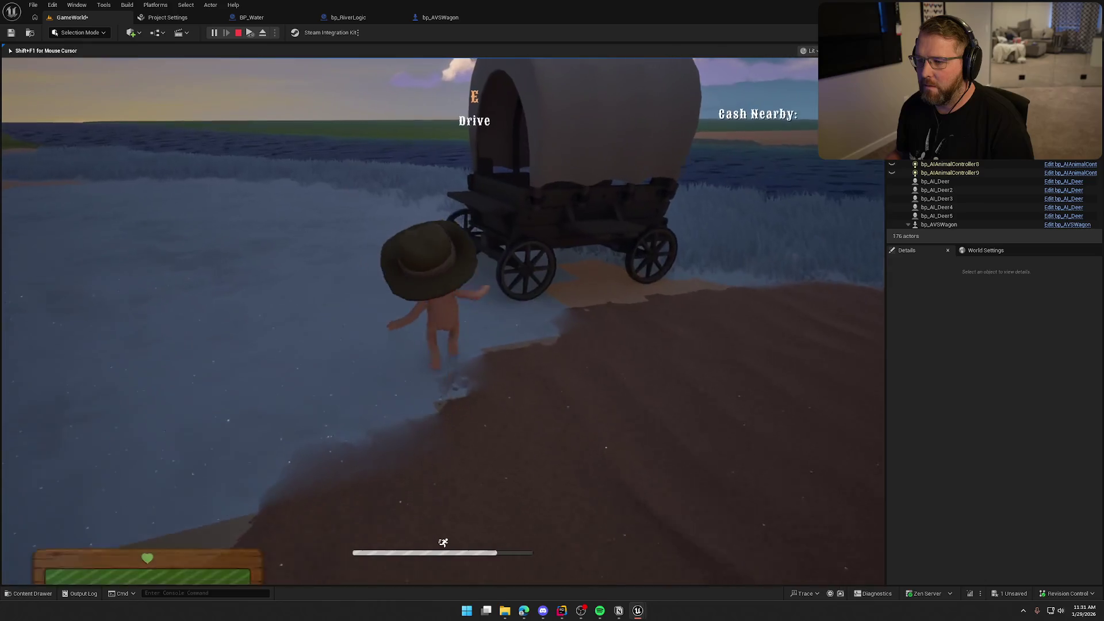
pyautogui.press('e')
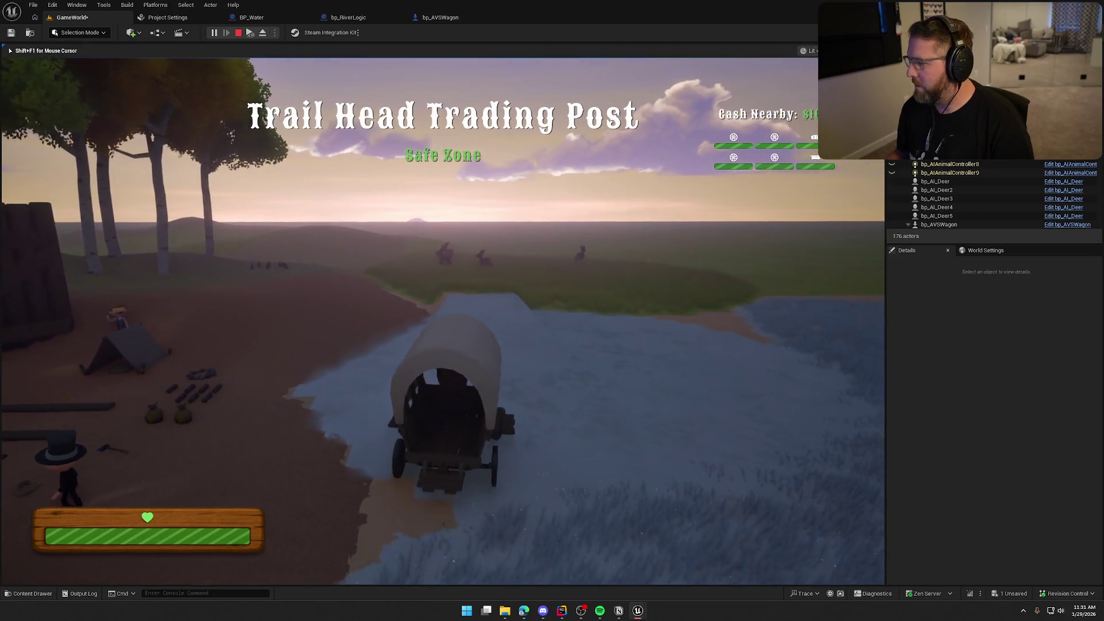
pyautogui.press('w')
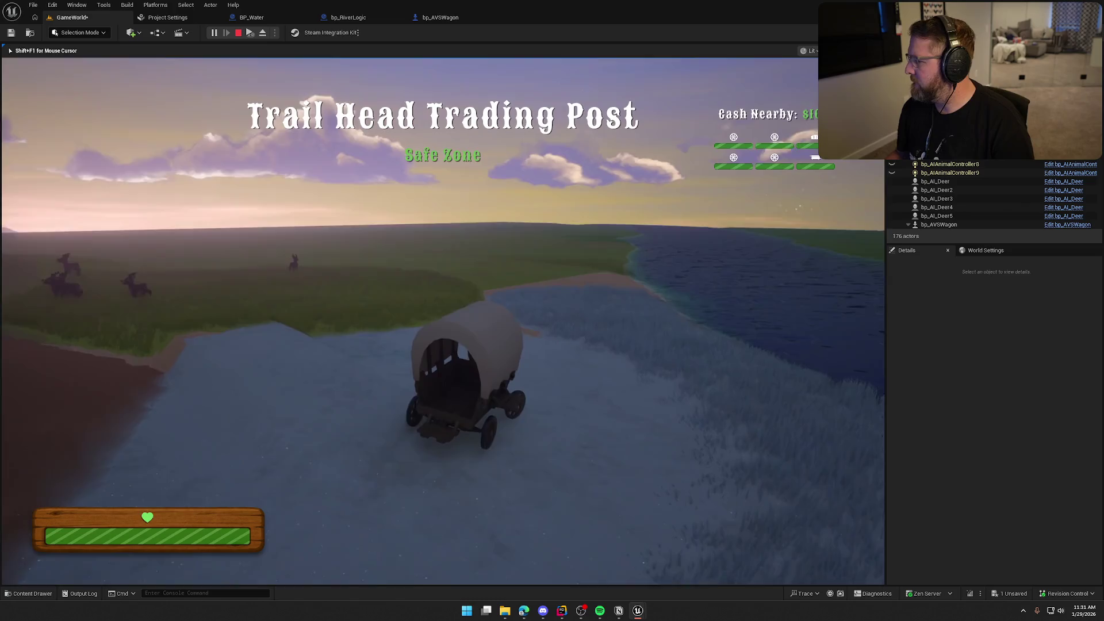
pyautogui.press('w')
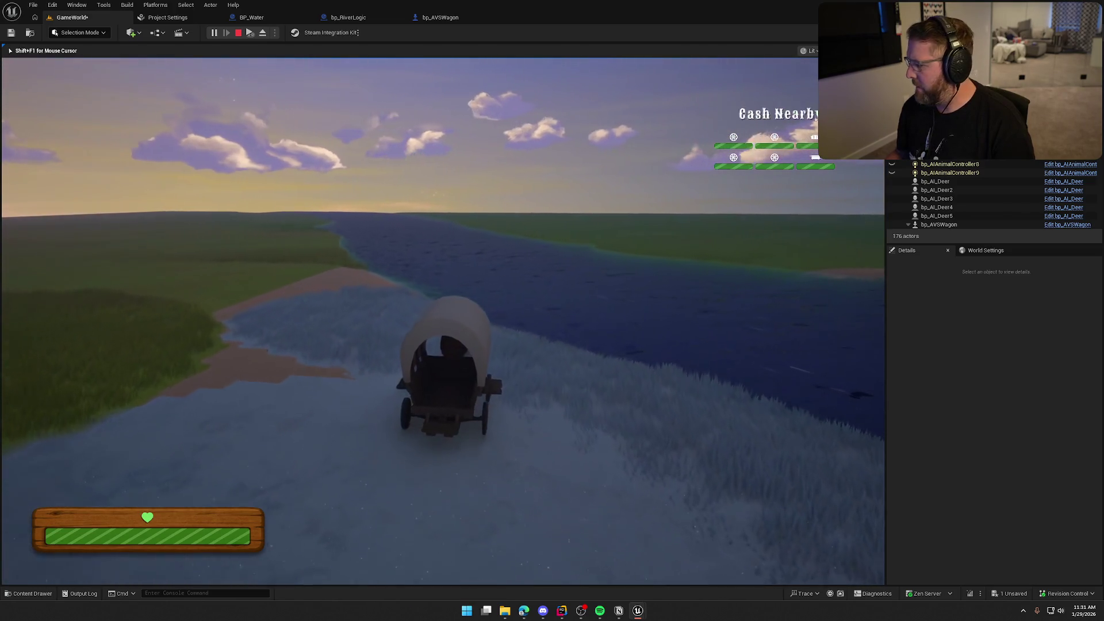
pyautogui.press('w')
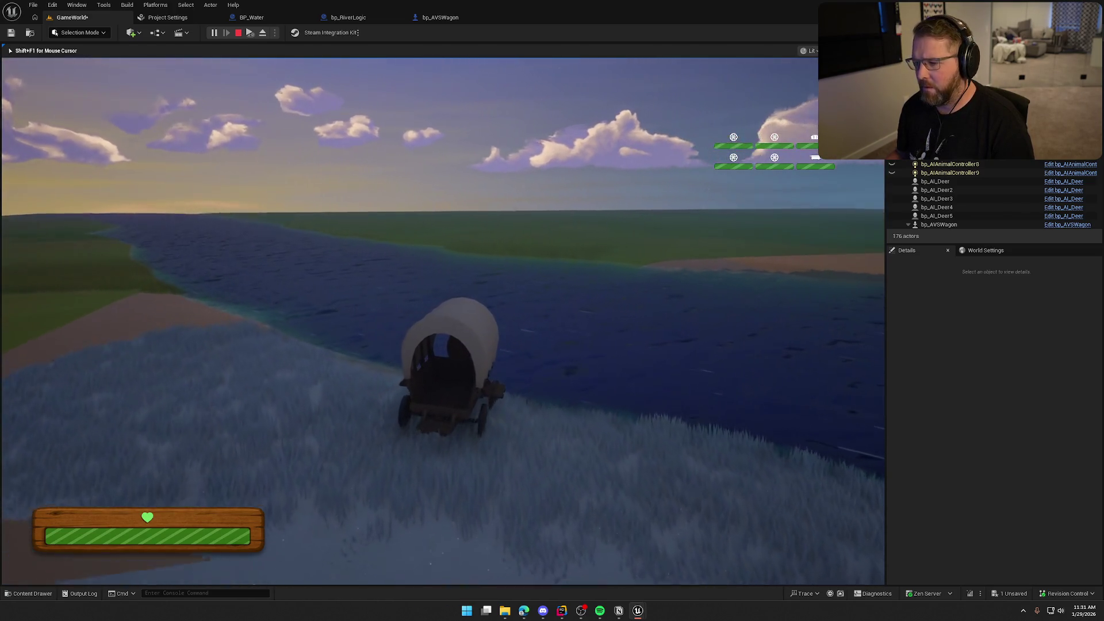
pyautogui.press('w')
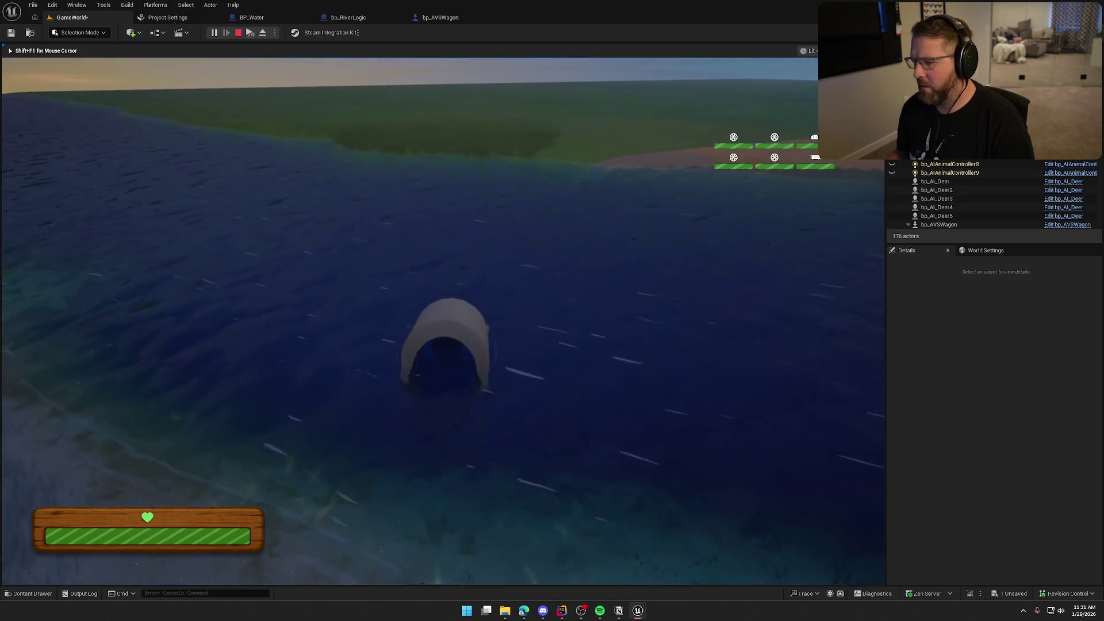
pyautogui.press('w')
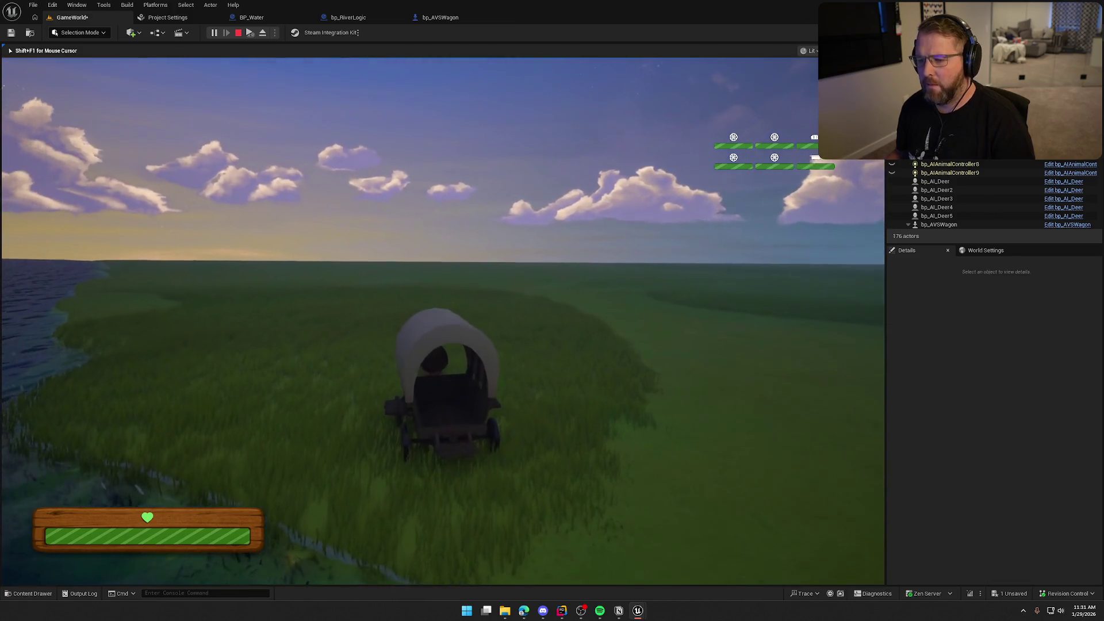
pyautogui.press('Escape')
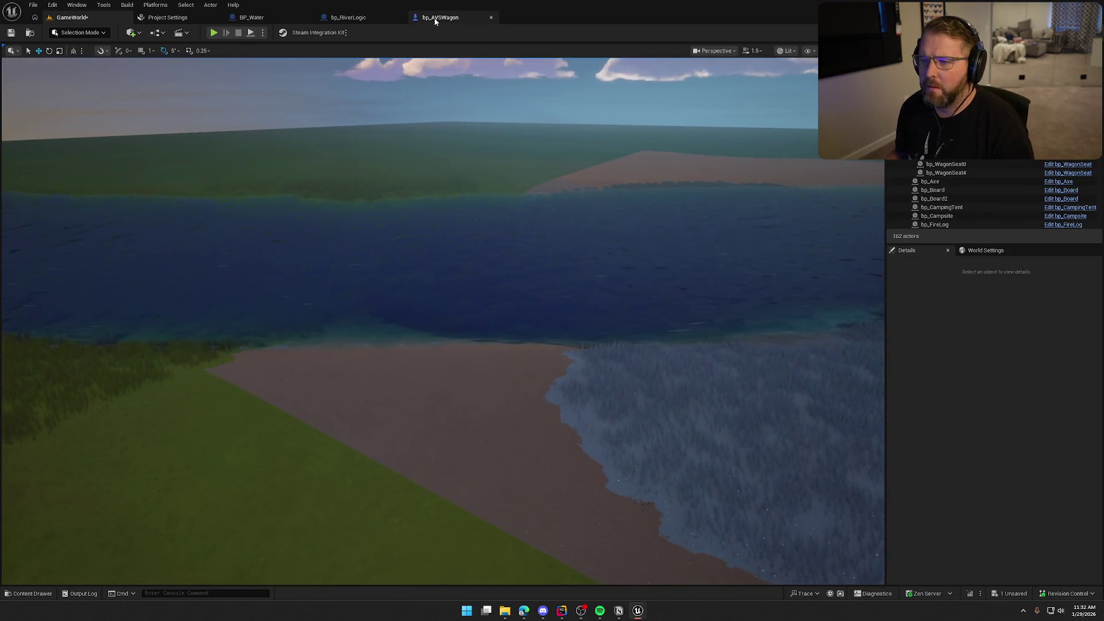
# Open bp_AVSWagon and review the Vehicle Mesh component's physics properties
pyautogui.click(435, 20)
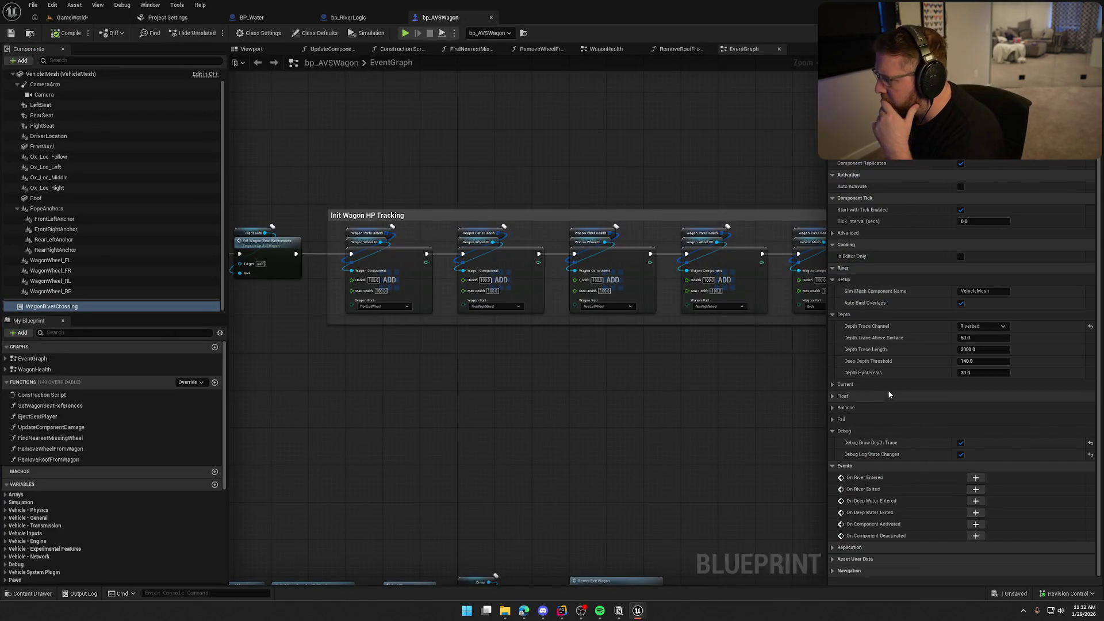
pyautogui.scroll(1, 899, 326)
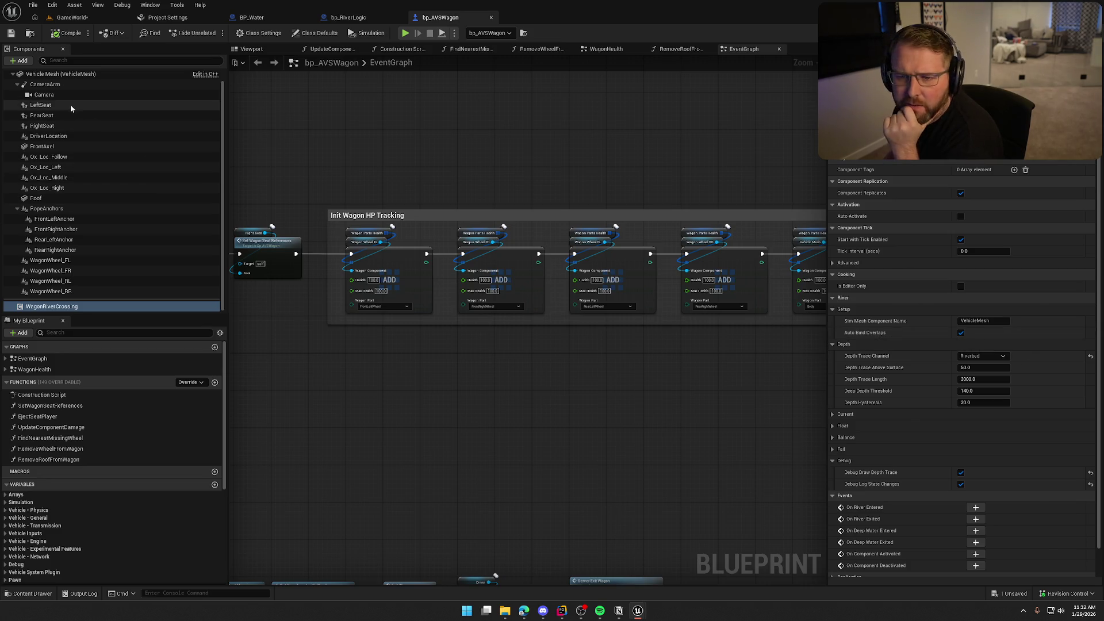
pyautogui.scroll(1, 71, 95)
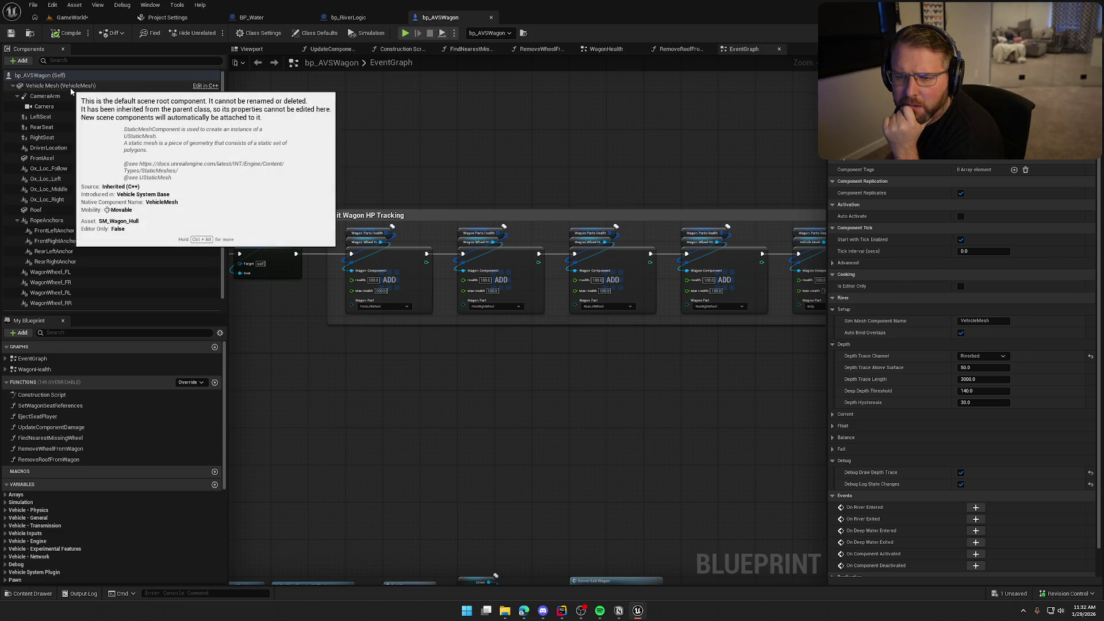
pyautogui.click(71, 87)
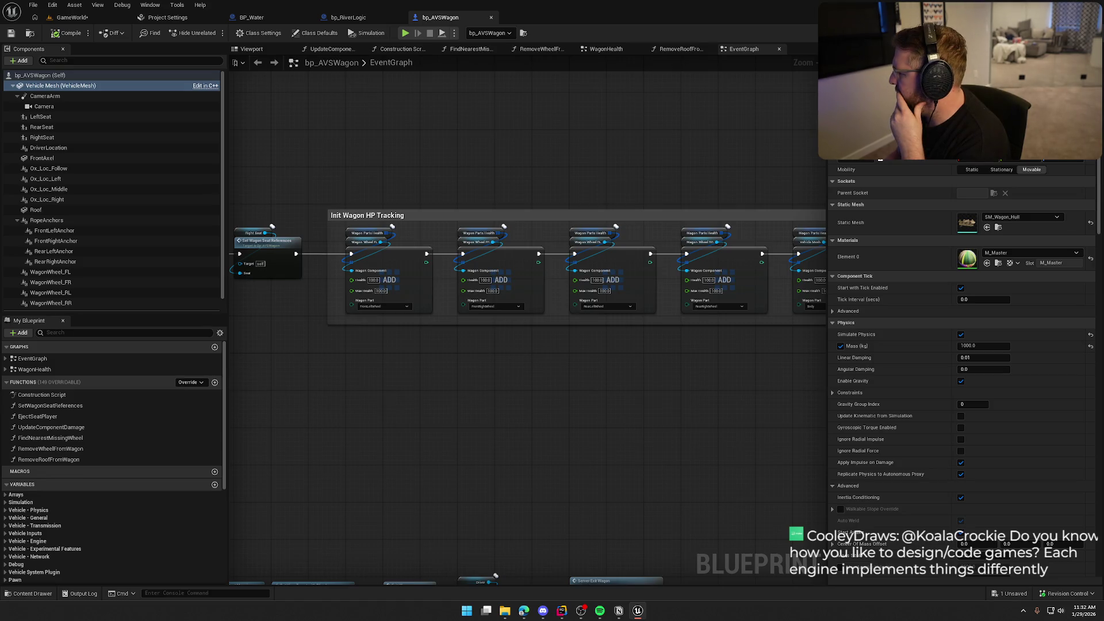
# Select WagonRiverCrossing and add its On River Entered event to the Event Graph
pyautogui.scroll(-5, 1005, 445)
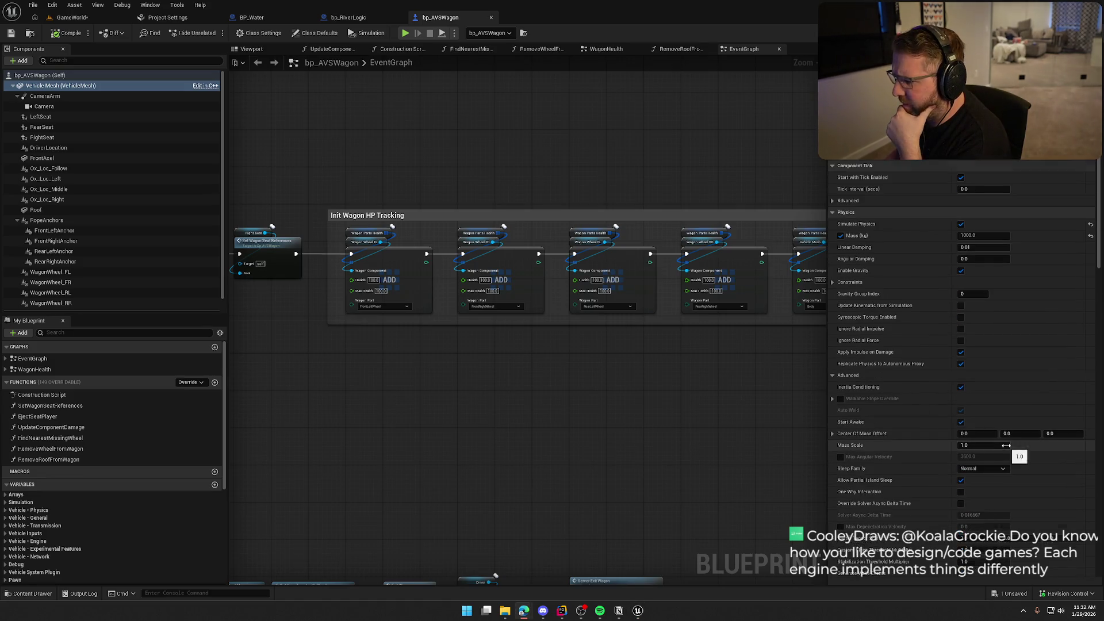
pyautogui.scroll(-1, 115, 287)
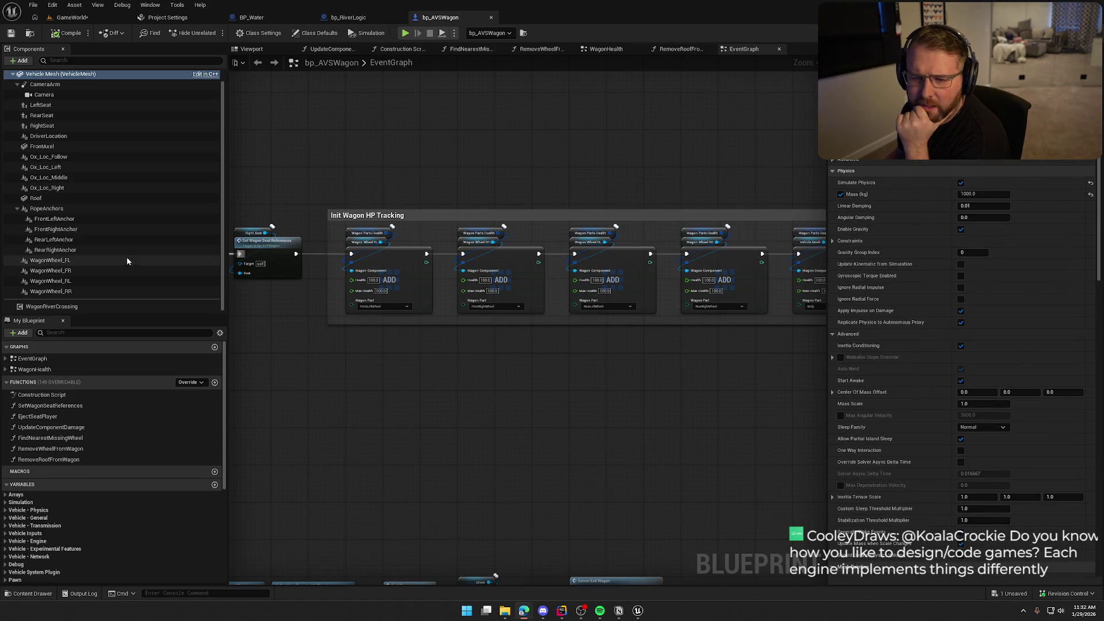
pyautogui.click(86, 306)
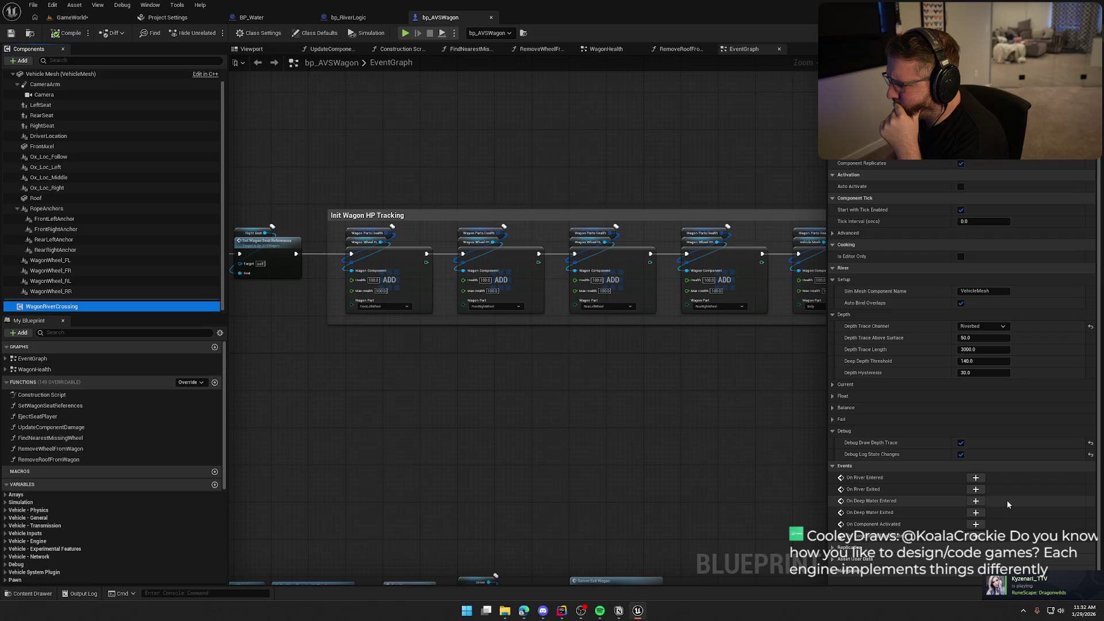
pyautogui.click(975, 477)
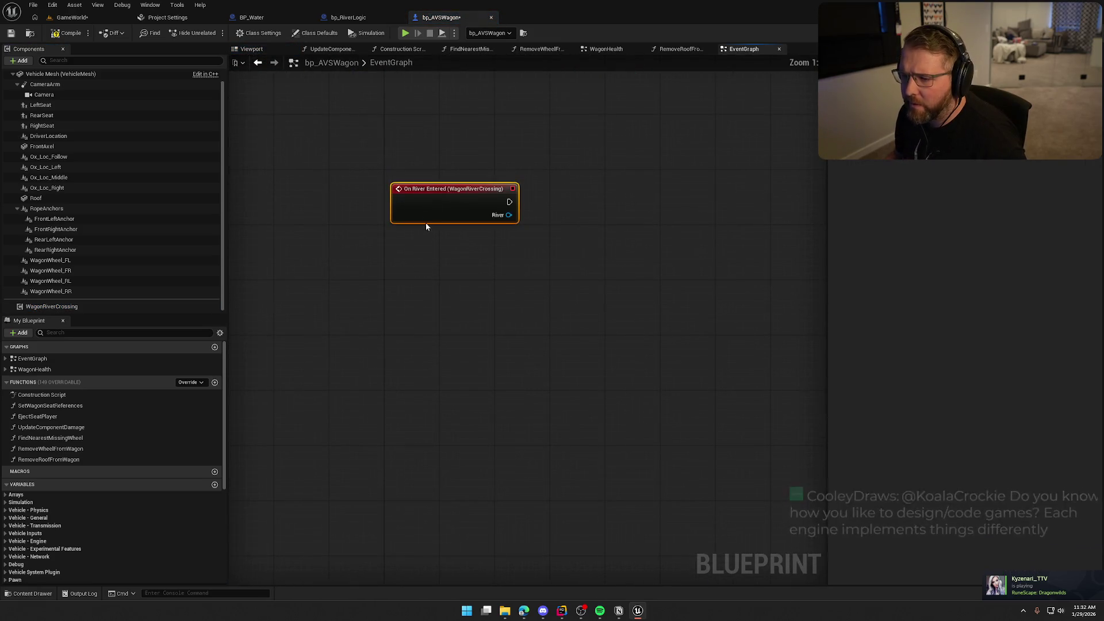
# Chain a Print String node after On River Entered with the text 'River!!'
pyautogui.moveTo(566, 193); pyautogui.dragTo(627, 182)
pyautogui.write('print string')
pyautogui.press('Return')
pyautogui.write('Rive')
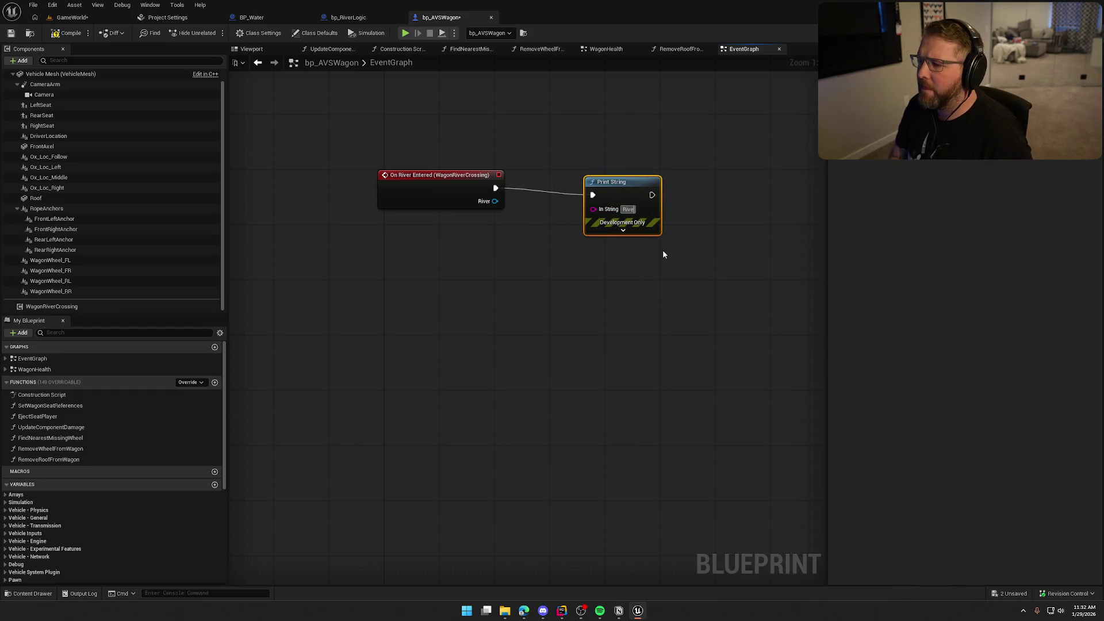
pyautogui.write('r!!')
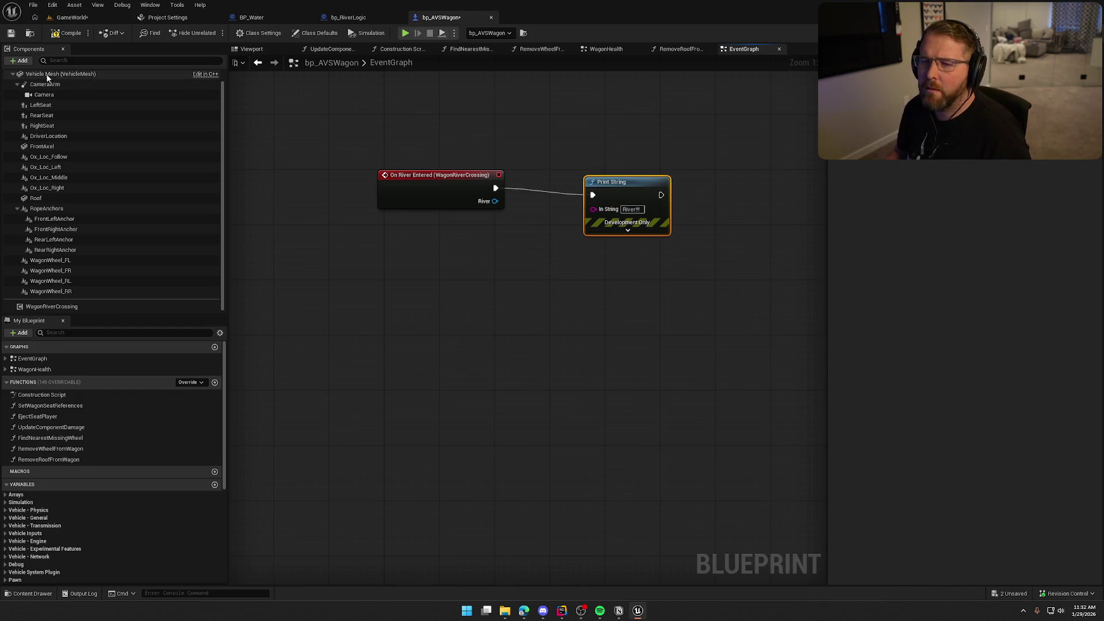
# Compile the wagon blueprint, tidy the Print String node, and return to the GameWorld level
pyautogui.hotkey('ctrl', 's')
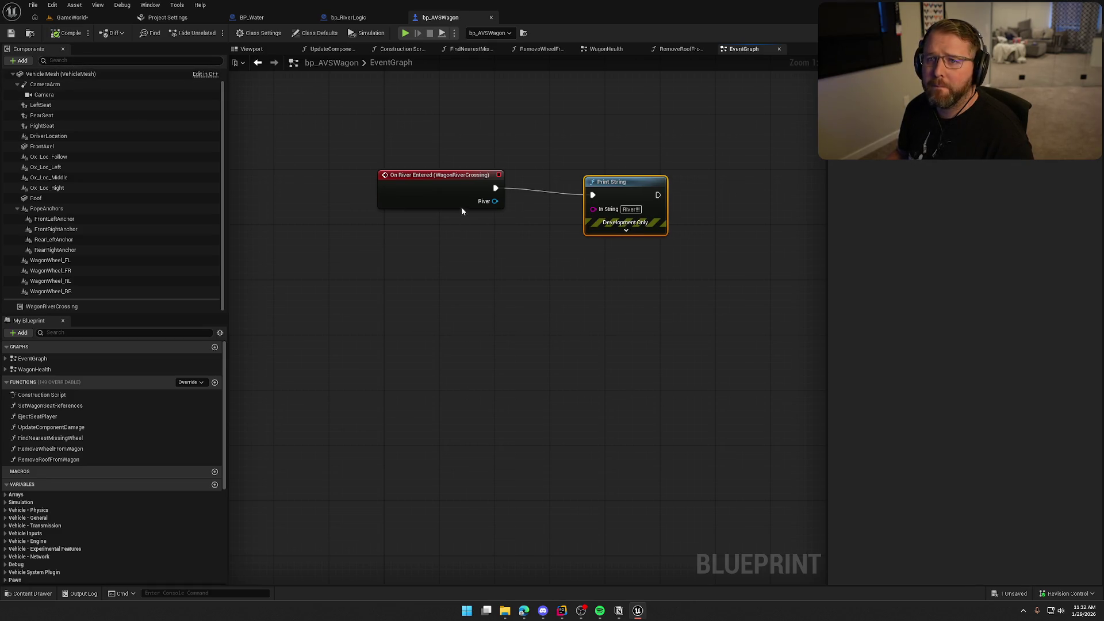
pyautogui.moveTo(627, 194); pyautogui.dragTo(592, 188)
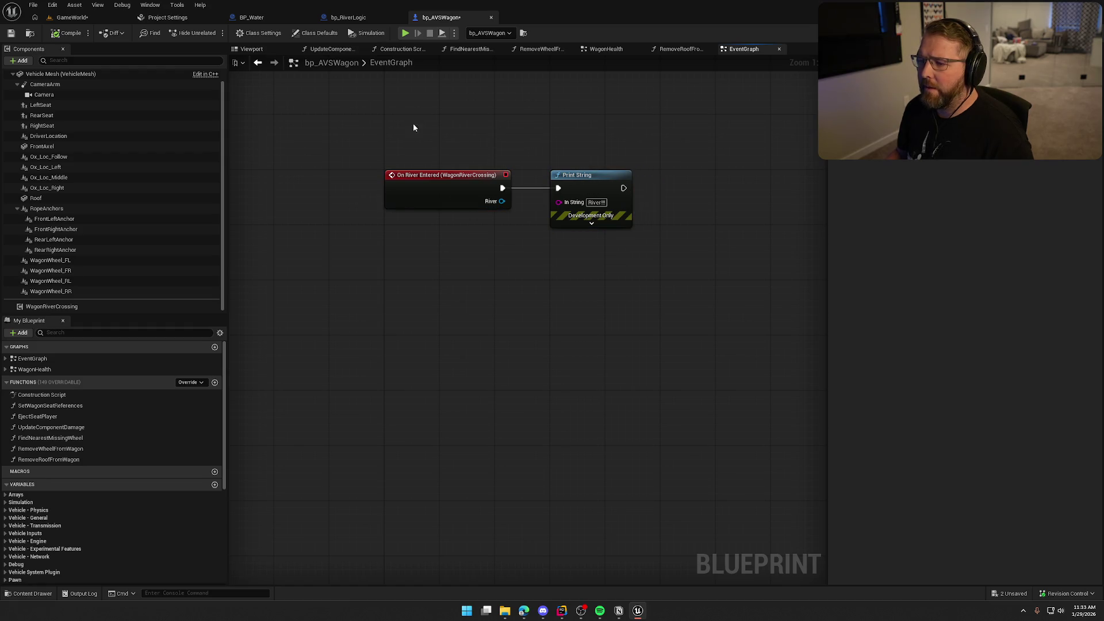
pyautogui.click(70, 18)
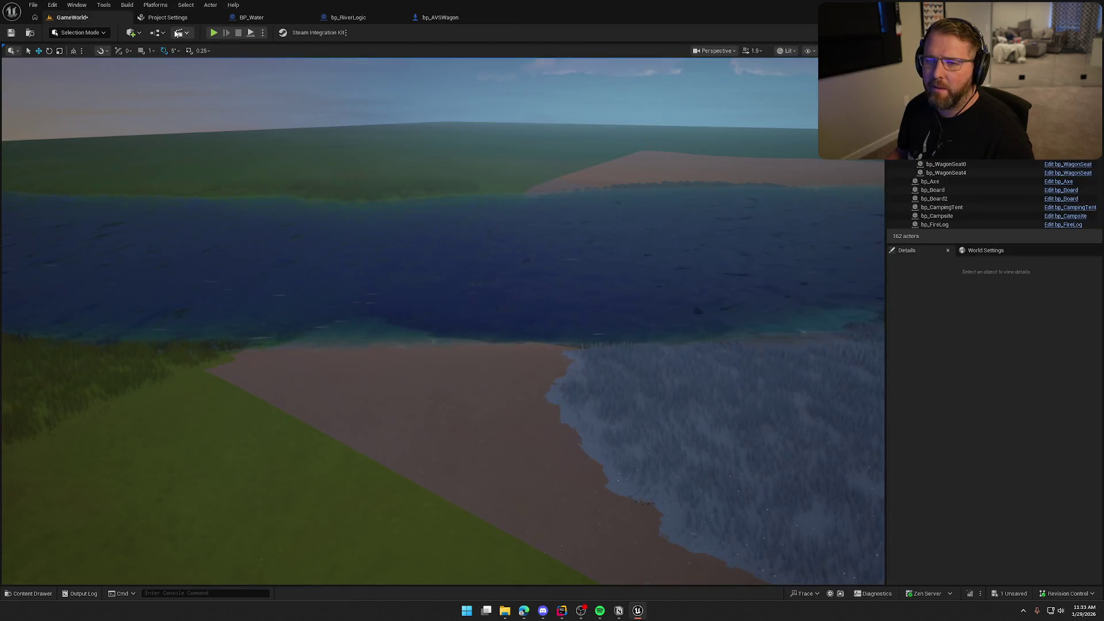
# Play test the river crossing, eject with F8, and select the wagon
pyautogui.click(212, 32)
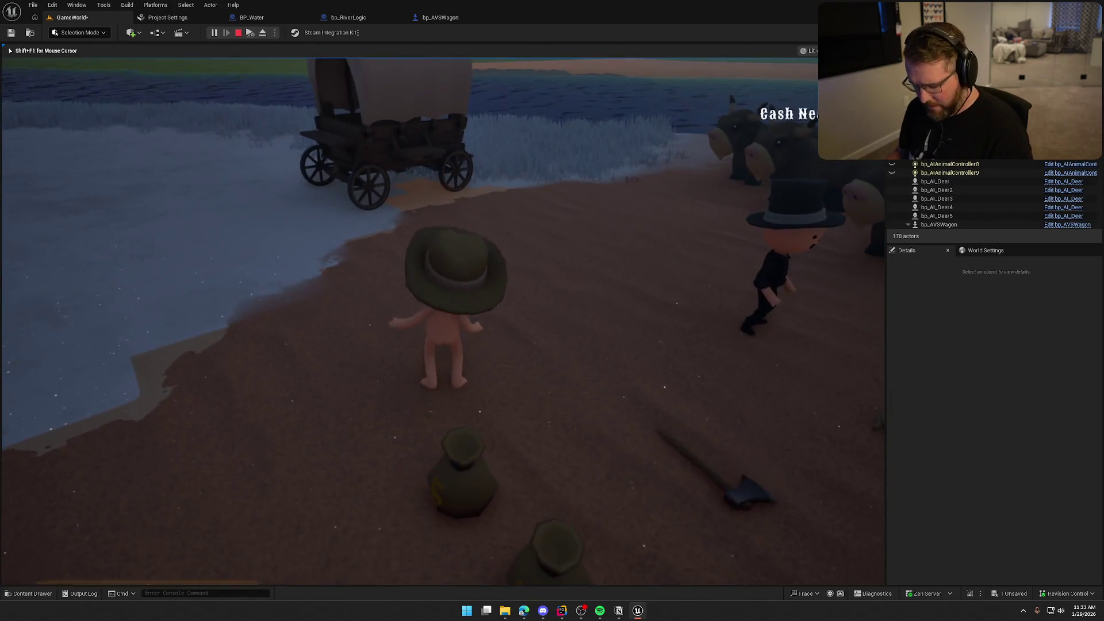
pyautogui.press('F8')
pyautogui.click(938, 225)
pyautogui.scroll(-2, 943, 290)
pyautogui.scroll(3, 943, 291)
# Inspect the Vehicle Mesh collision settings, stop the play test, and reopen bp_AVSWagon
pyautogui.click(947, 288)
pyautogui.scroll(-3, 973, 402)
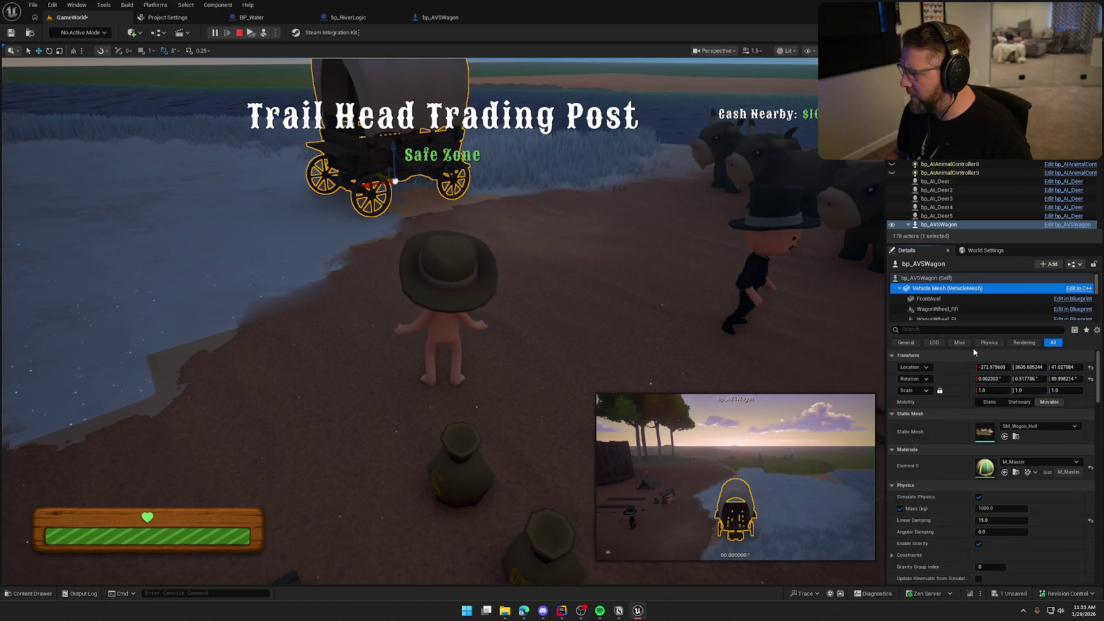
pyautogui.scroll(-10, 956, 497)
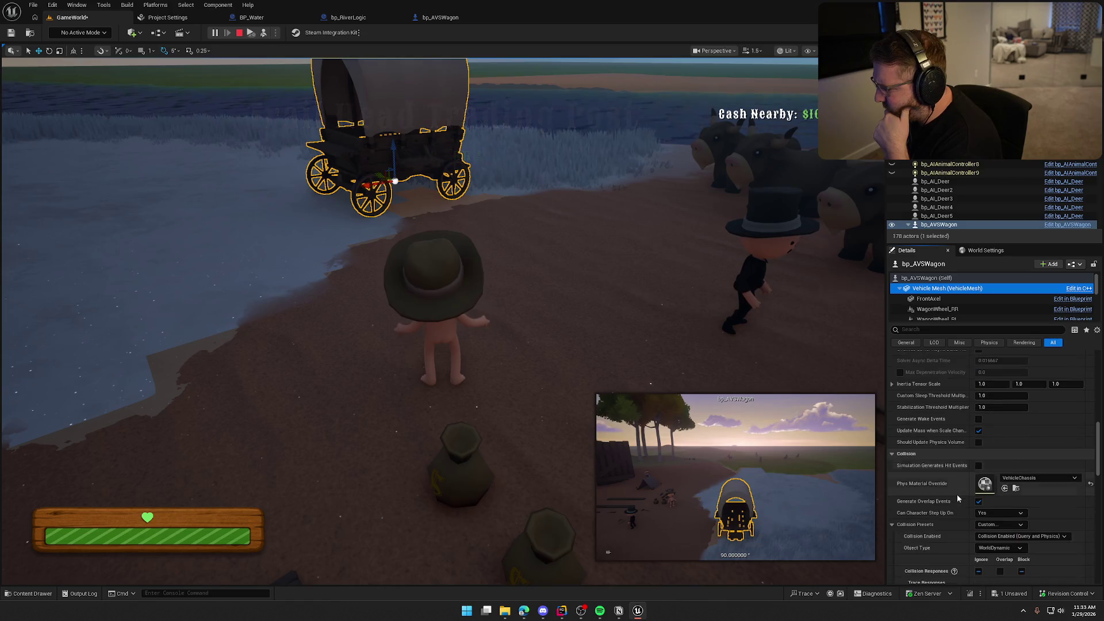
pyautogui.scroll(-5, 956, 494)
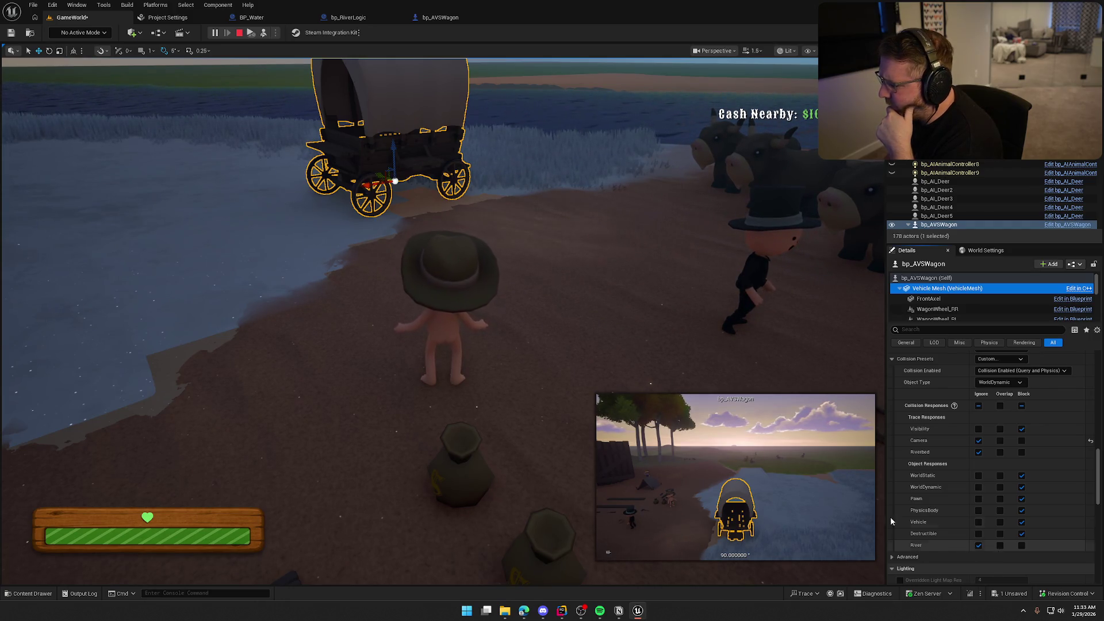
pyautogui.click(240, 33)
pyautogui.click(426, 18)
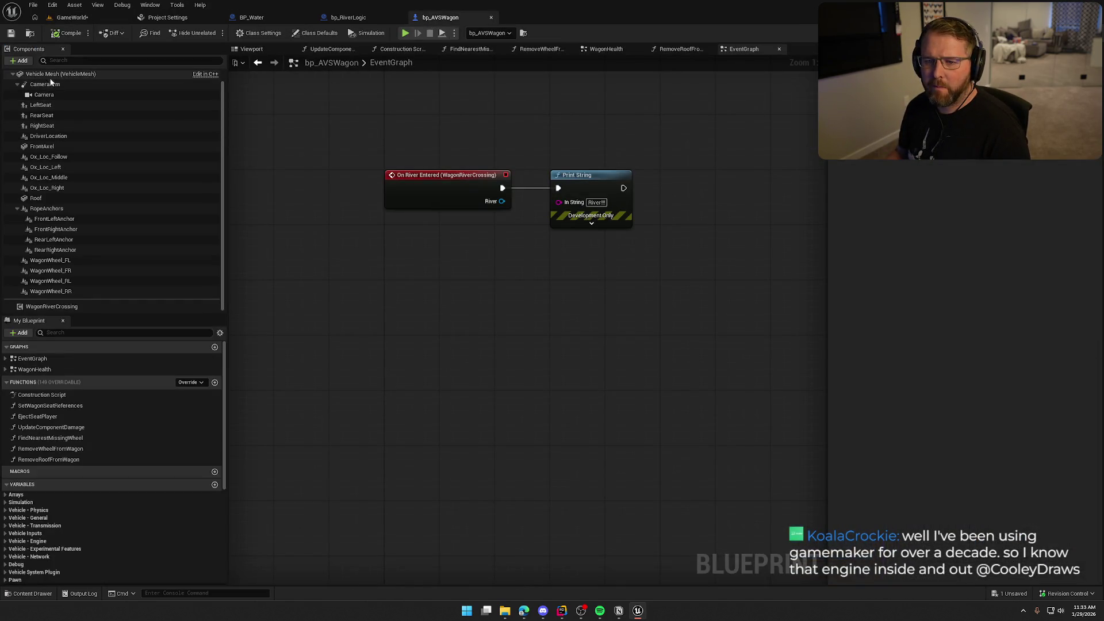
# Check the Vehicle Mesh Collision Responses for River, then go back to the level to play test
pyautogui.scroll(-15, 995, 477)
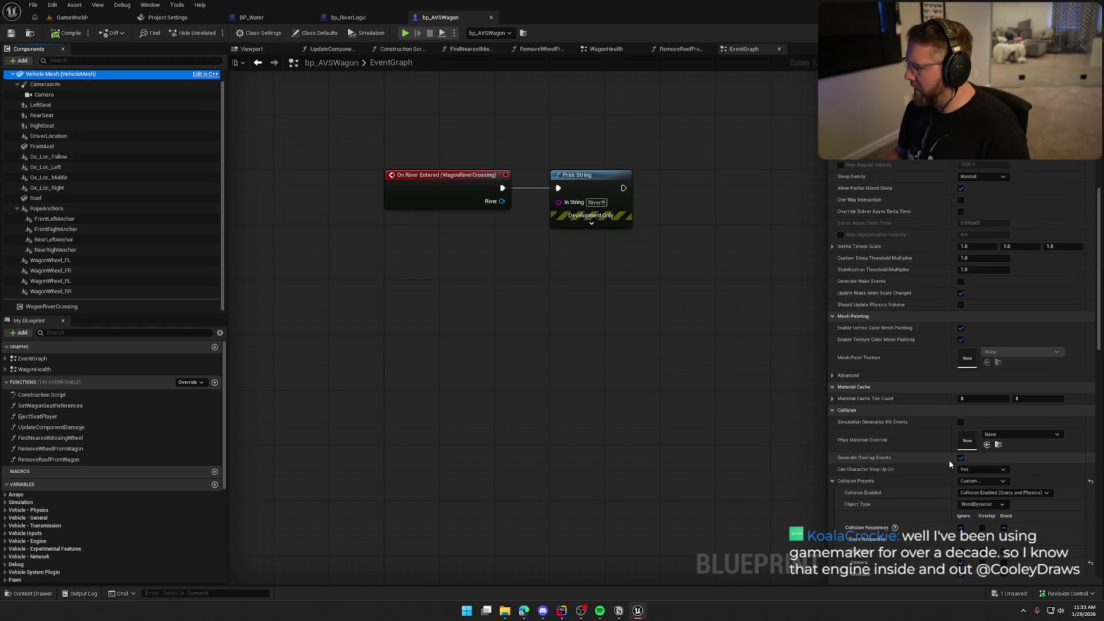
pyautogui.scroll(-3, 942, 467)
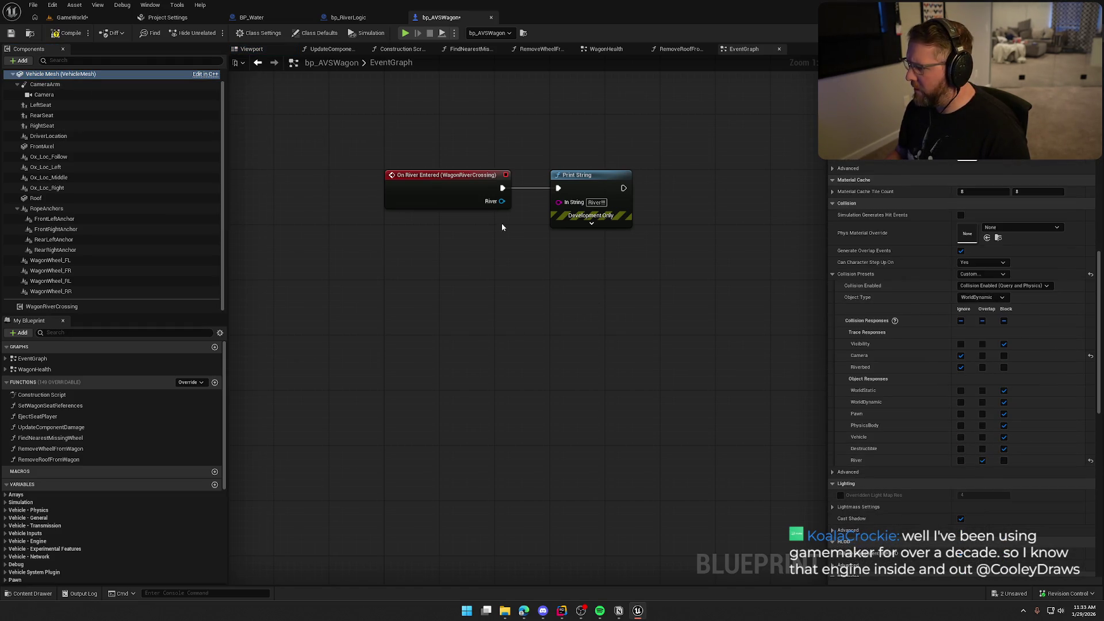
pyautogui.click(68, 17)
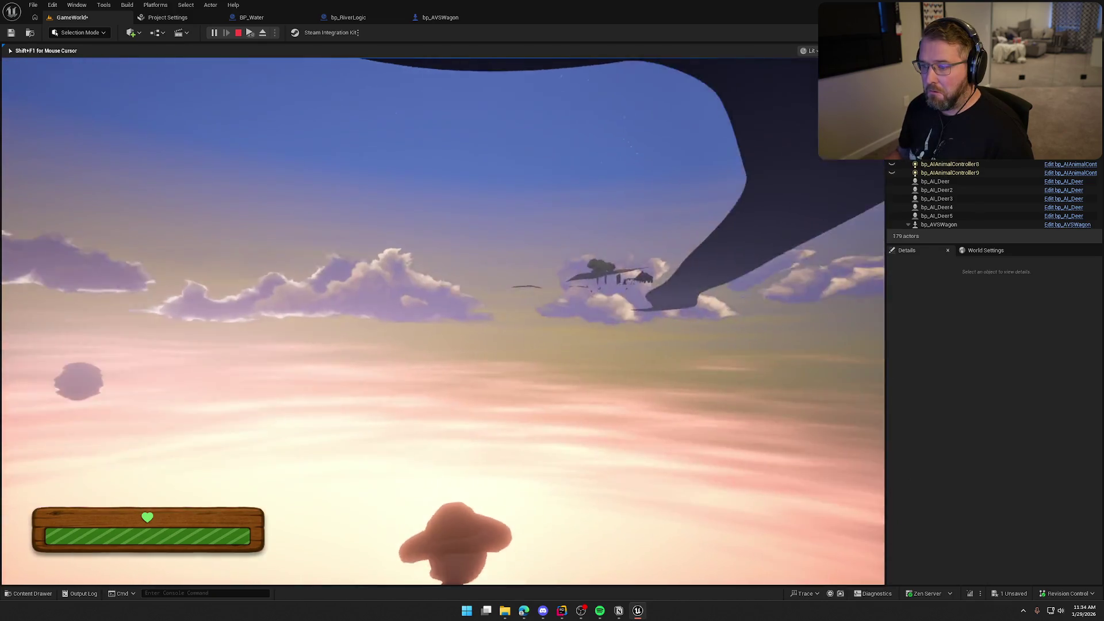
# End the play test, frame the wagon at the water's edge, and reopen bp_AVSWagon
pyautogui.press('Escape')
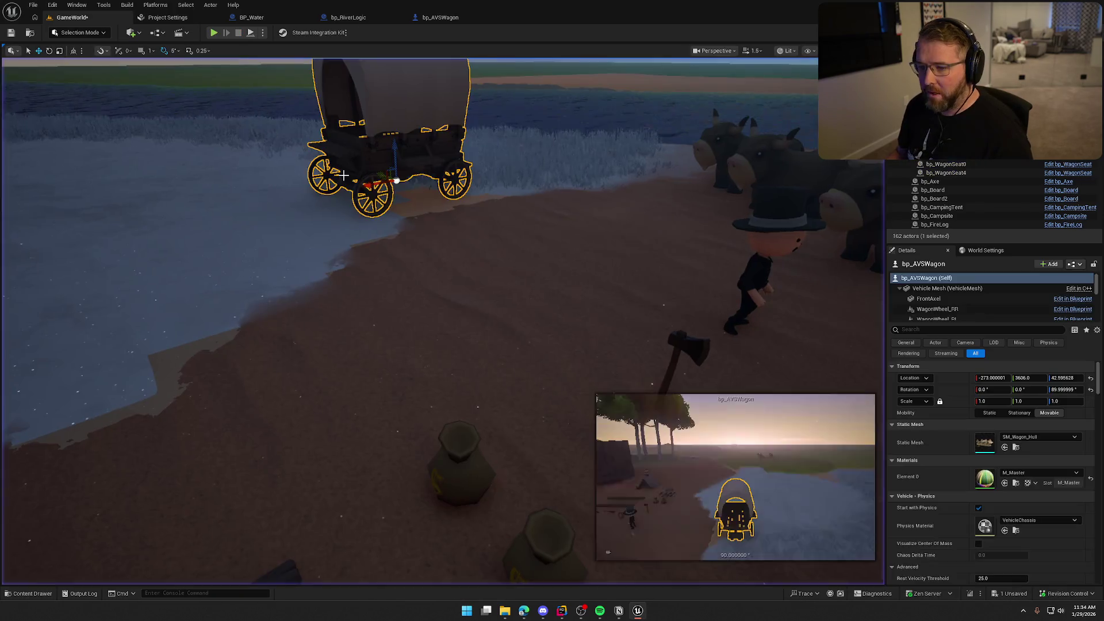
pyautogui.press('f')
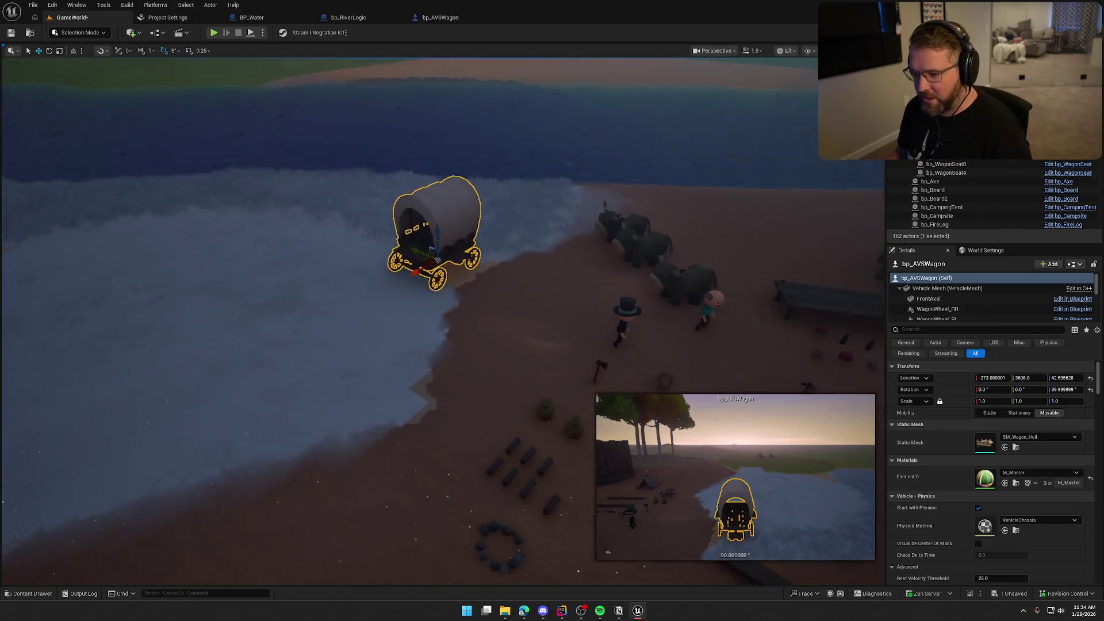
pyautogui.press('Escape')
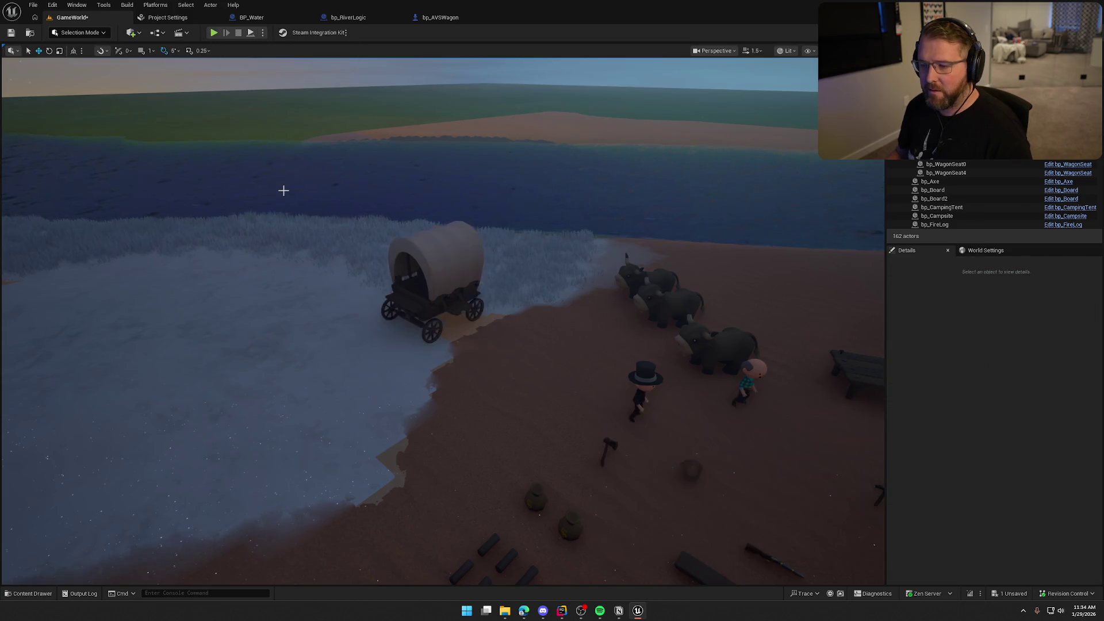
pyautogui.click(426, 18)
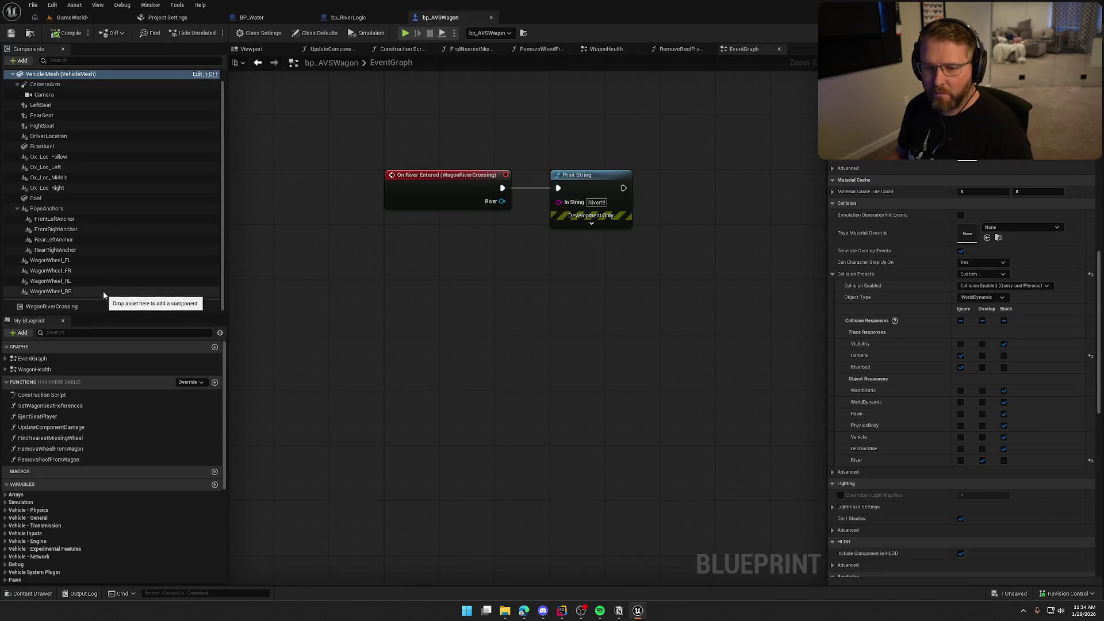
# Expand WagonRiverCrossing's Balance, Float and Current settings and lower the current force scale
pyautogui.click(63, 306)
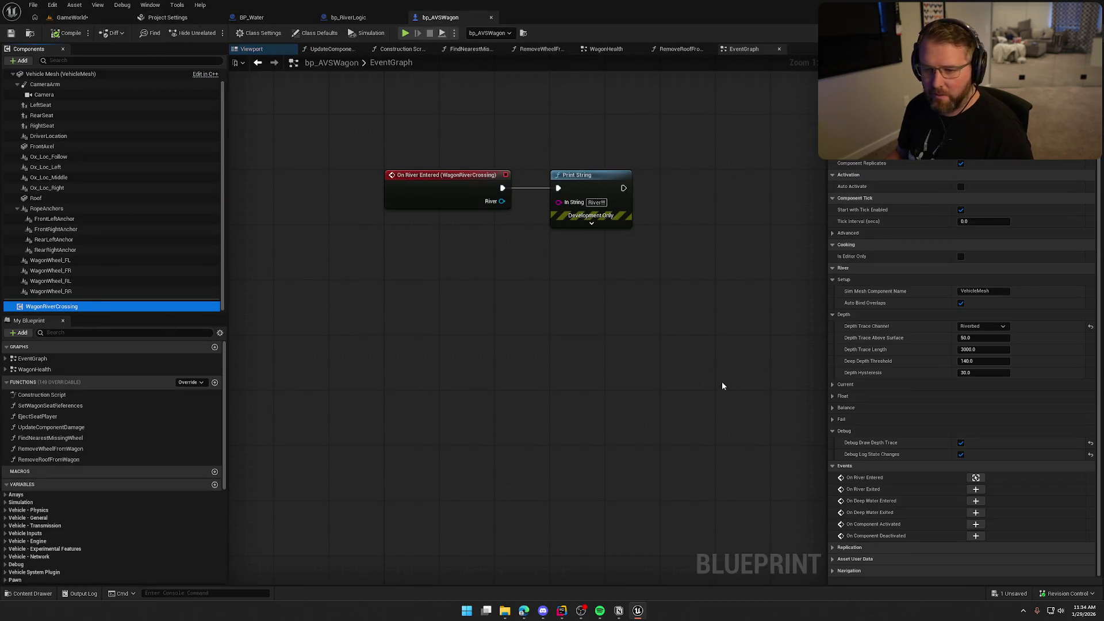
pyautogui.click(835, 409)
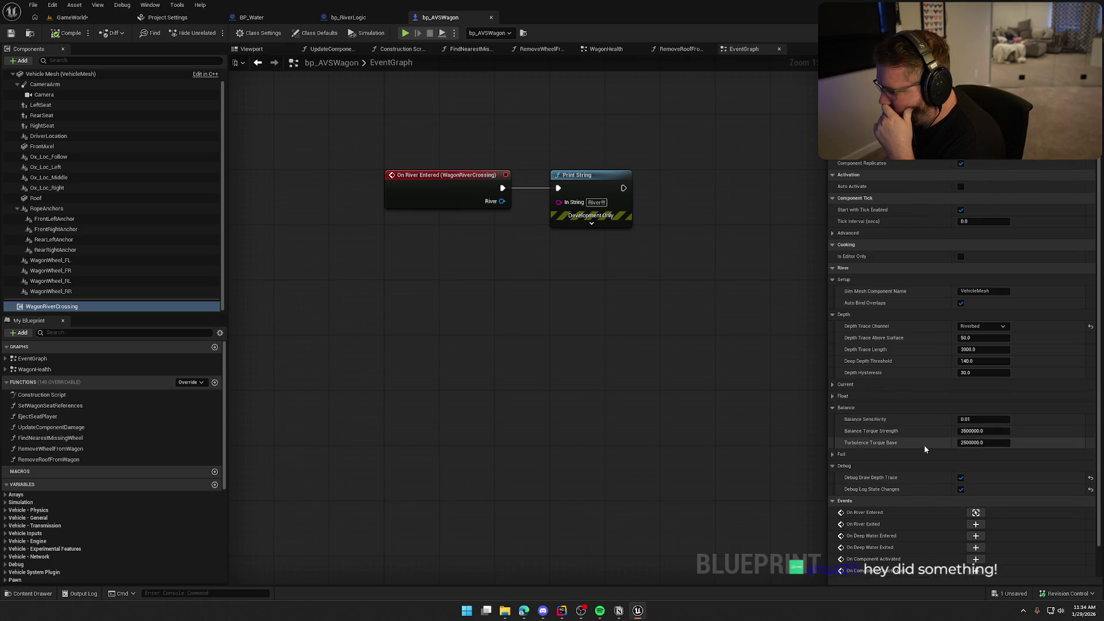
pyautogui.click(834, 396)
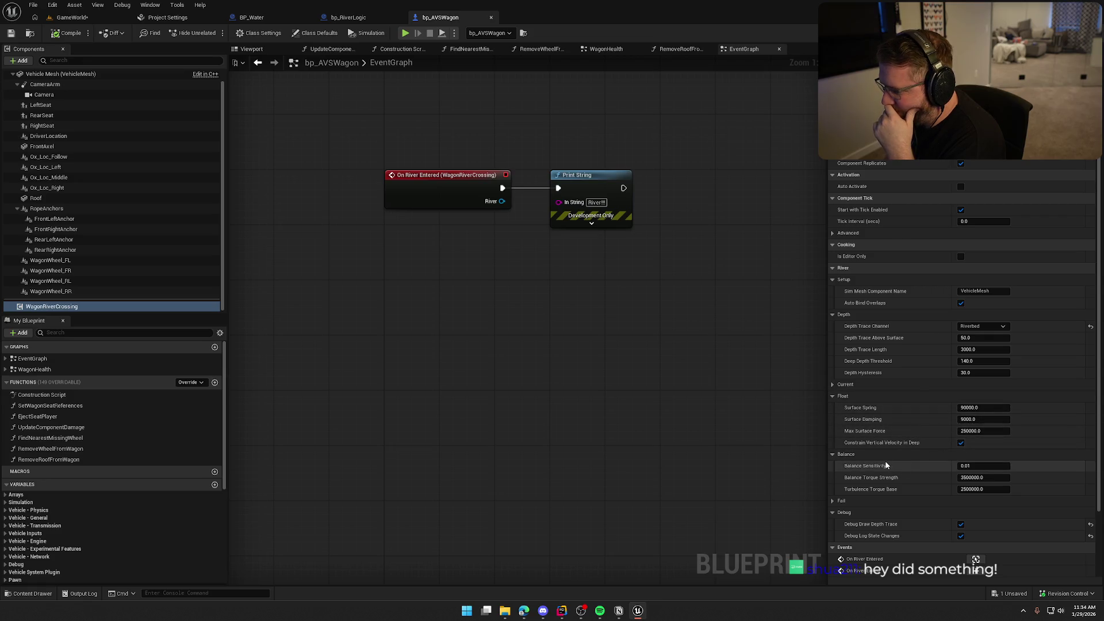
pyautogui.click(833, 385)
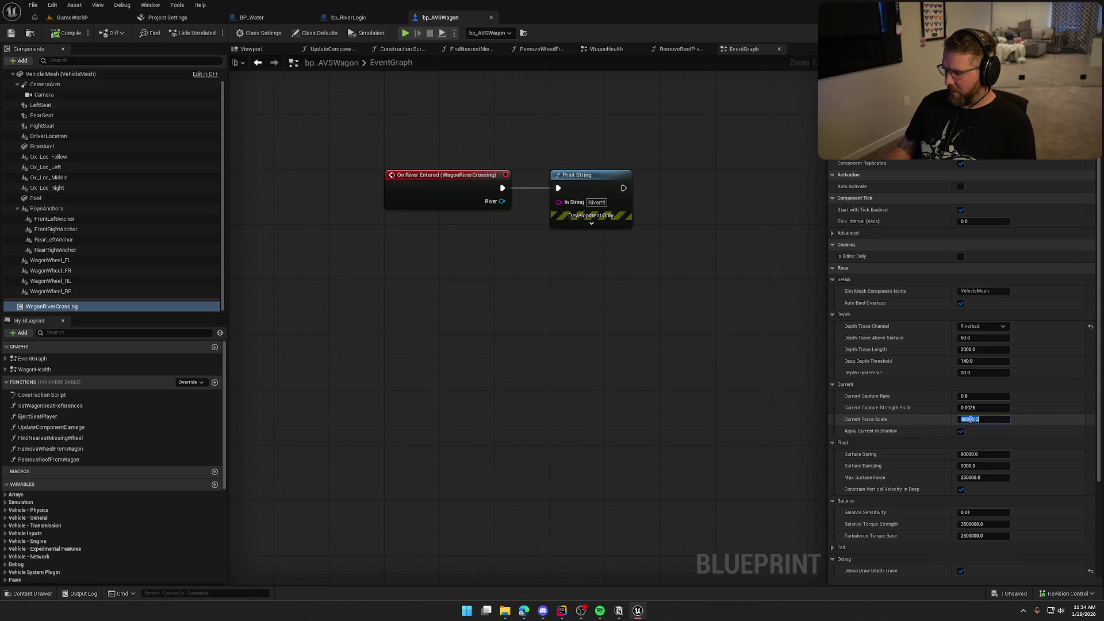
pyautogui.press('Tab')
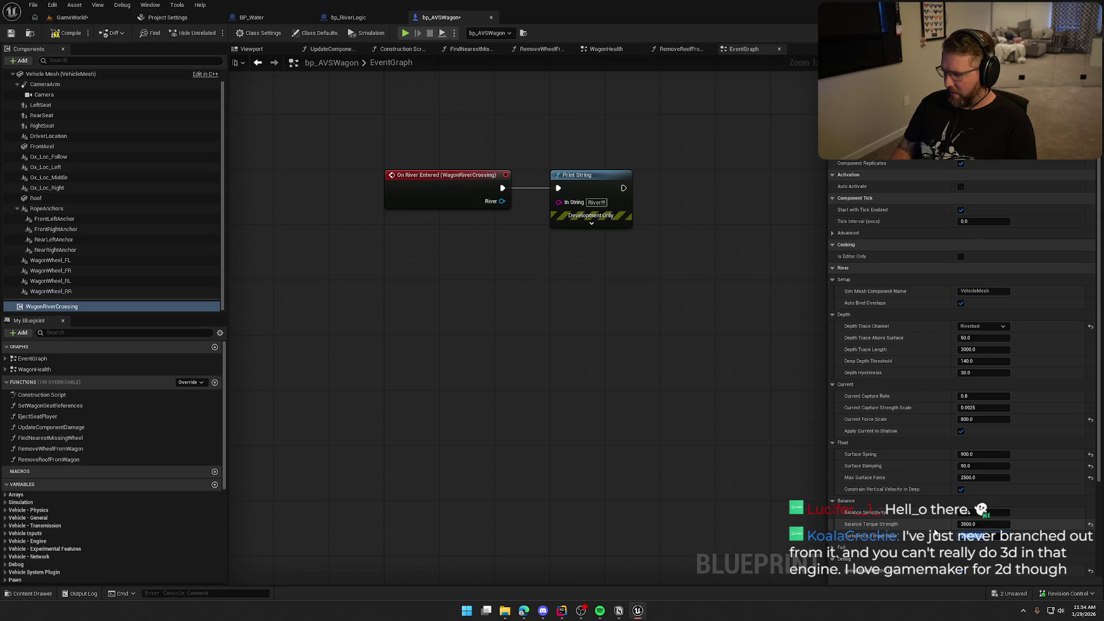
# Review the Fall settings, compile the wagon, and save the GameWorld level
pyautogui.scroll(-3, 934, 532)
pyautogui.click(833, 479)
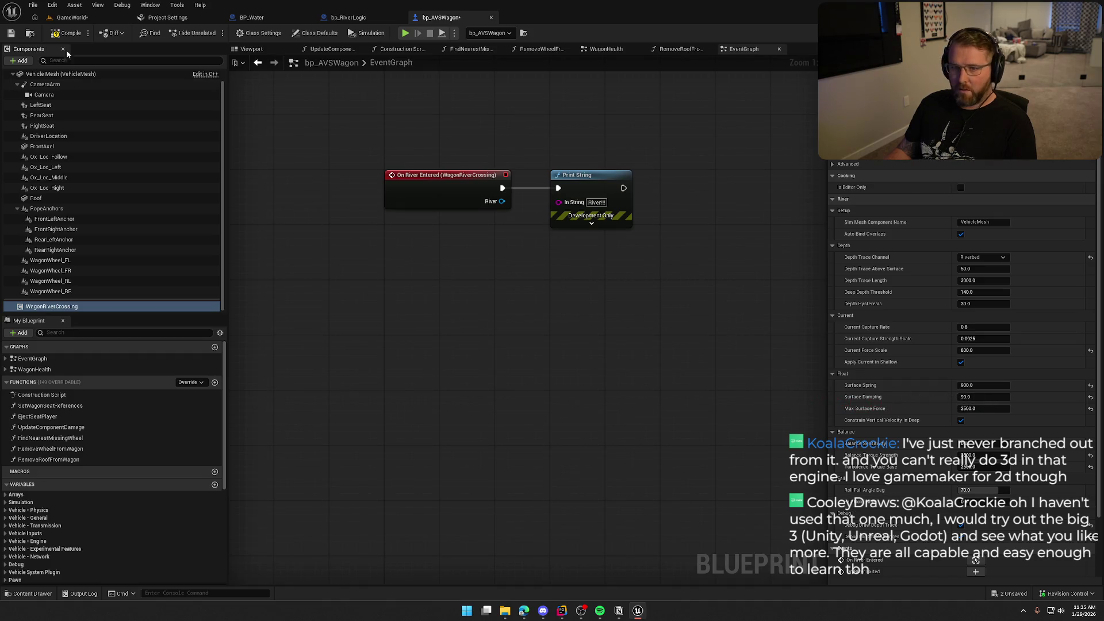
pyautogui.click(69, 33)
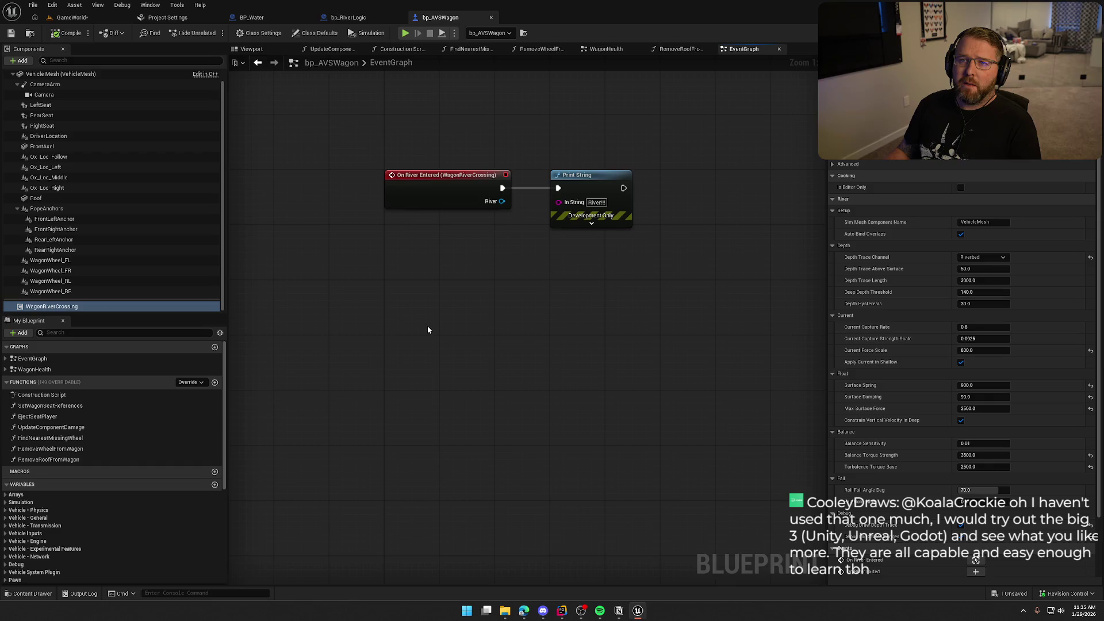
pyautogui.click(68, 22)
pyautogui.click(12, 33)
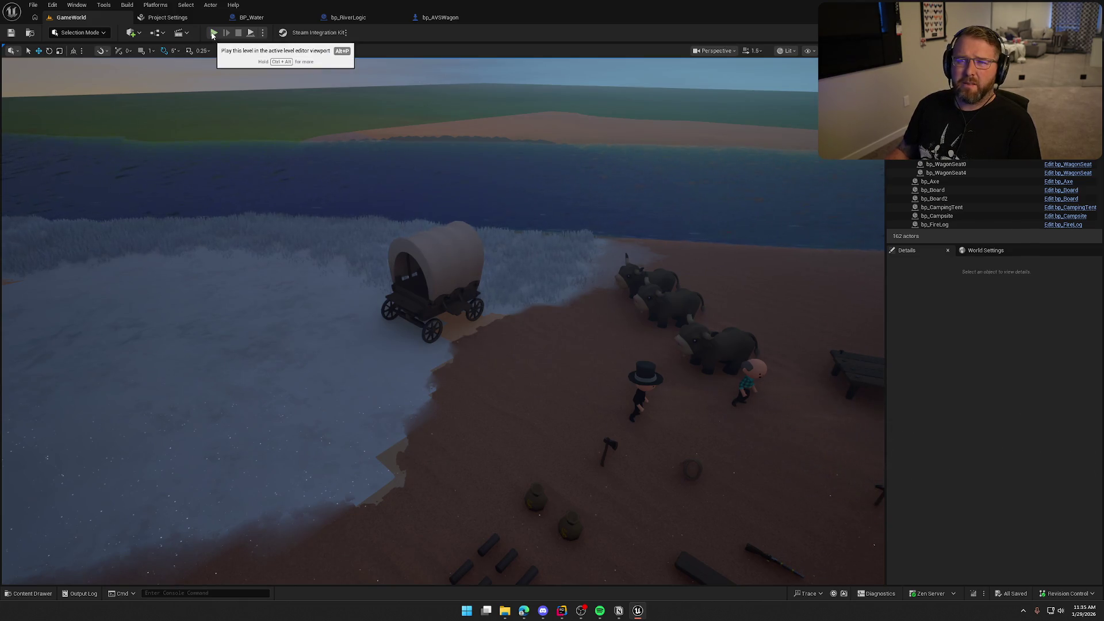
pyautogui.click(212, 33)
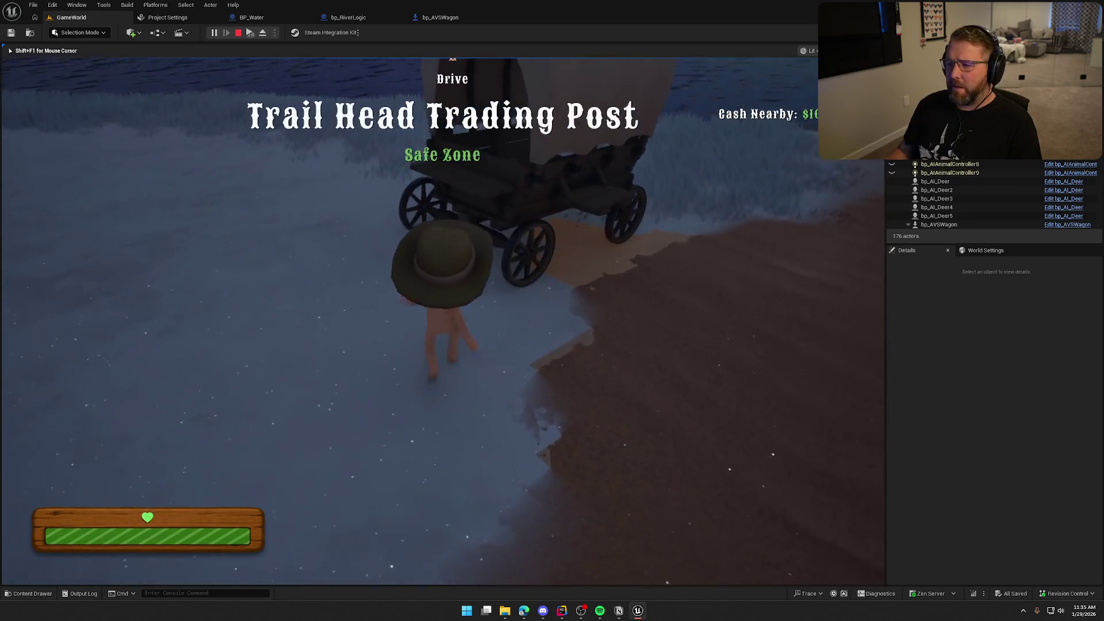
pyautogui.press('w')
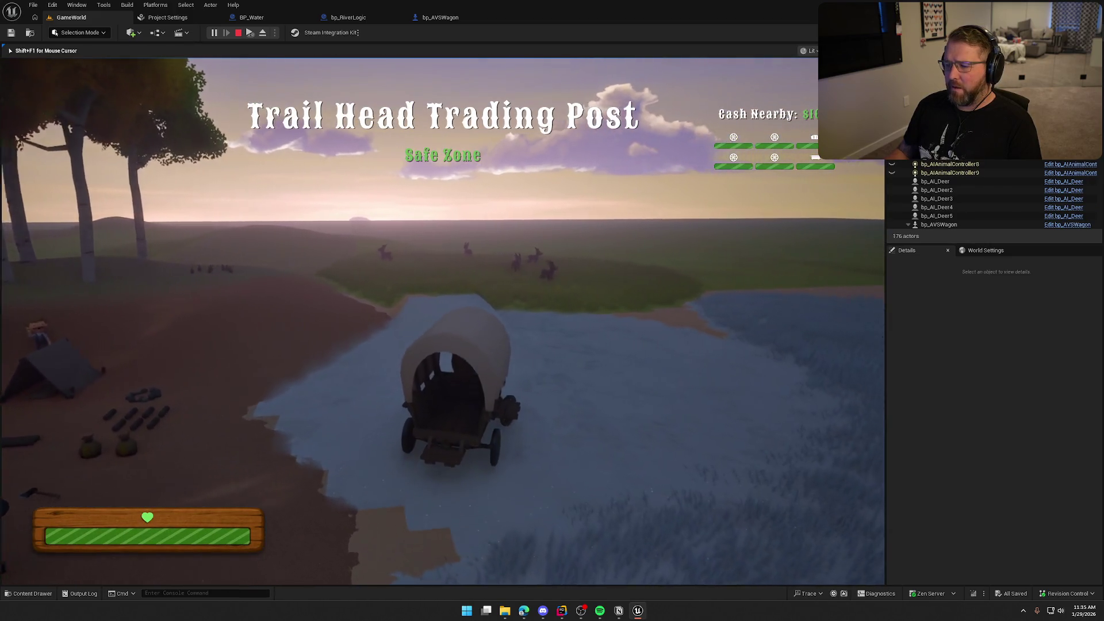
pyautogui.press('d')
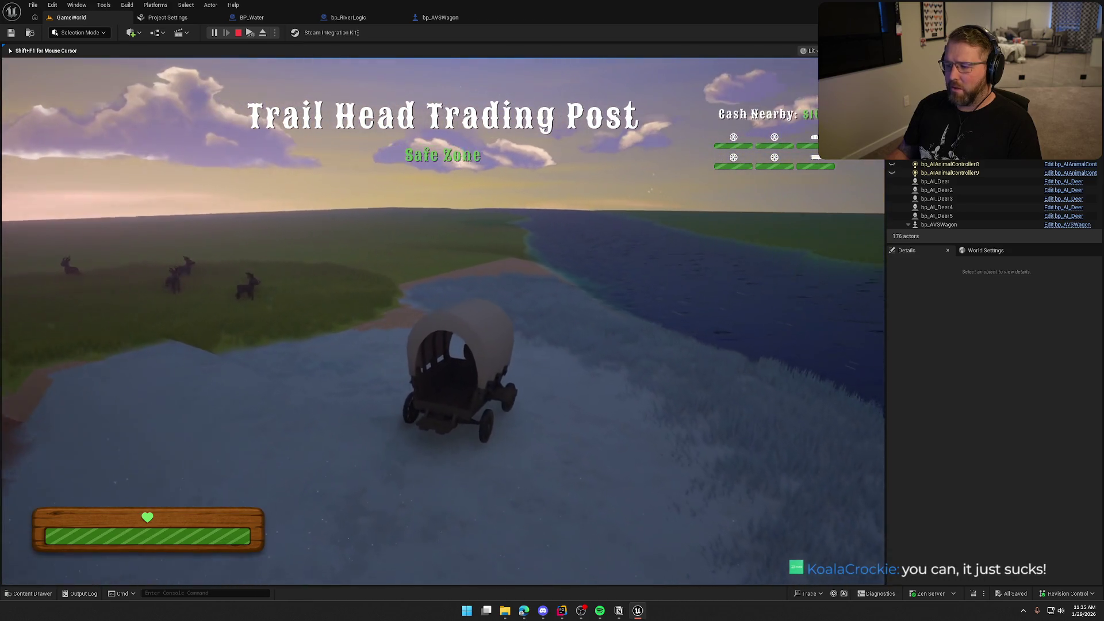
pyautogui.press('a')
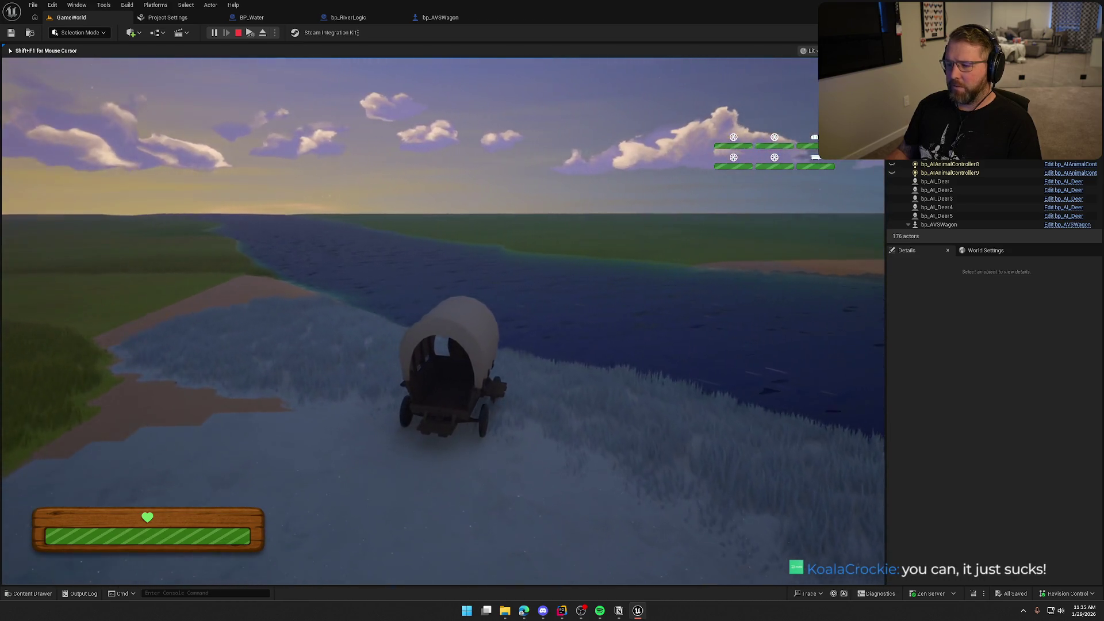
pyautogui.press('w')
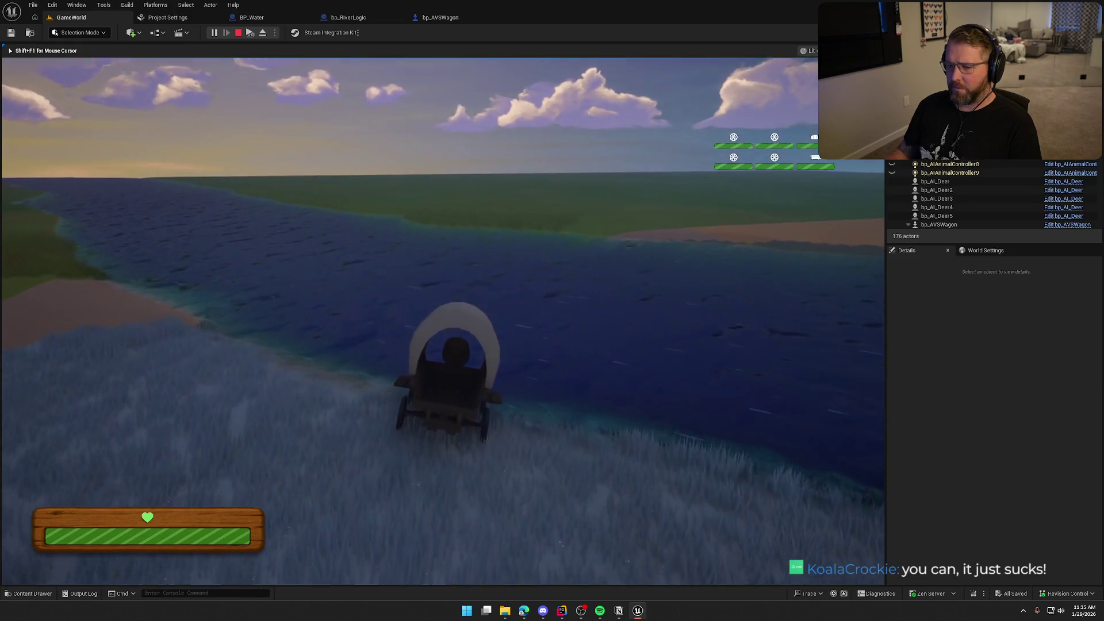
pyautogui.press('e')
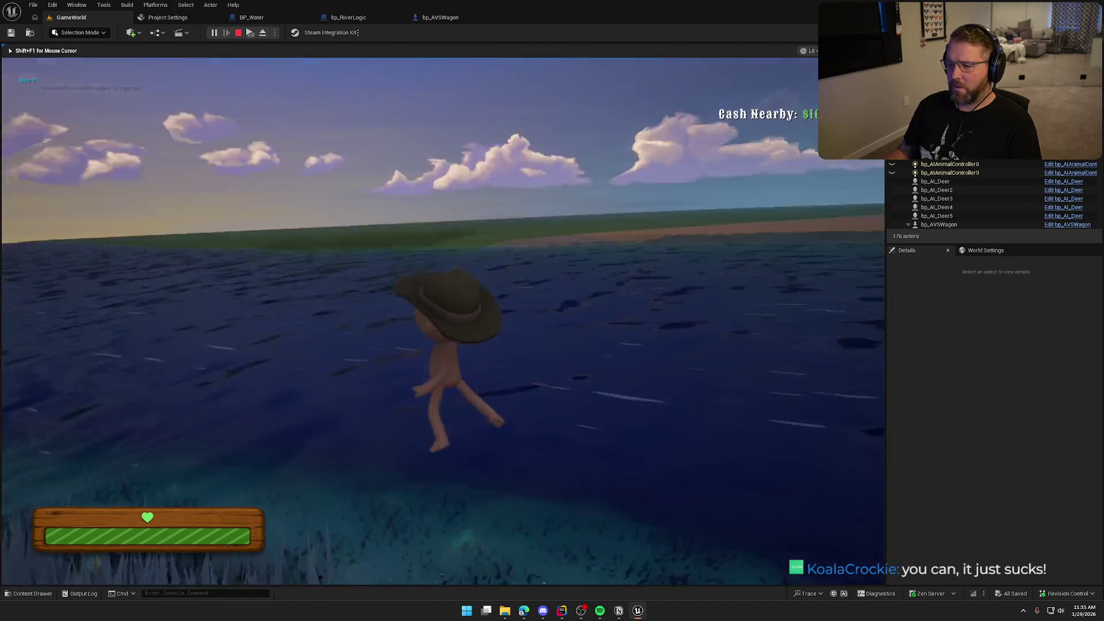
pyautogui.press('a')
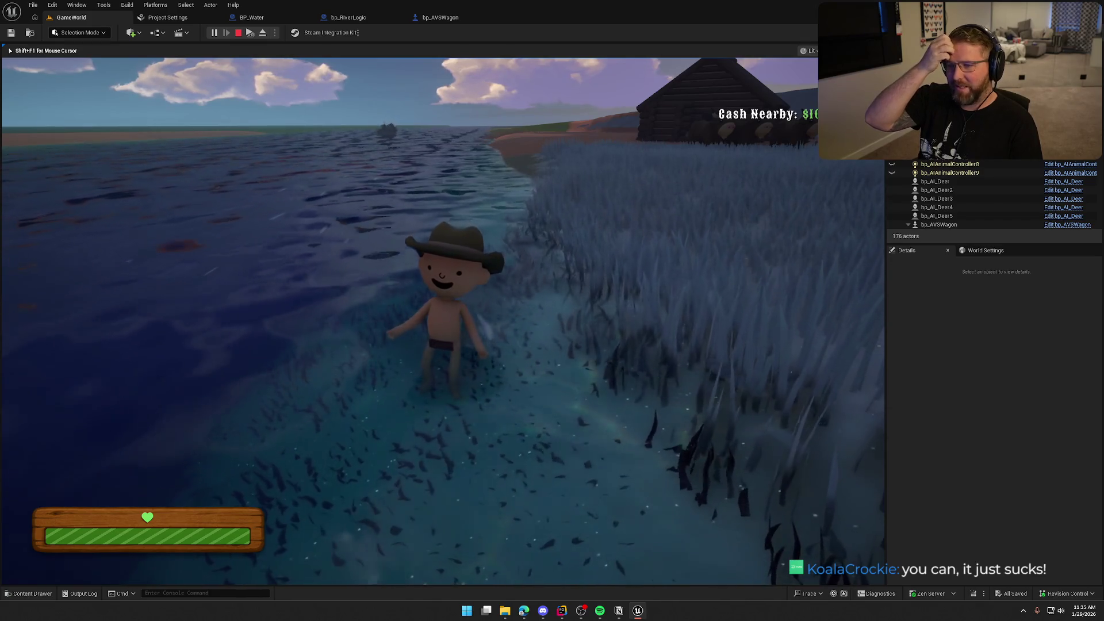
pyautogui.press('a')
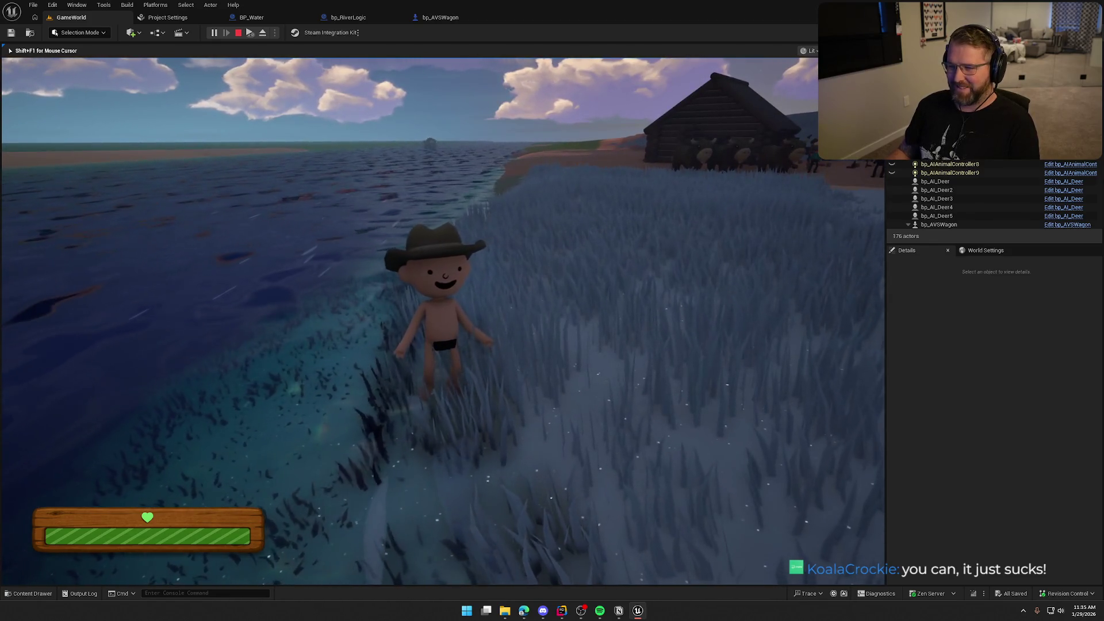
pyautogui.press('Escape')
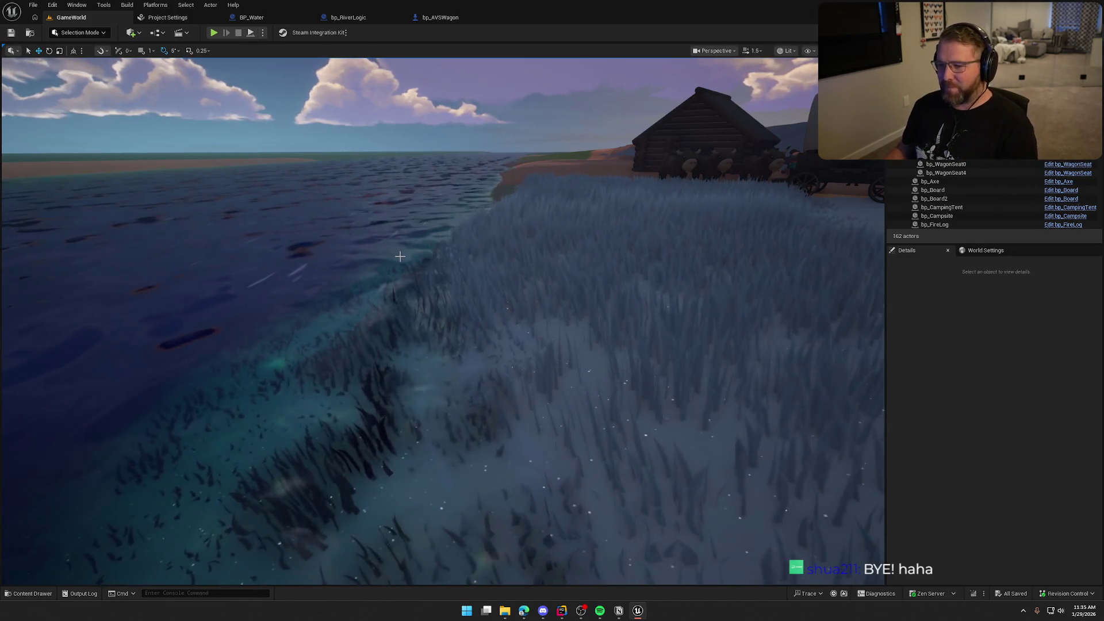
pyautogui.click(440, 17)
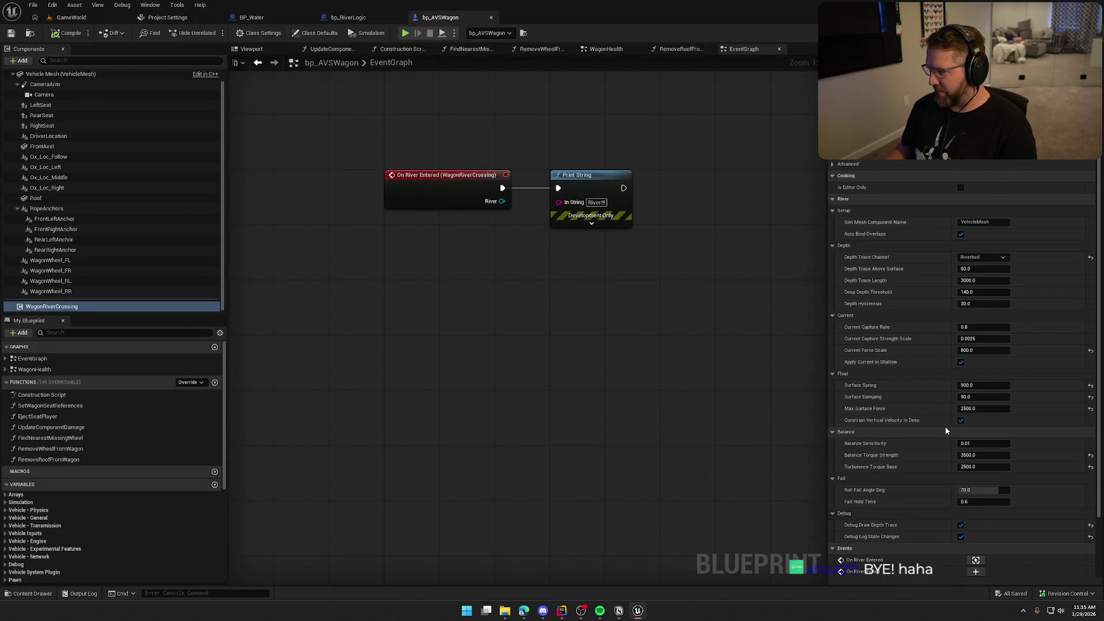
# Set Surface Spring 50, Surface Damping 9 and Max Surface Force 100
pyautogui.scroll(-3, 937, 409)
pyautogui.write('0')
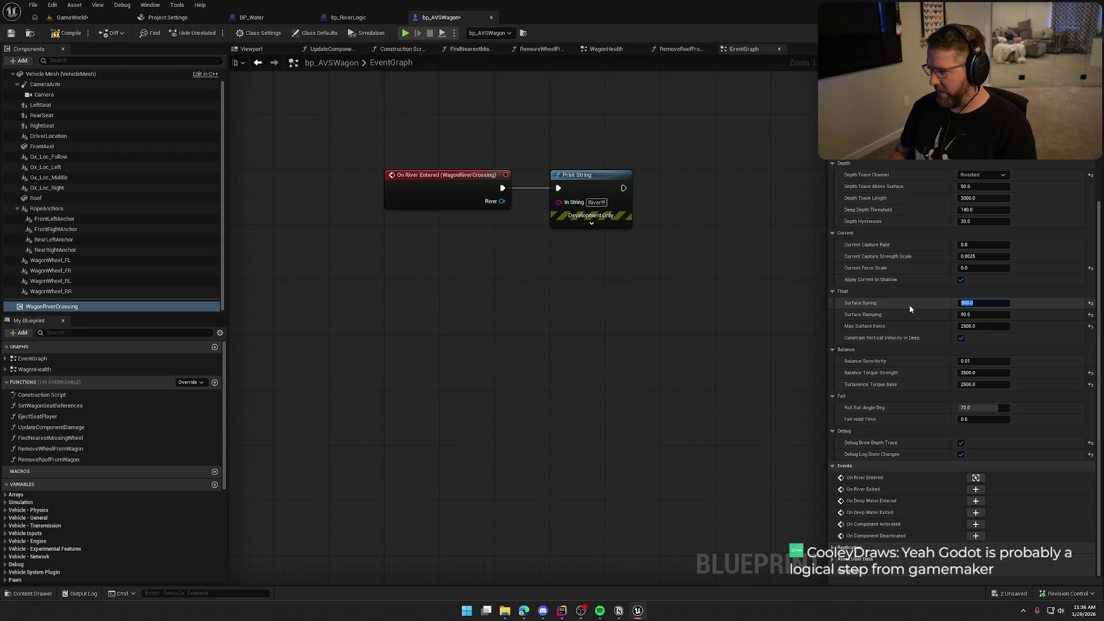
pyautogui.write('50')
pyautogui.press('Tab')
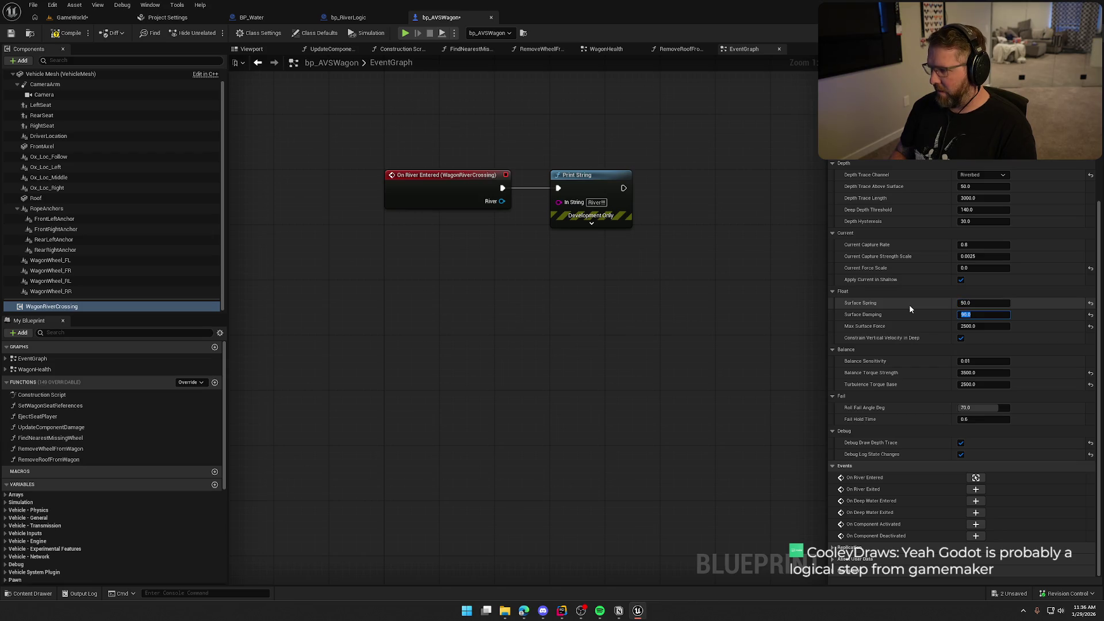
pyautogui.write('9')
pyautogui.press('Tab')
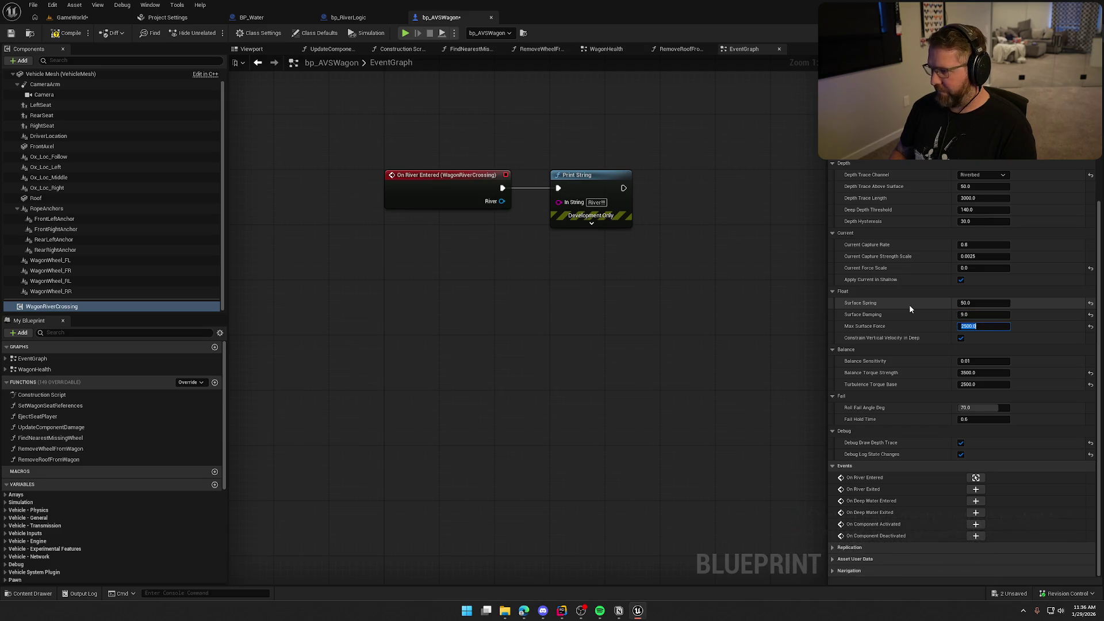
pyautogui.write('100')
pyautogui.press('Return')
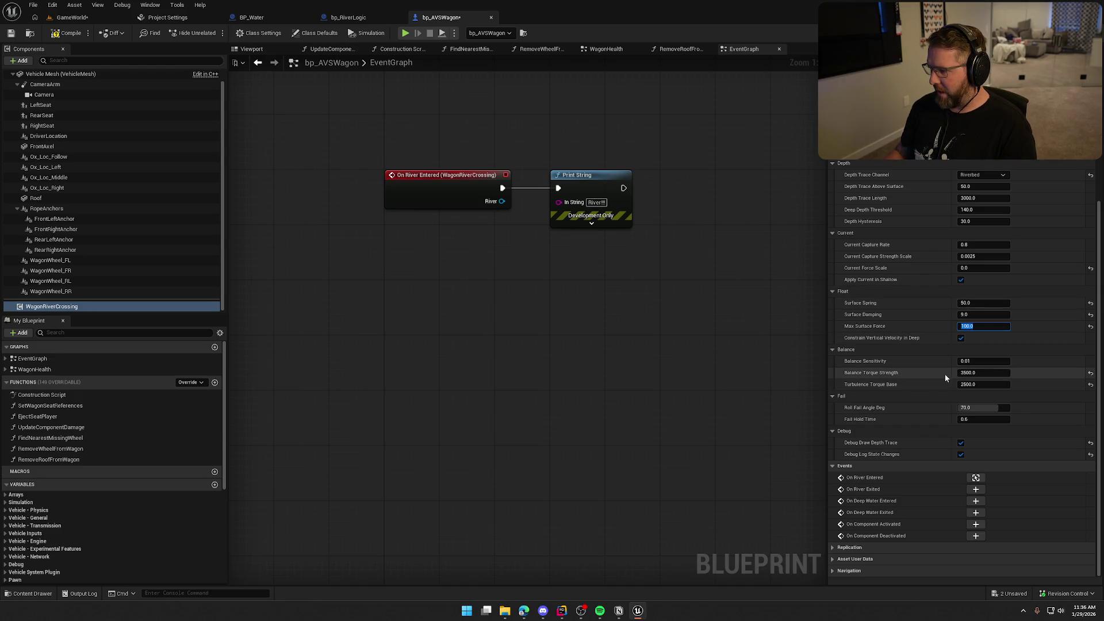
# Set Balance Torque Strength 30 and Turbulence Torque Base 20, then return to GameWorld
pyautogui.click(986, 373)
pyautogui.write('30')
pyautogui.press('Tab')
pyautogui.write('20')
pyautogui.press('Return')
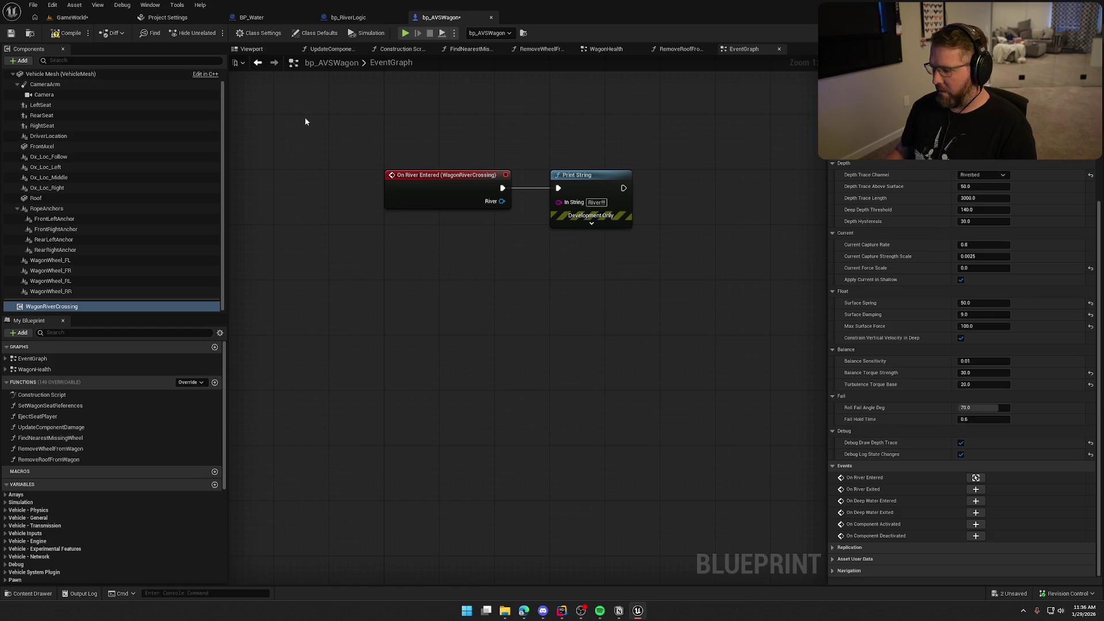
pyautogui.click(83, 18)
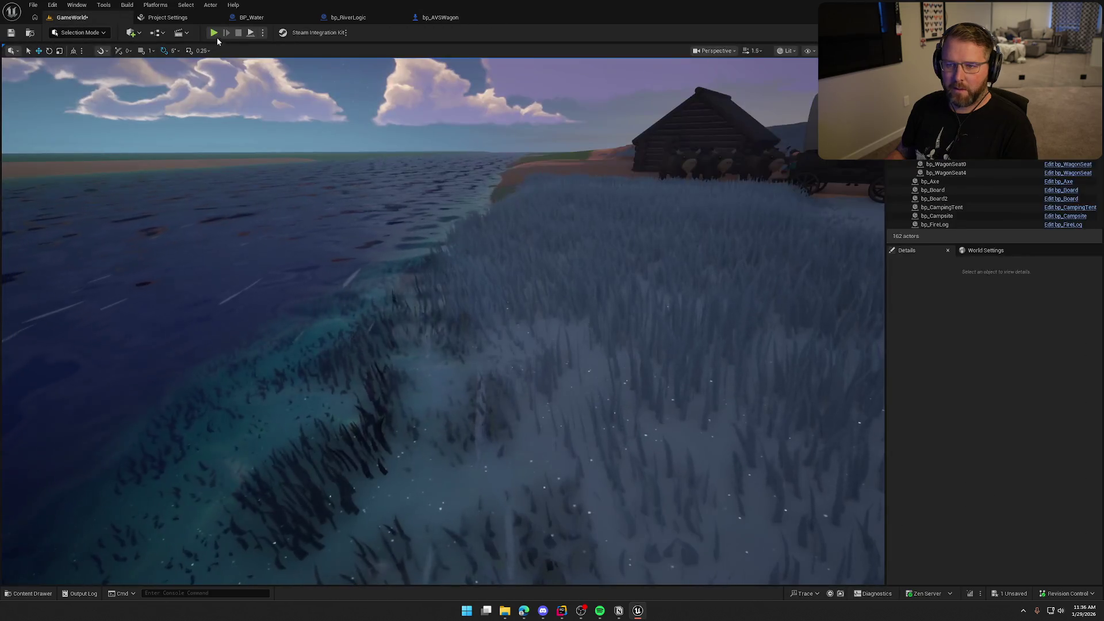
# Run to the wagon, board it, and drive it into the river
pyautogui.hotkey('shift', 'w')
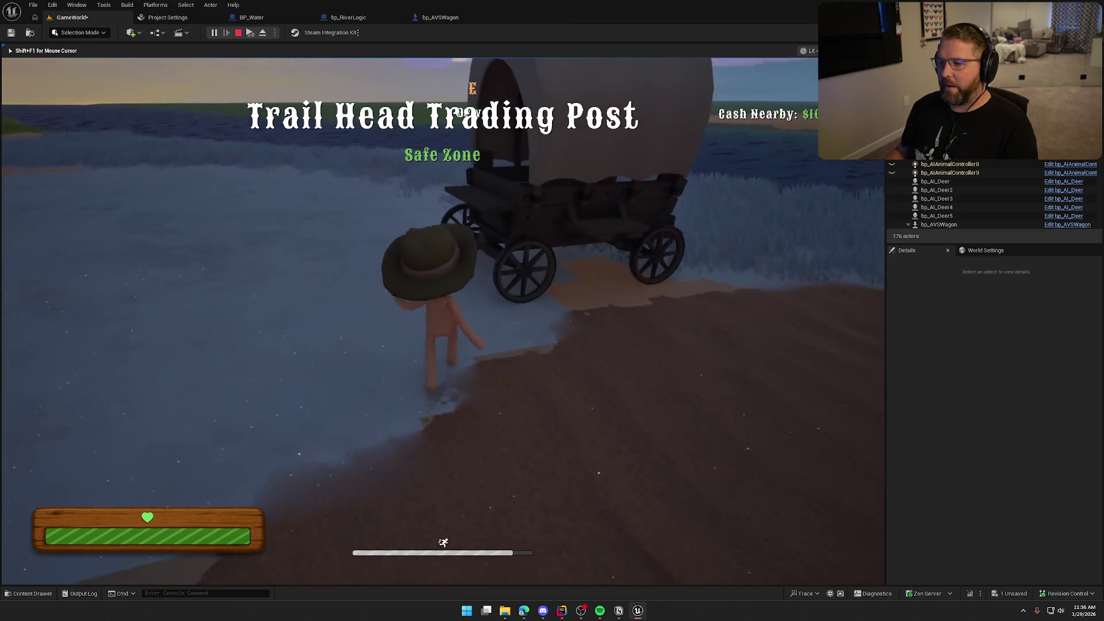
pyautogui.press('e')
pyautogui.press('w')
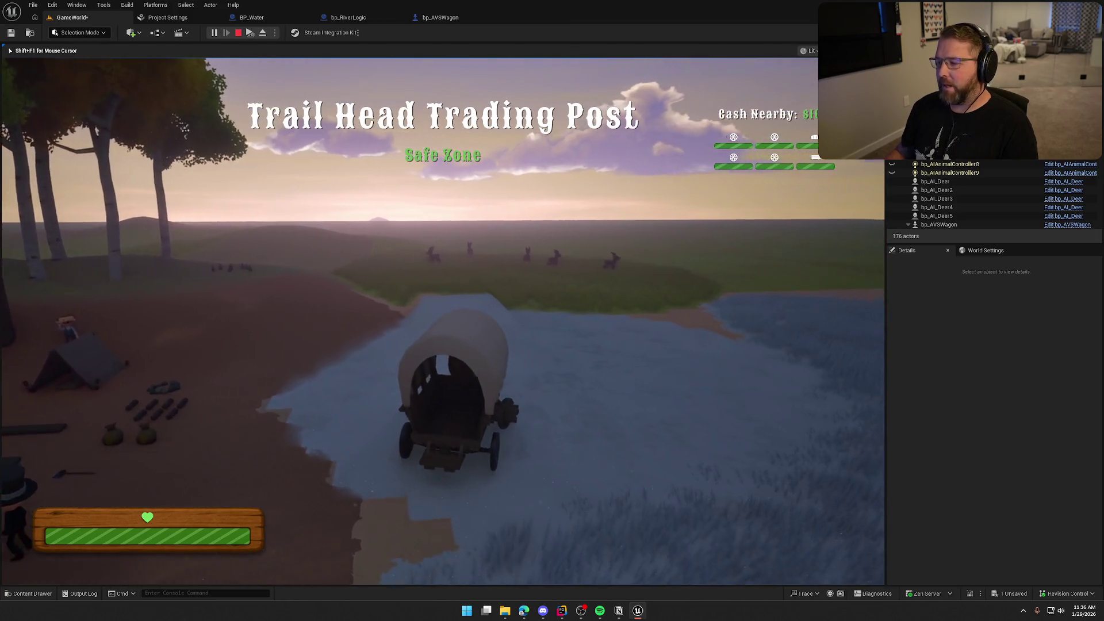
pyautogui.press('d')
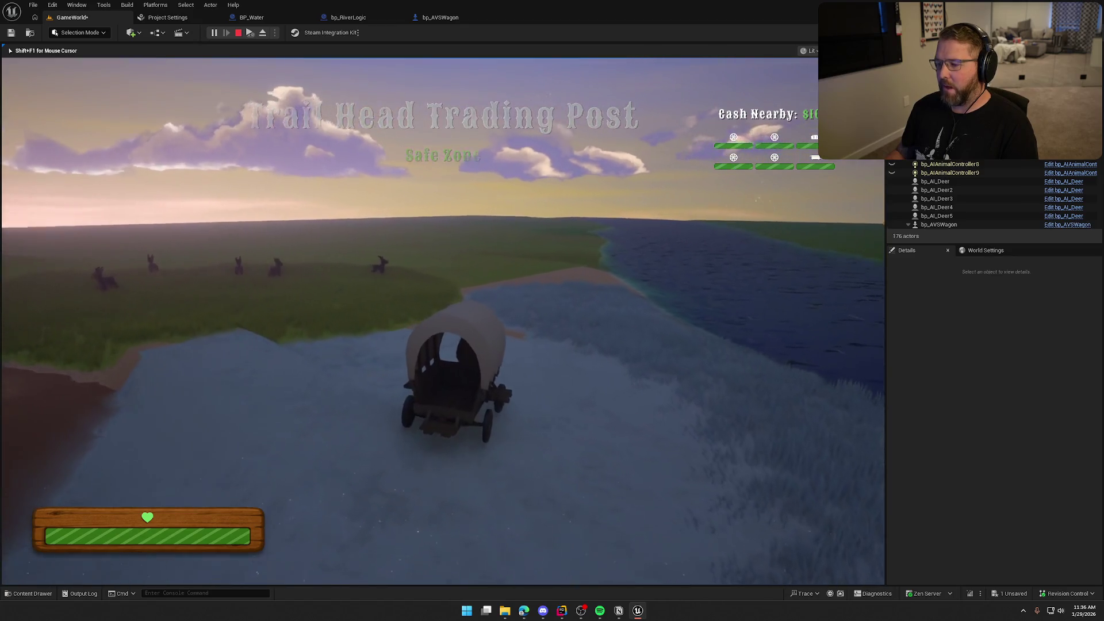
pyautogui.press('a')
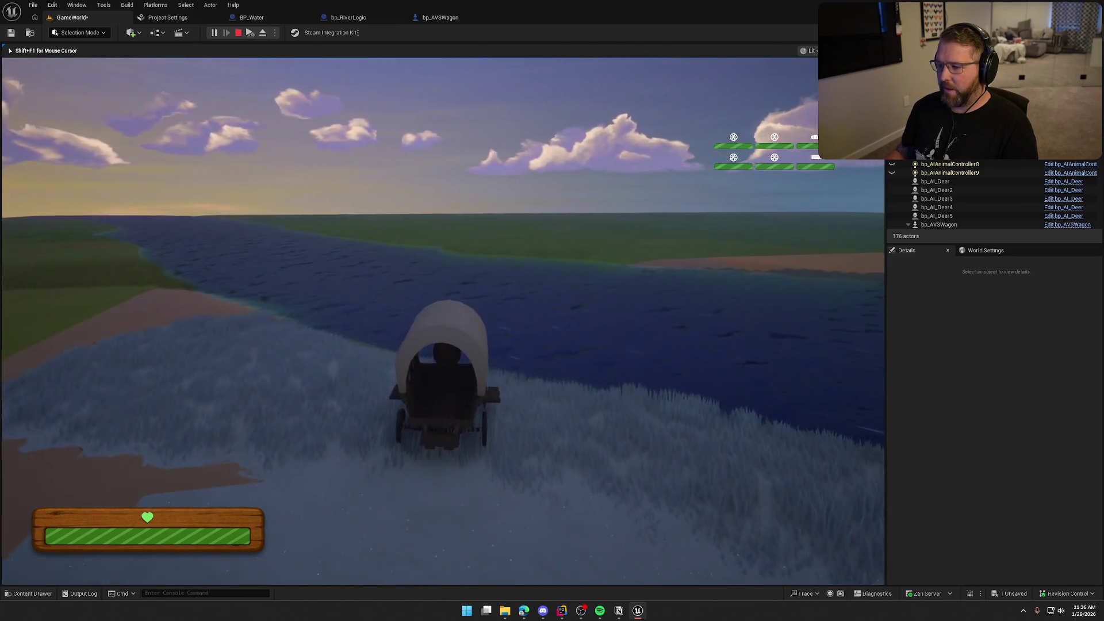
pyautogui.press('w')
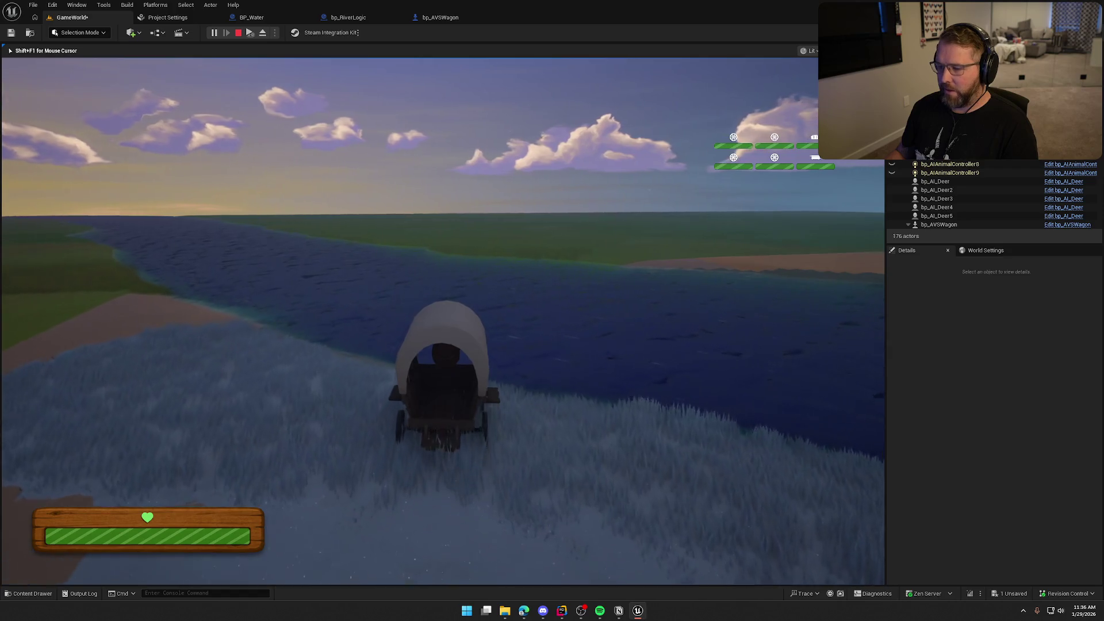
pyautogui.press('w')
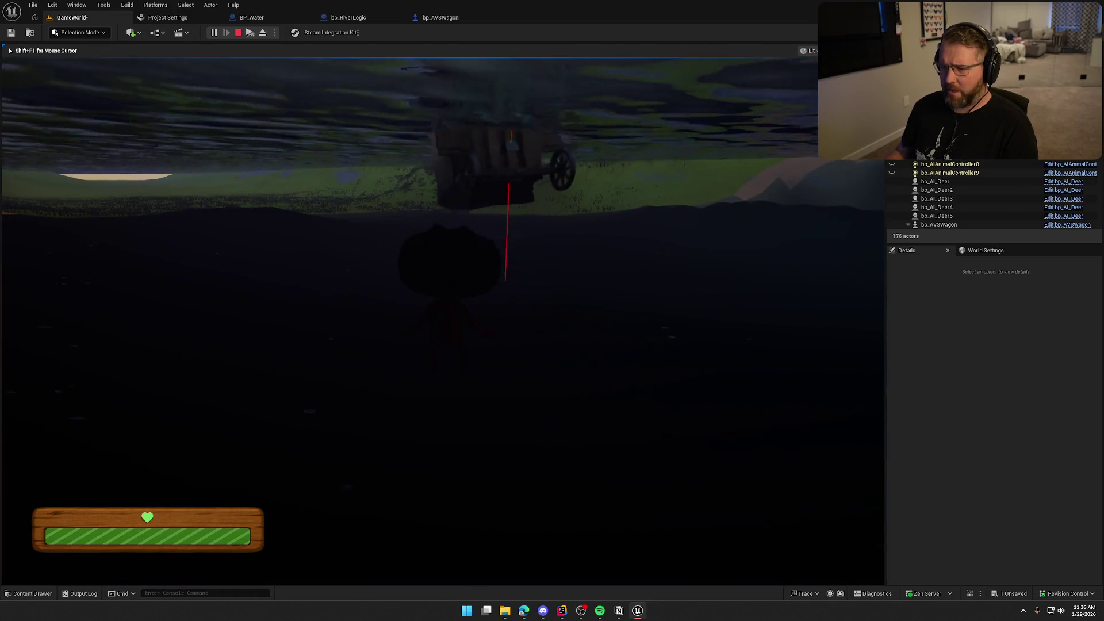
# Wade the character out of the river onto the shore and stop the play session
pyautogui.press('w')
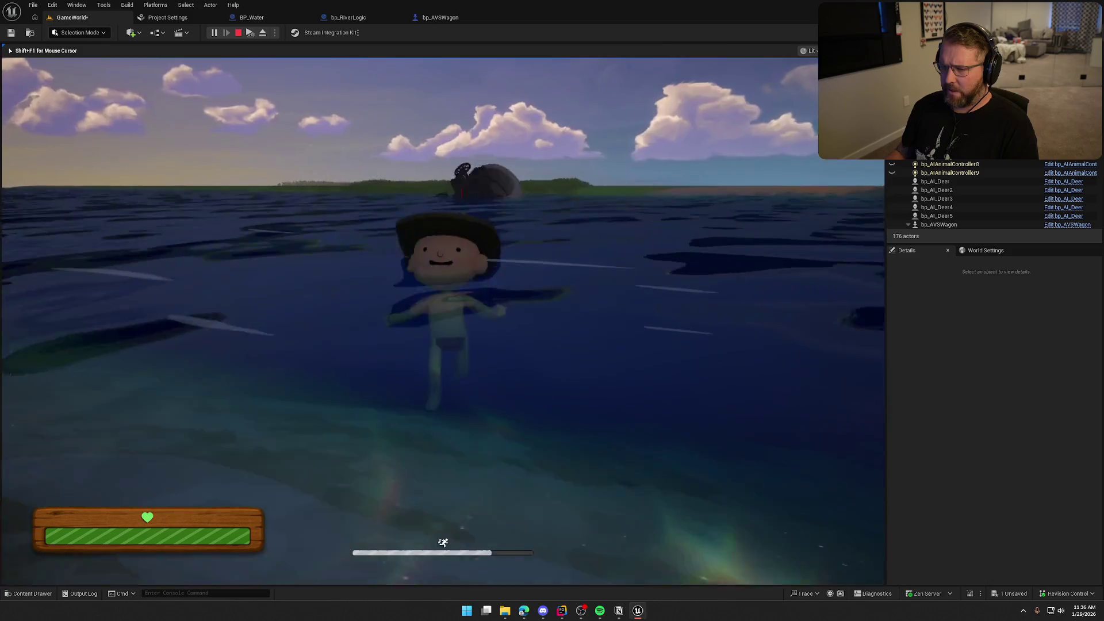
pyautogui.press('w')
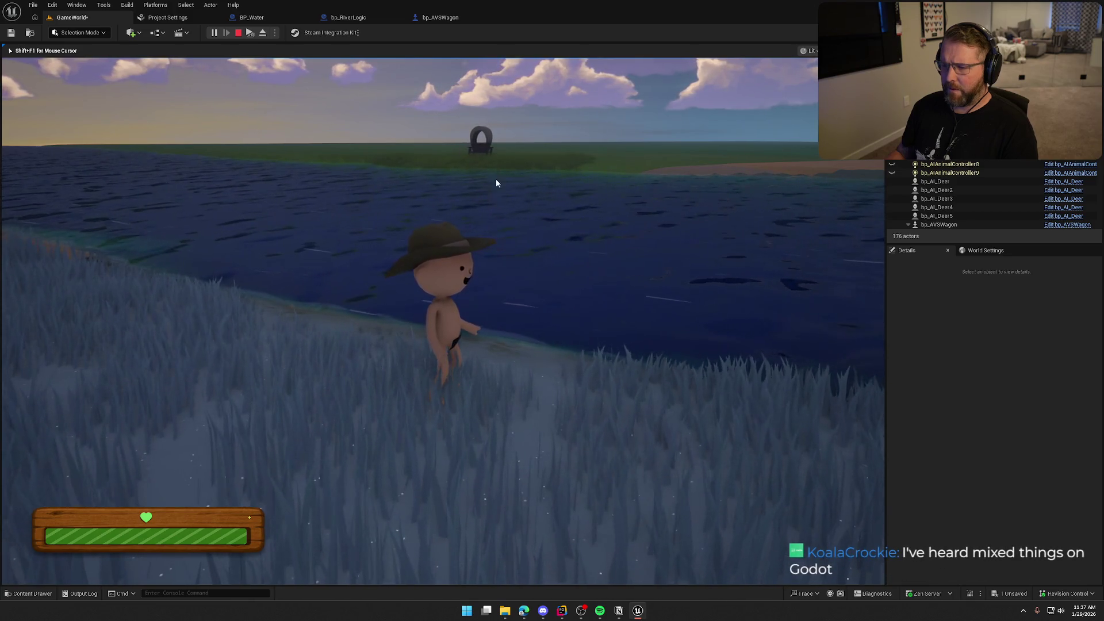
pyautogui.press('Escape')
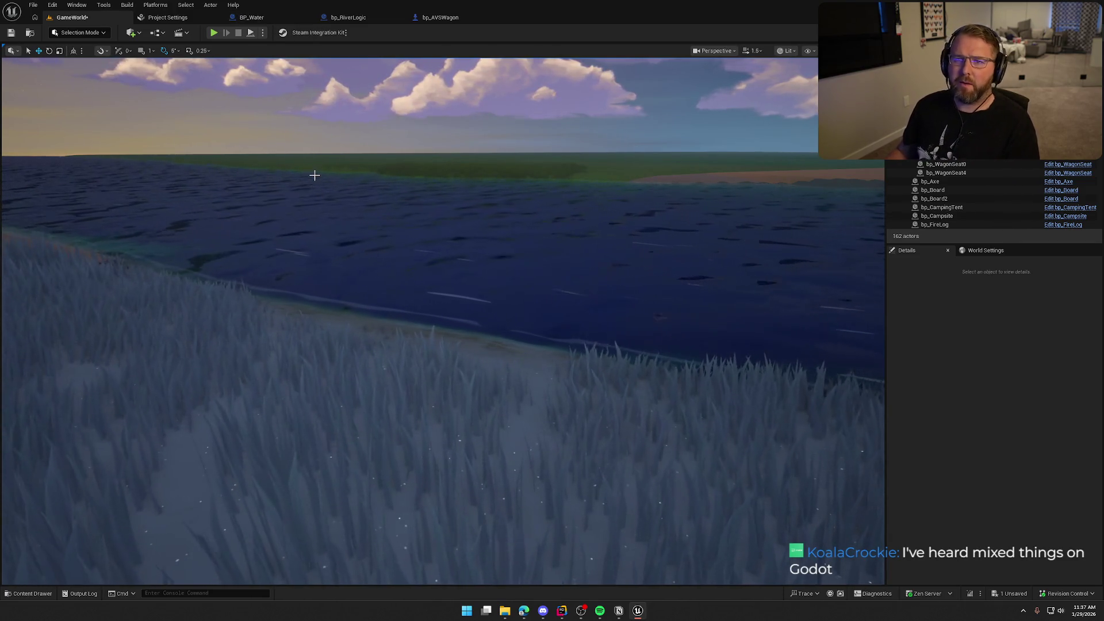
# Zero bp_AVSWagon's Float Surface Spring, Surface Damping and Max Surface Force, then resume the running level
pyautogui.click(287, 23)
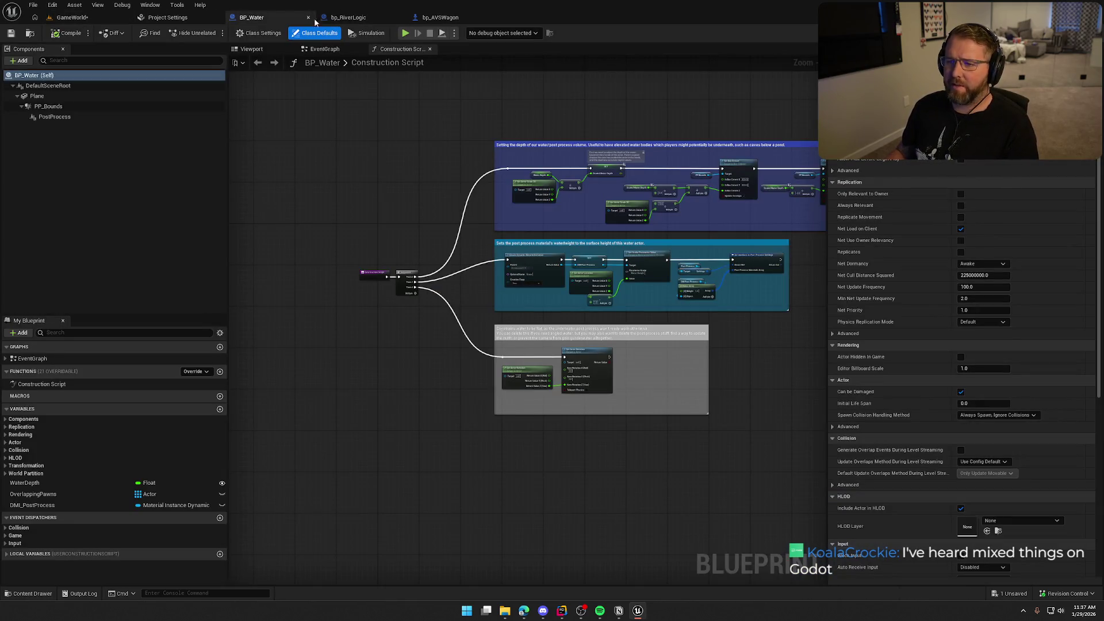
pyautogui.click(348, 19)
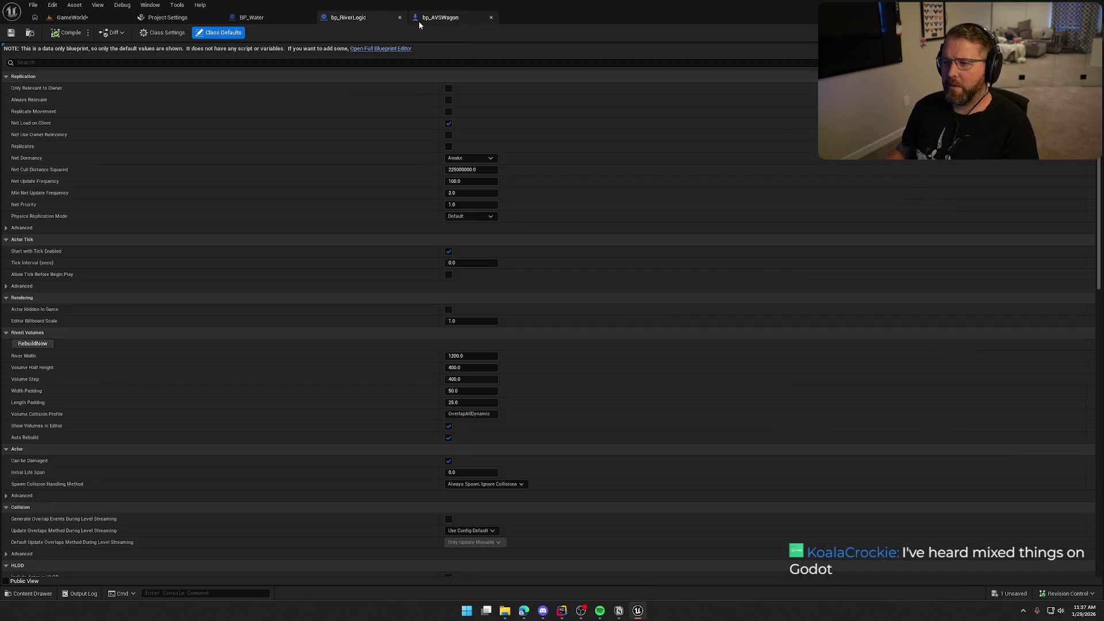
pyautogui.click(425, 19)
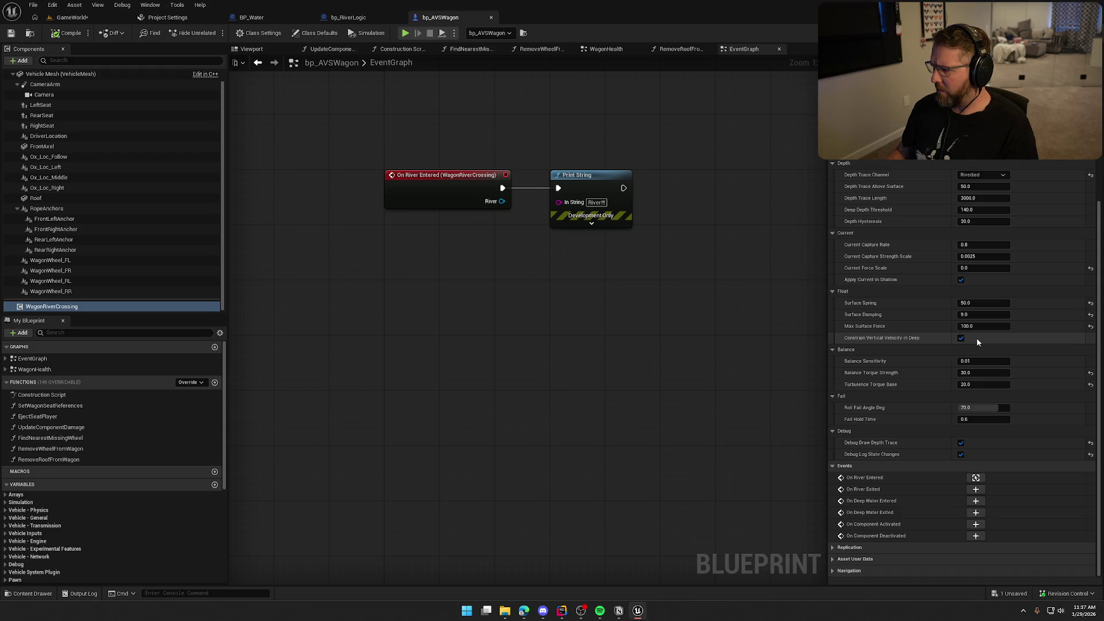
pyautogui.click(975, 303)
pyautogui.write('0')
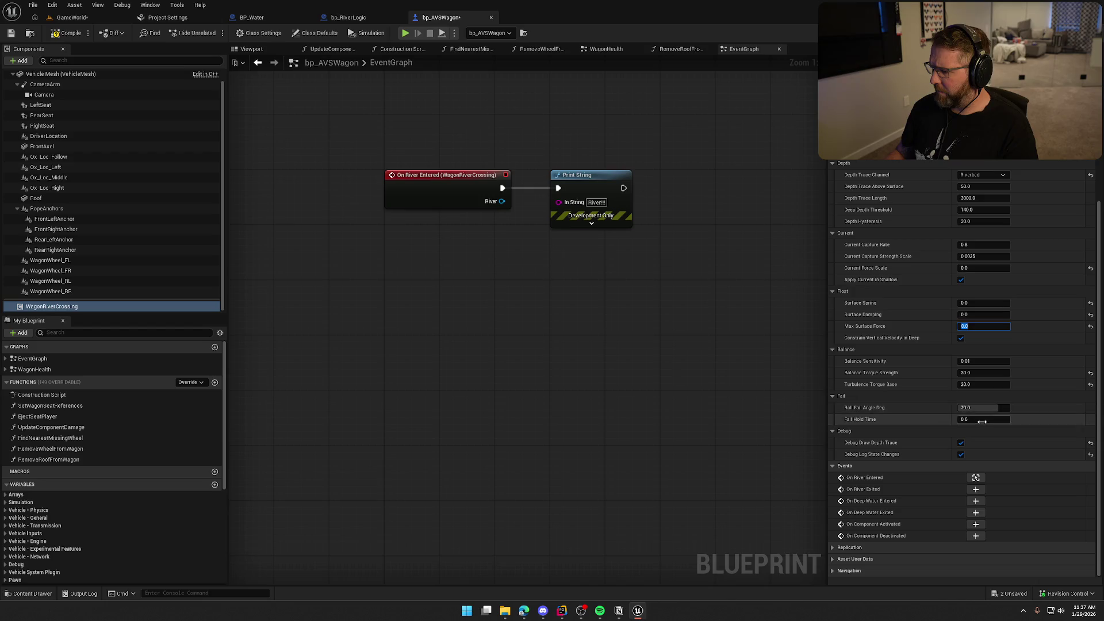
pyautogui.click(74, 18)
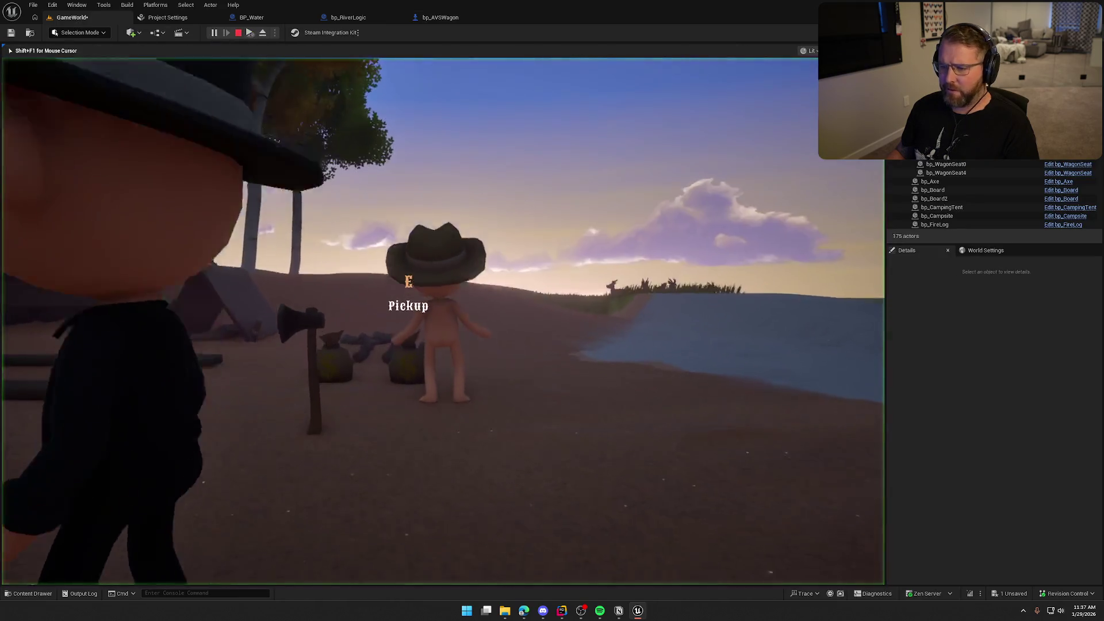
# Drive the wagon from the trading post into the river with zeroed float values, then stop
pyautogui.press('w')
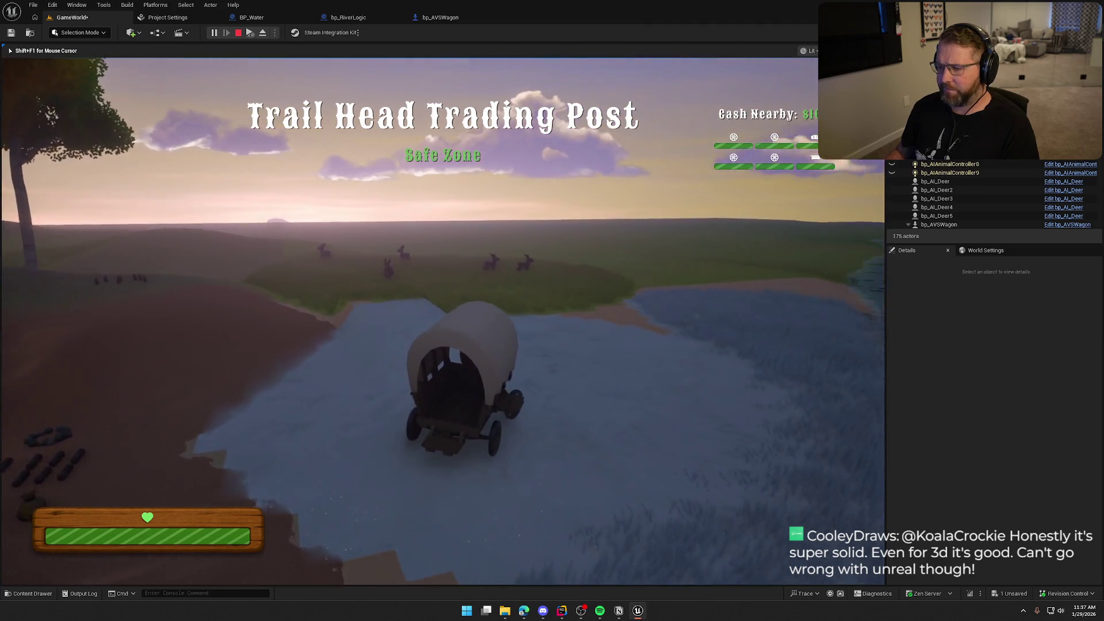
pyautogui.press('d')
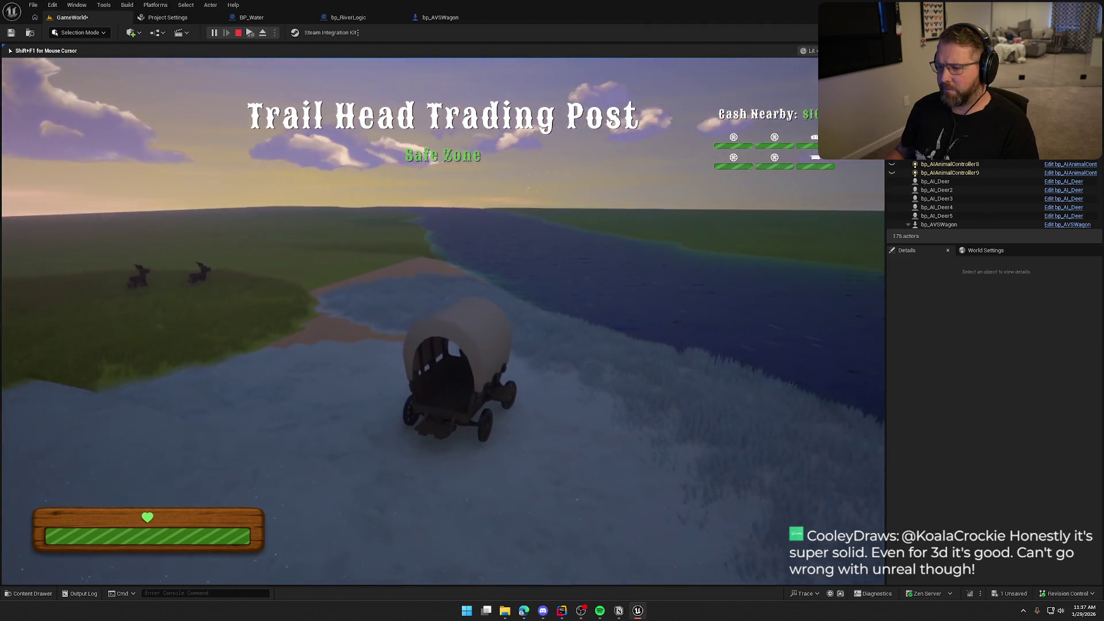
pyautogui.press('a')
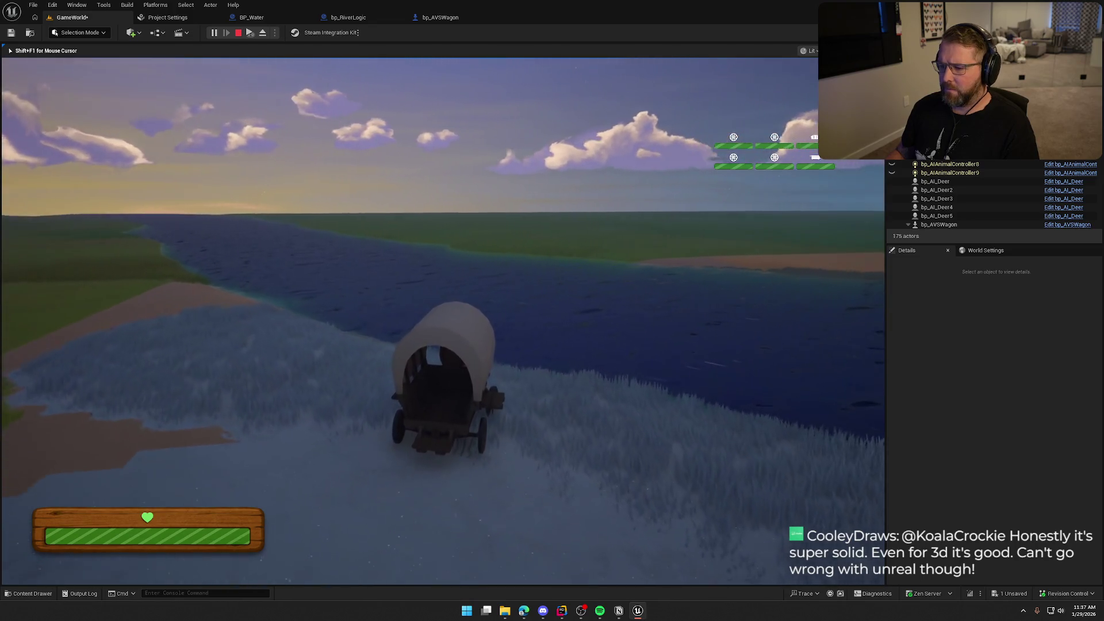
pyautogui.press('a')
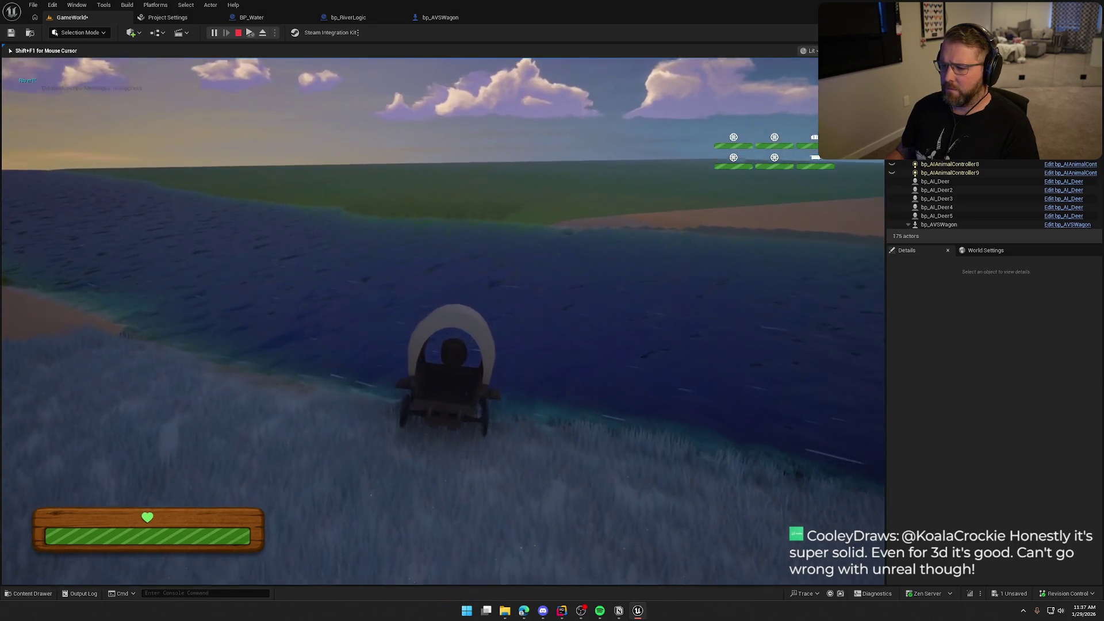
pyautogui.press('w')
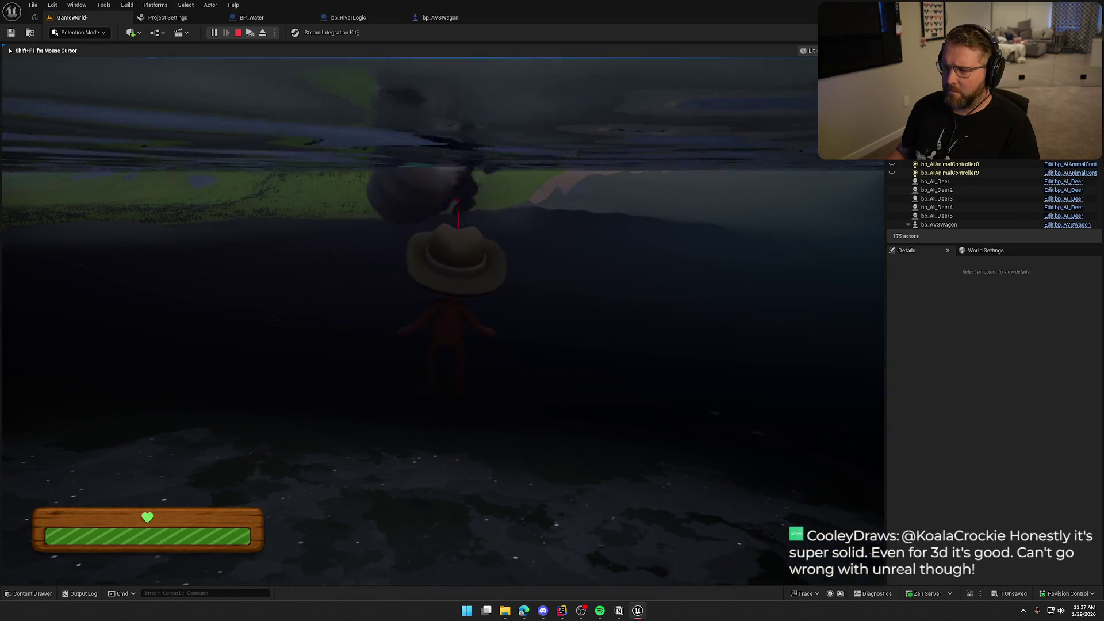
pyautogui.press('Escape')
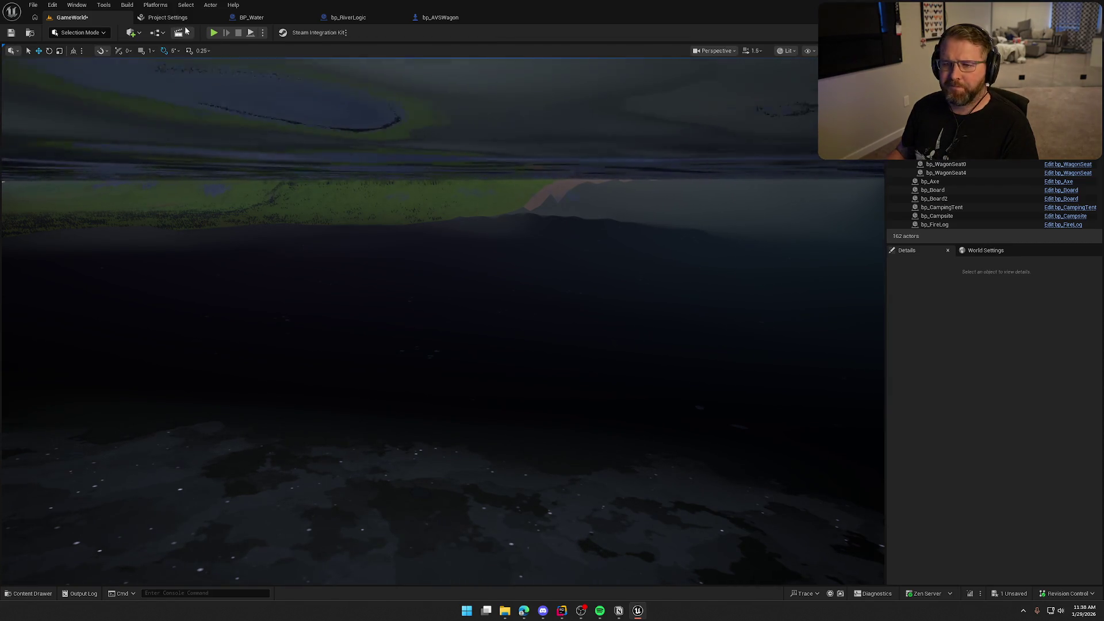
# Set Balance Sensitivity to 0.0001, zero Balance Torque Strength and Turbulence Torque Base, then compile bp_AVSWagon
pyautogui.click(443, 17)
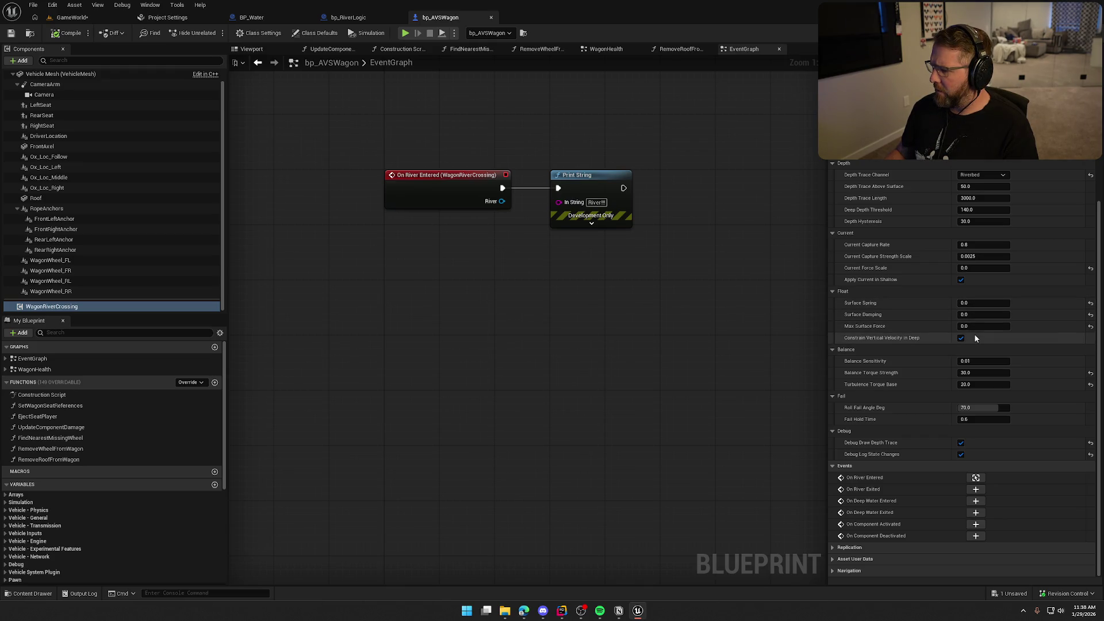
pyautogui.moveTo(870, 340)
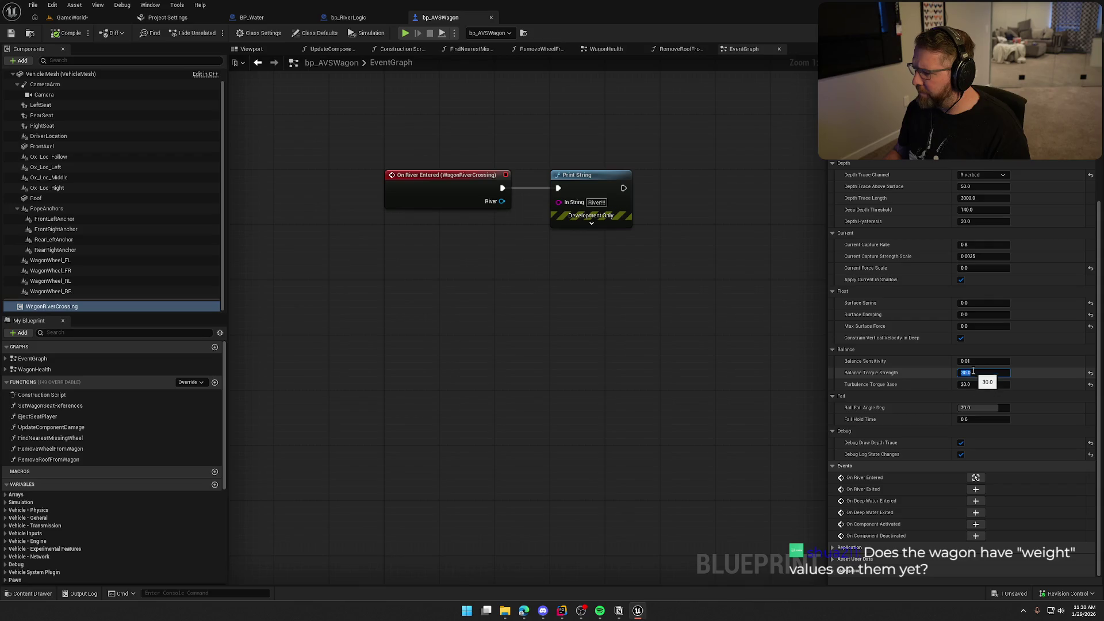
pyautogui.hotkey('shift', 'Tab')
pyautogui.write('0.0001')
pyautogui.press('Tab')
pyautogui.write('0')
pyautogui.press('Tab')
pyautogui.write('0')
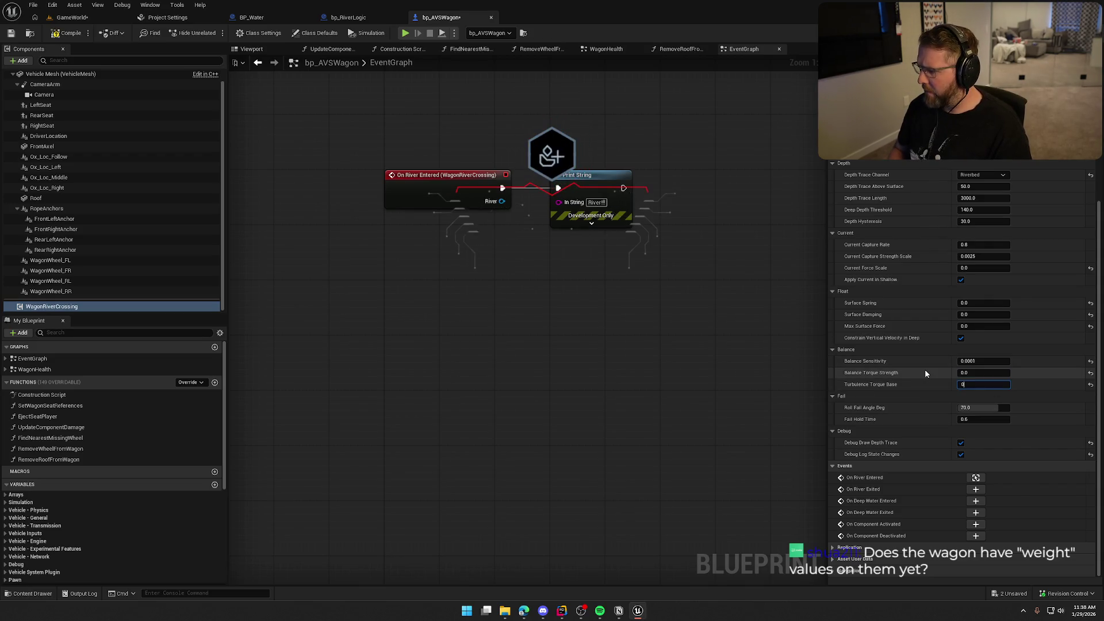
pyautogui.press('Return')
pyautogui.click(968, 360)
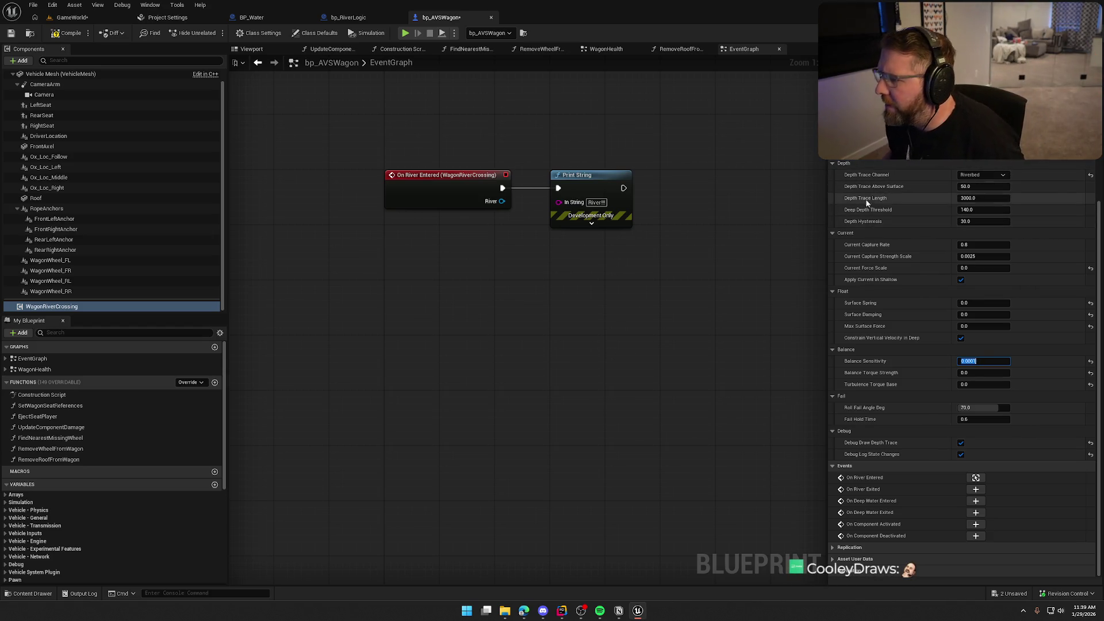
pyautogui.click(60, 36)
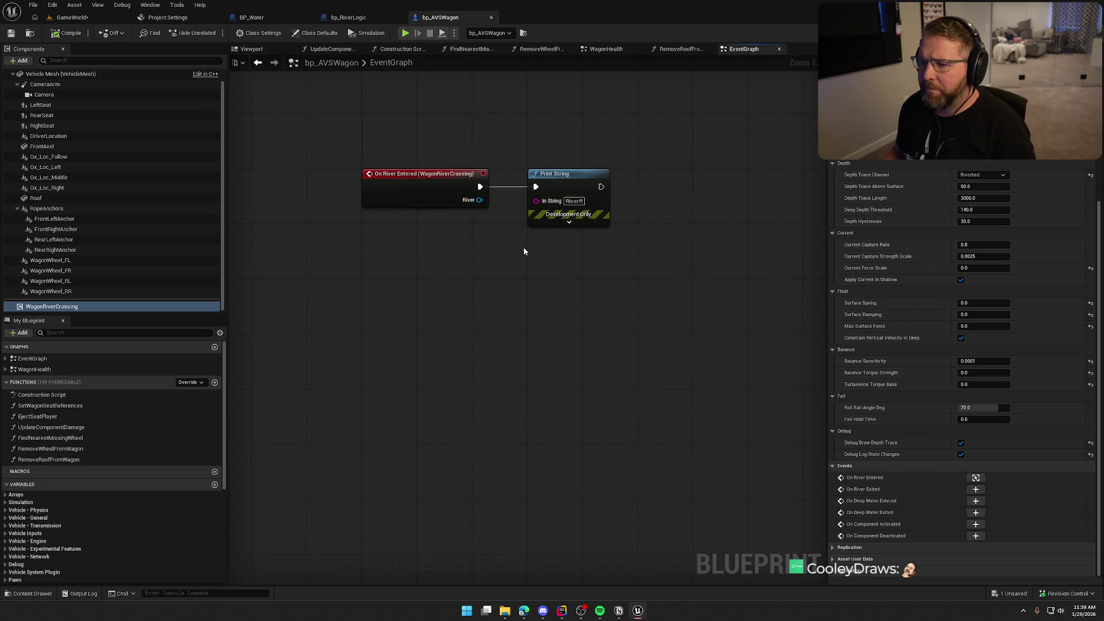
# Add an On Deep Water Entered event with a Print String saying 'We are in deep!', then start a play test
pyautogui.click(975, 500)
pyautogui.moveTo(504, 326)
pyautogui.mouseDown()
pyautogui.moveTo(561, 335)
pyautogui.moveTo(567, 322)
pyautogui.mouseUp()
pyautogui.write('print')
pyautogui.press('Return')
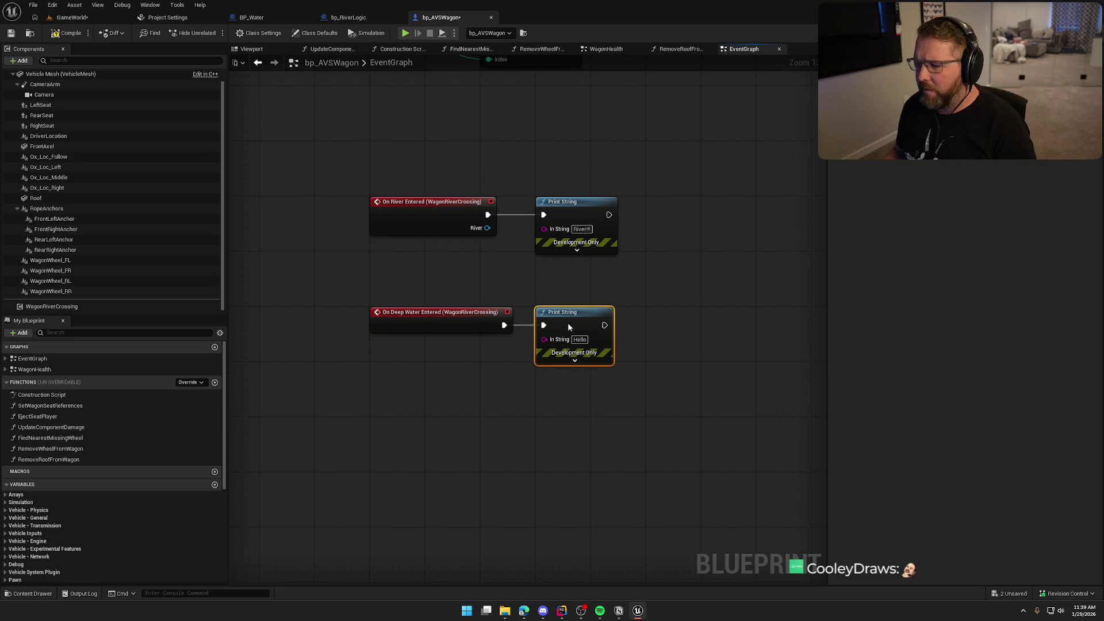
pyautogui.write('We')
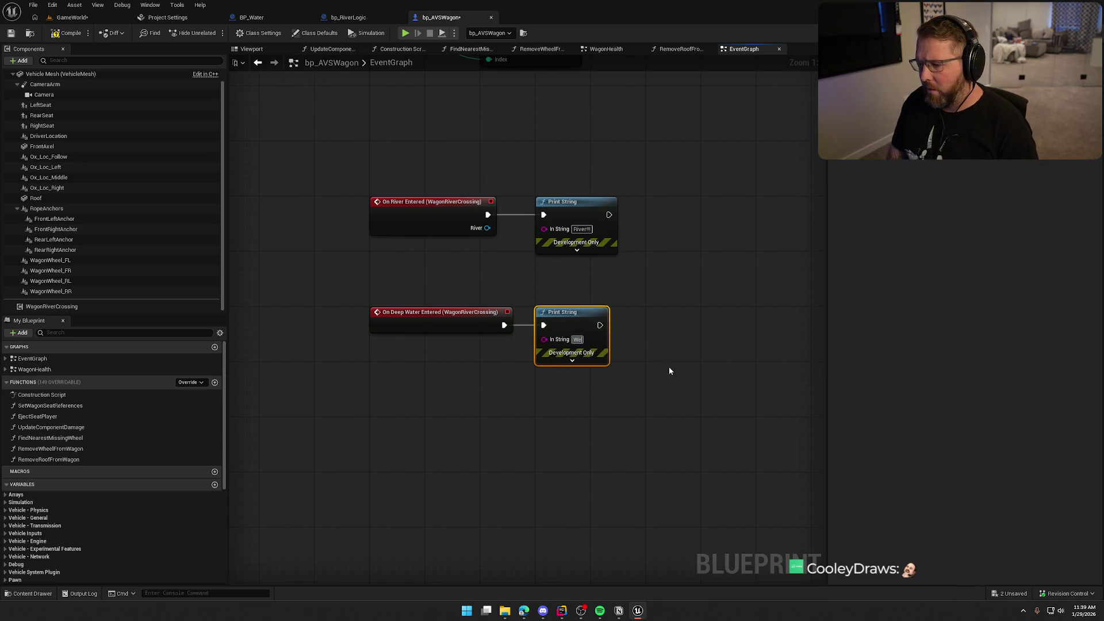
pyautogui.write(' are in deep!')
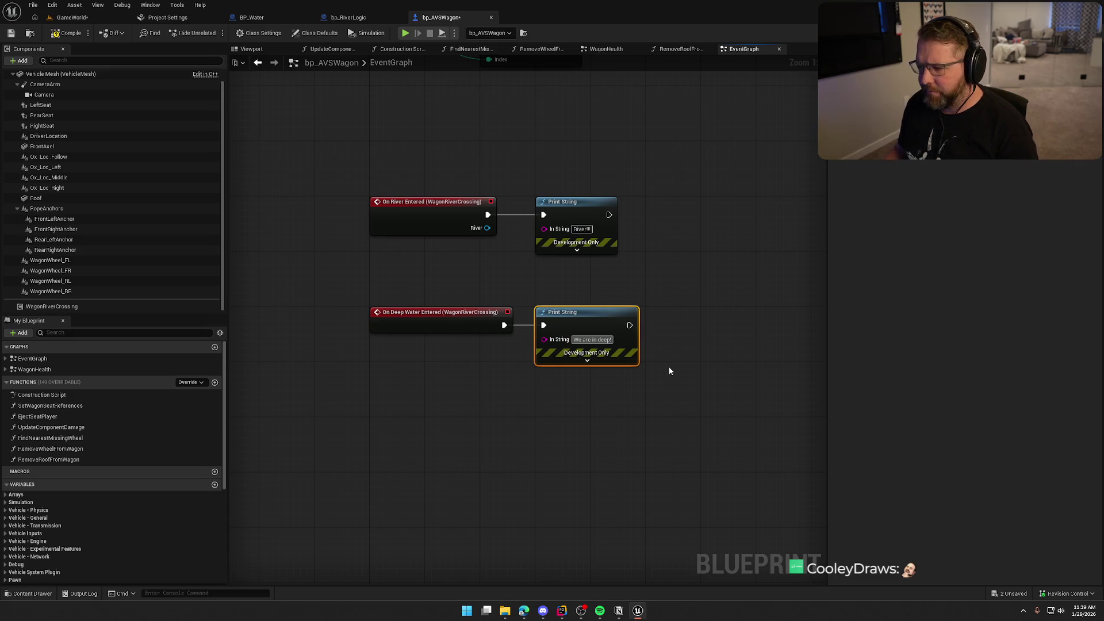
pyautogui.click(669, 368)
pyautogui.hotkey('alt', 'p')
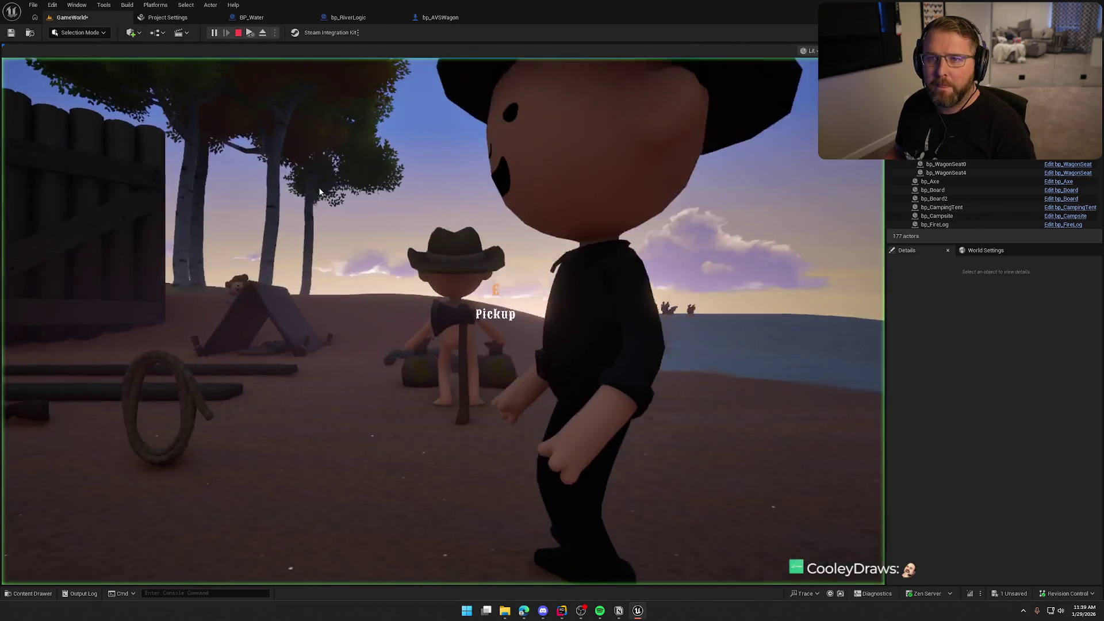
# Drive the wagon along the river through the shallows and out into deep water
pyautogui.click(318, 187)
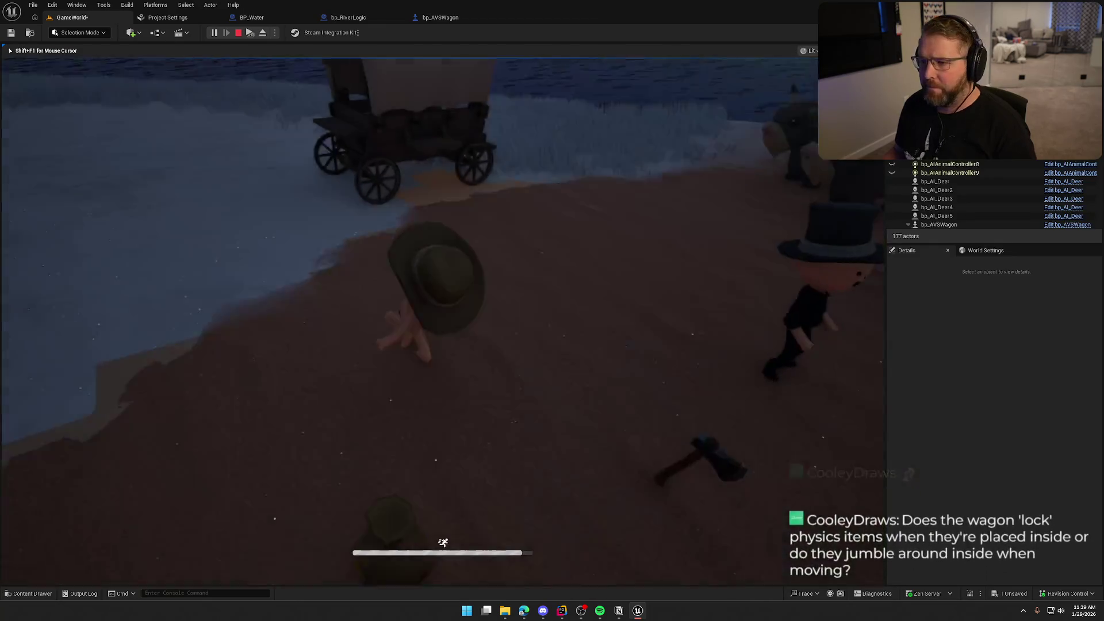
pyautogui.press('w')
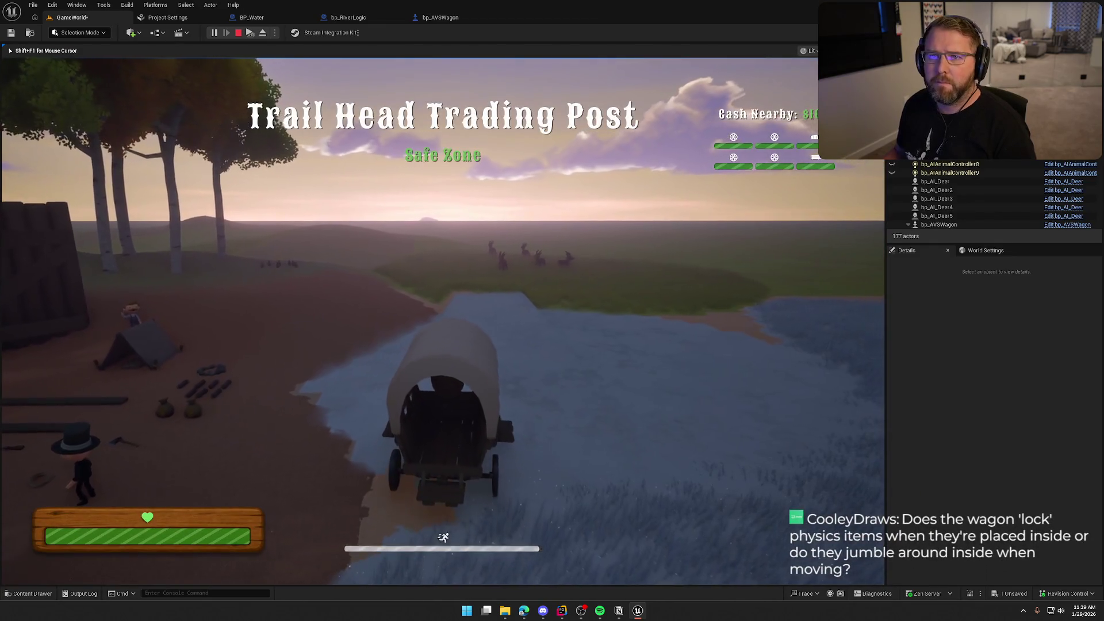
pyautogui.press('d')
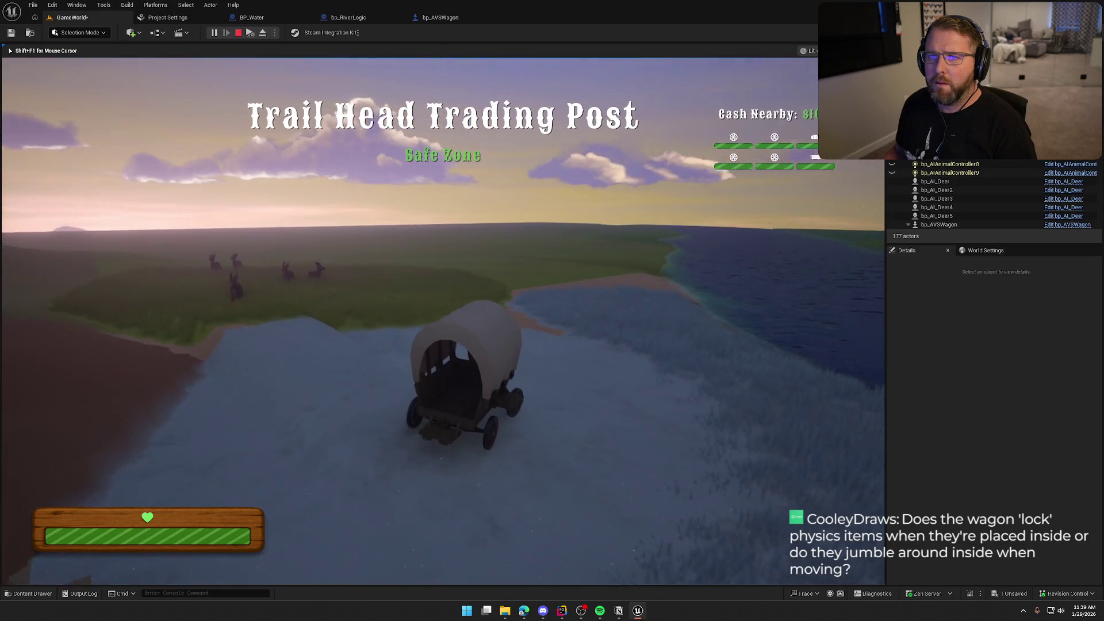
pyautogui.press('w')
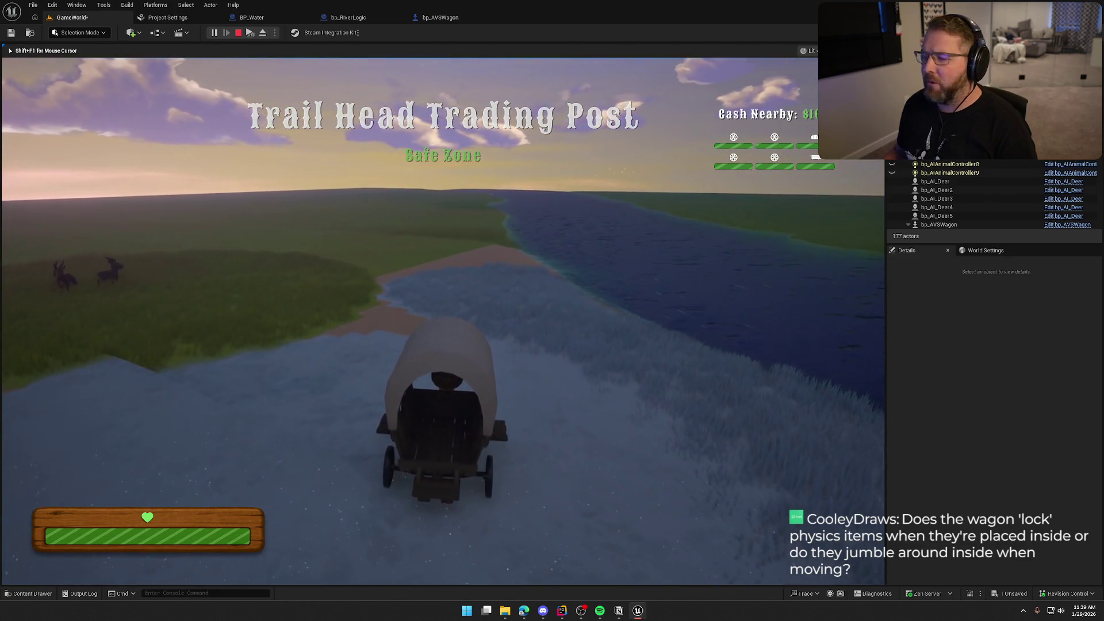
pyautogui.press('w')
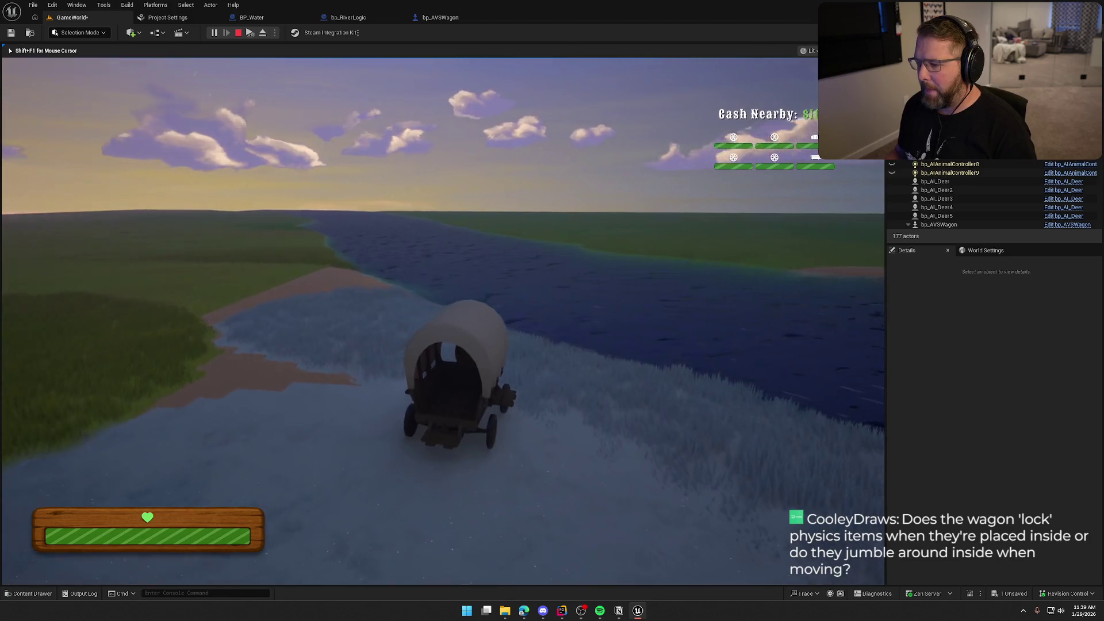
pyautogui.press('w')
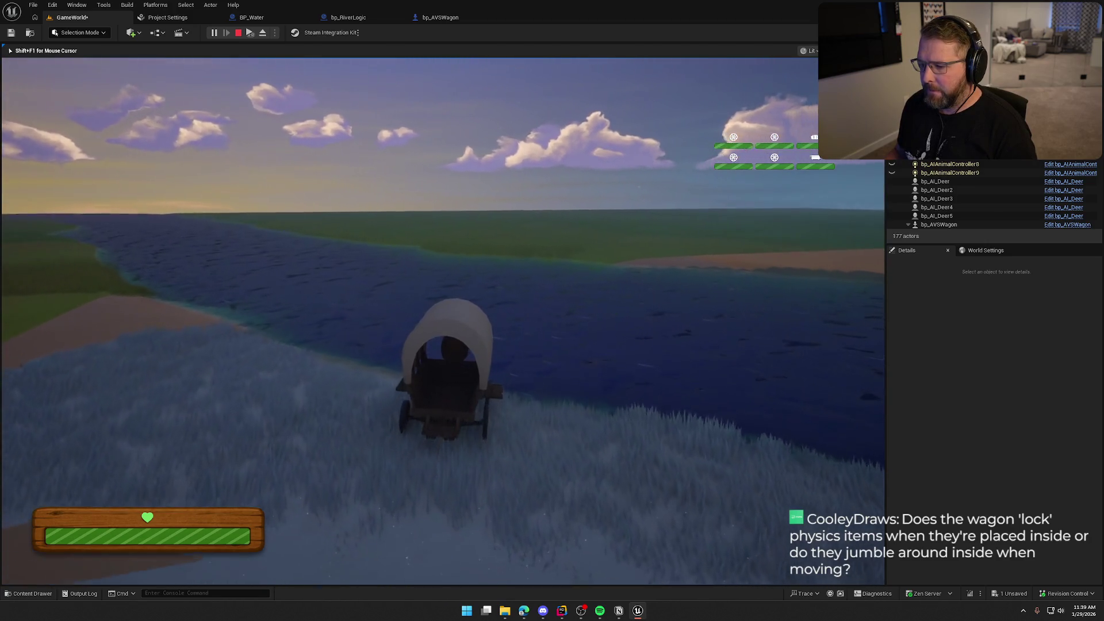
pyautogui.press('w')
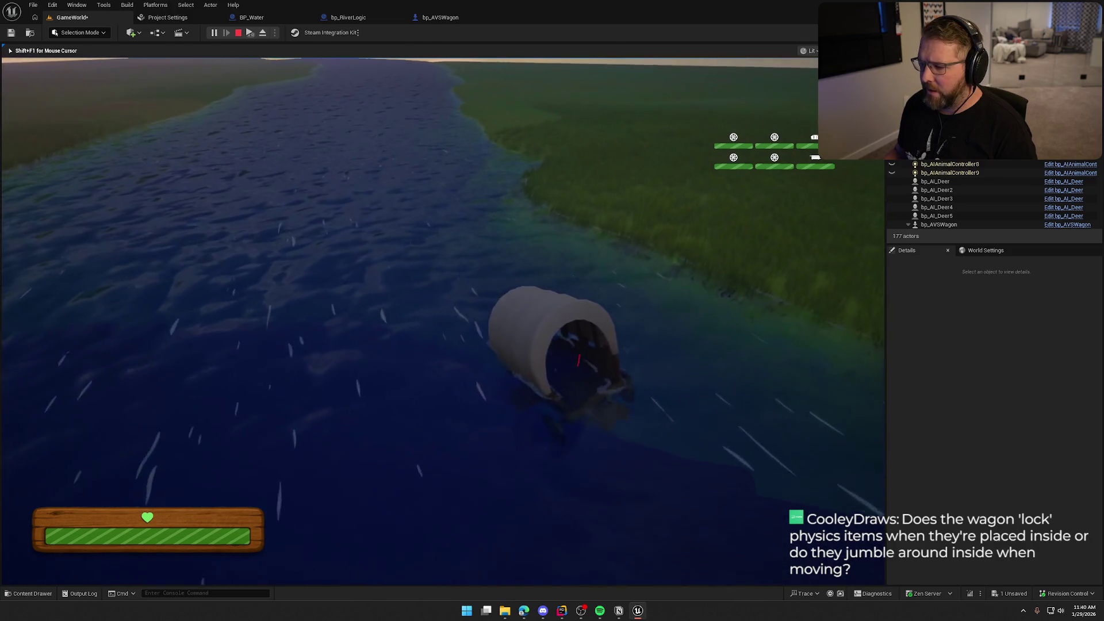
# Steer the wagon out onto the grassy bank, turn it around, and stop the play test
pyautogui.press('w')
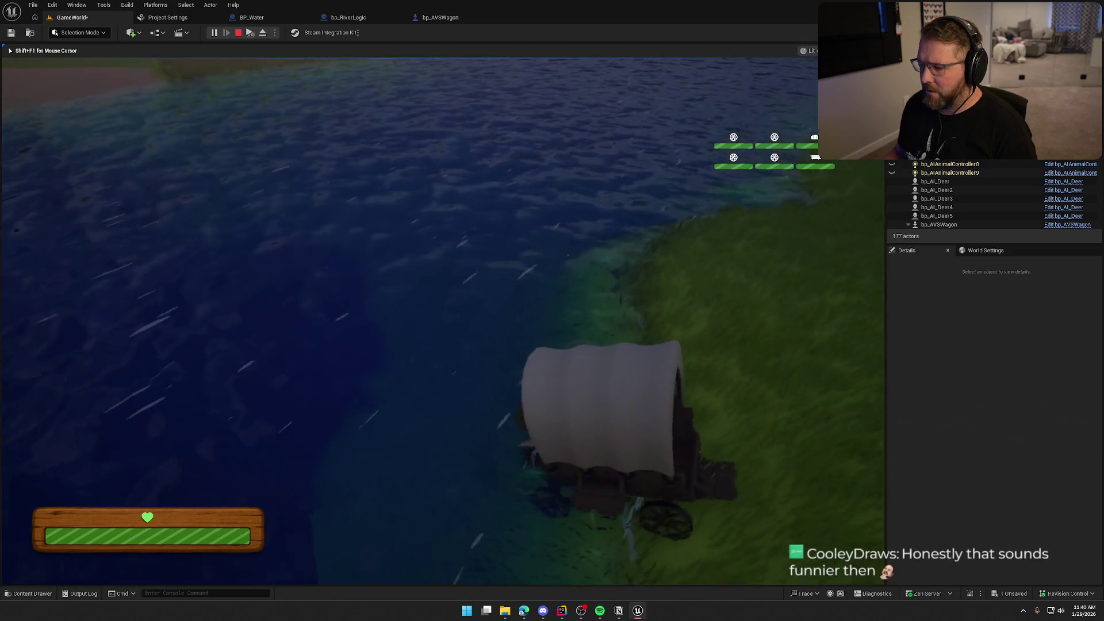
pyautogui.press('a')
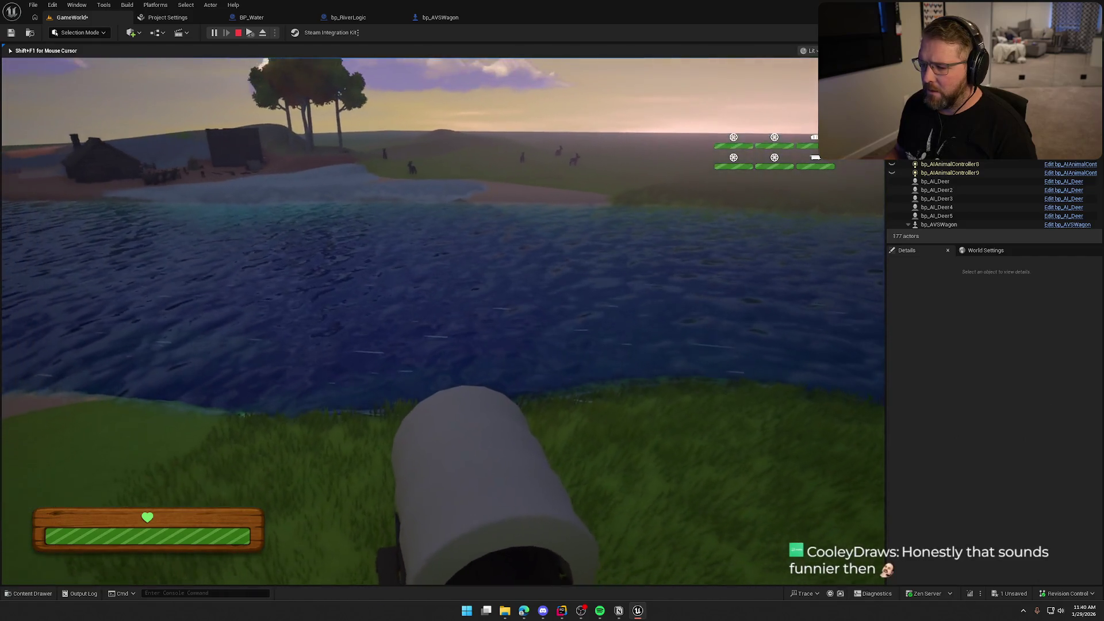
pyautogui.scroll(-3, 442, 322)
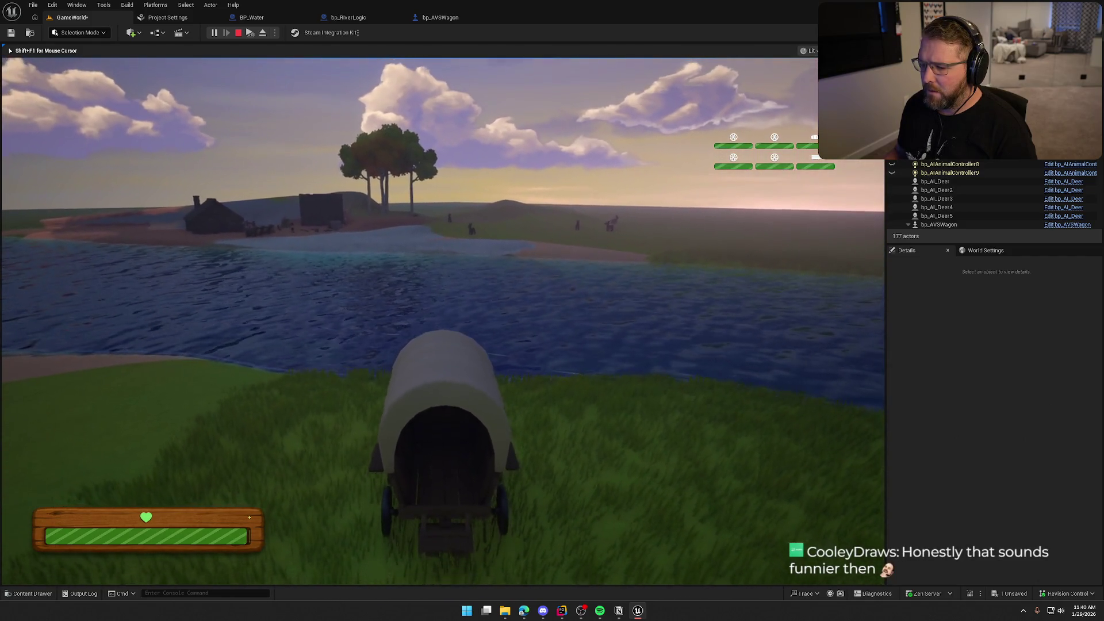
pyautogui.press('d')
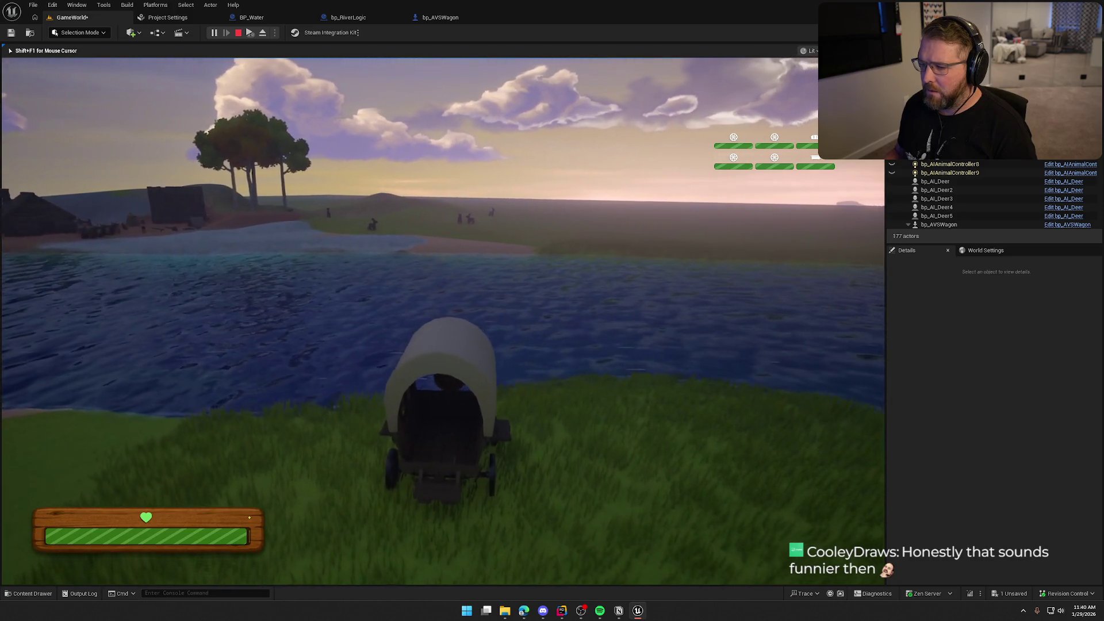
pyautogui.press('d')
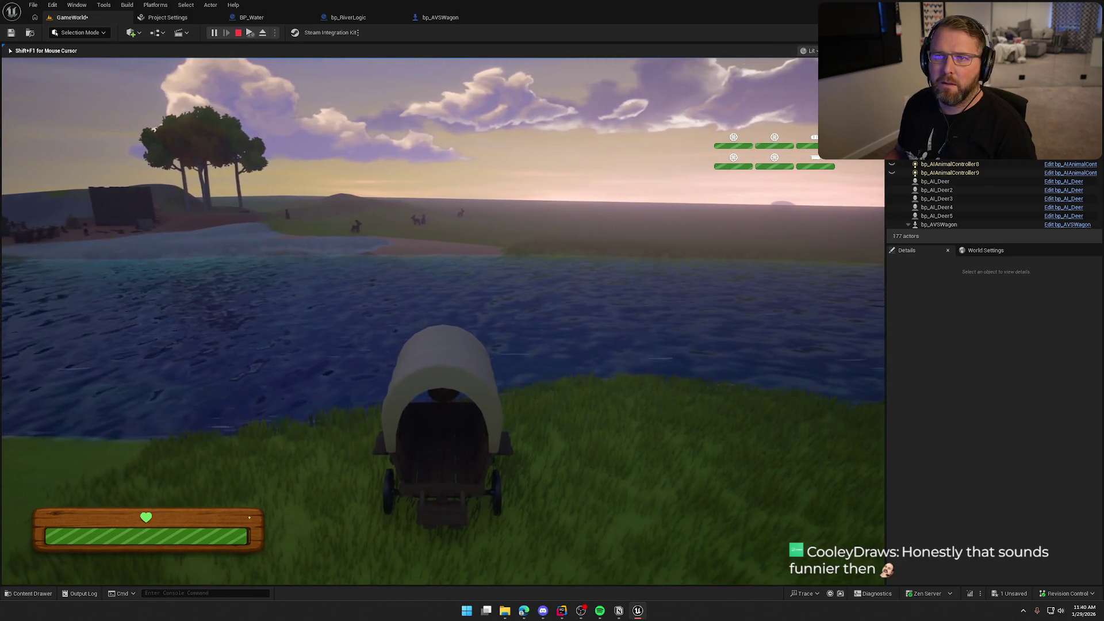
pyautogui.press('Escape')
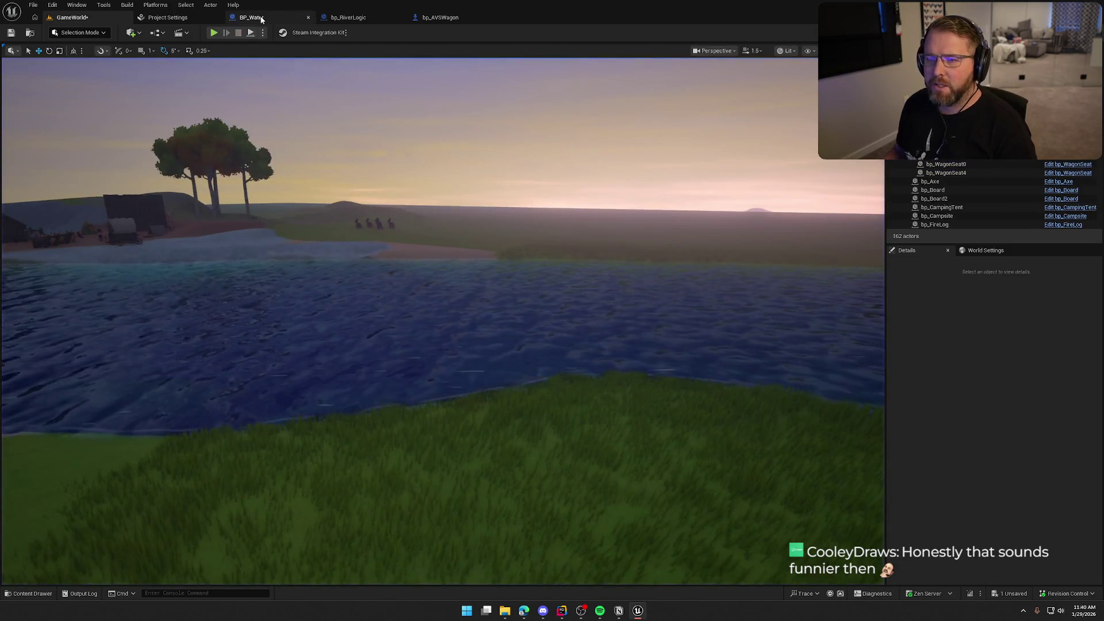
# Set WagonRiverCrossing's Float Surface Spring to 90000.0 in bp_AVSWagon and launch a new play test
pyautogui.click(262, 18)
pyautogui.click(429, 18)
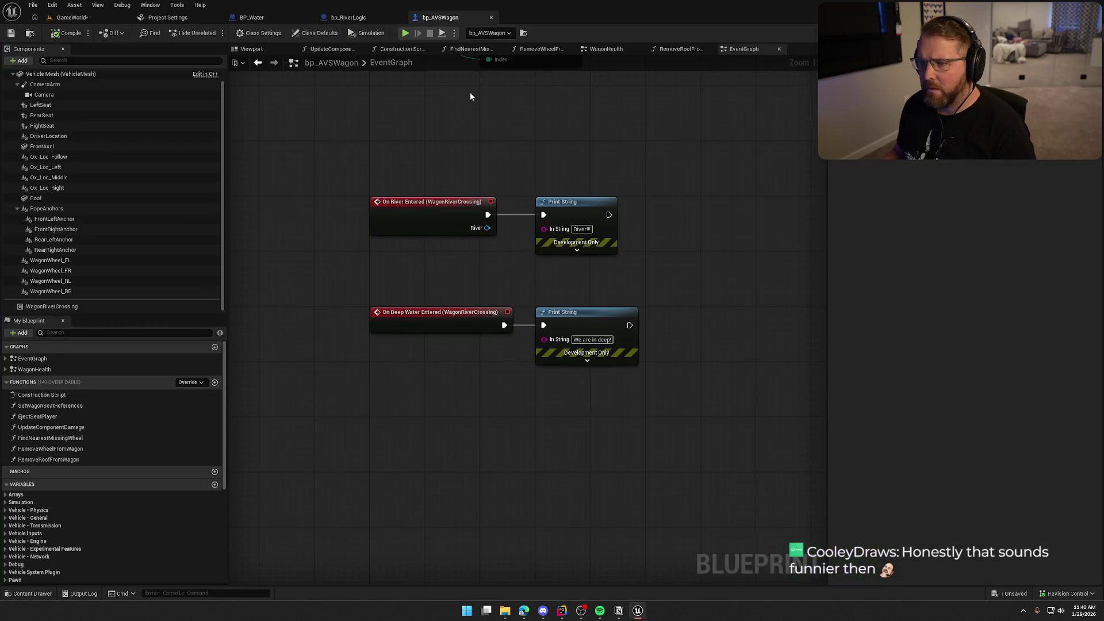
pyautogui.click(72, 306)
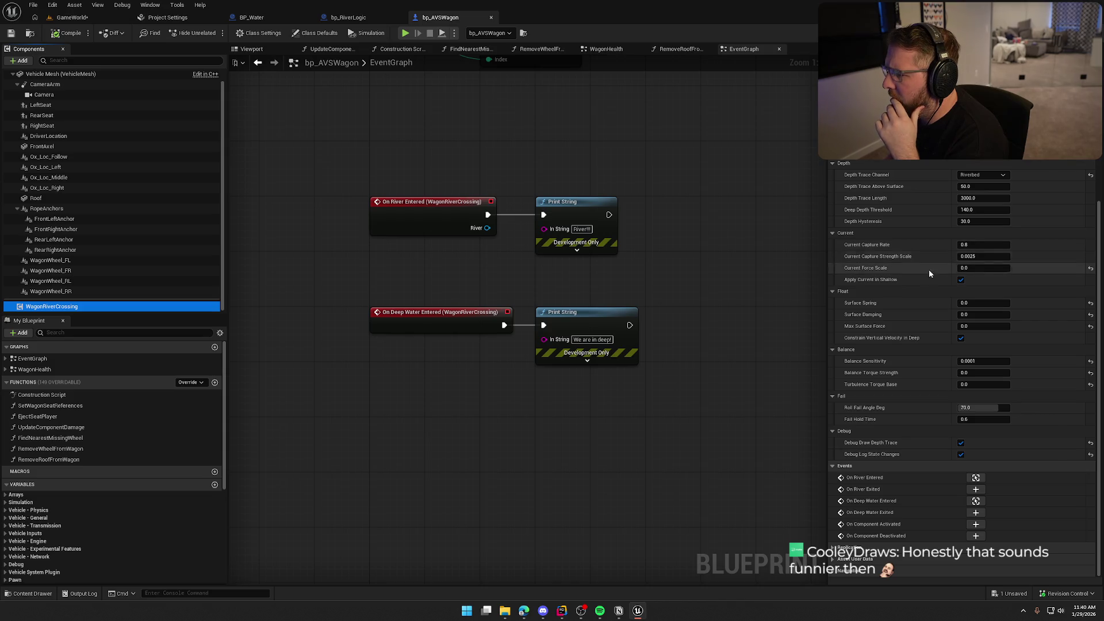
pyautogui.moveTo(874, 306)
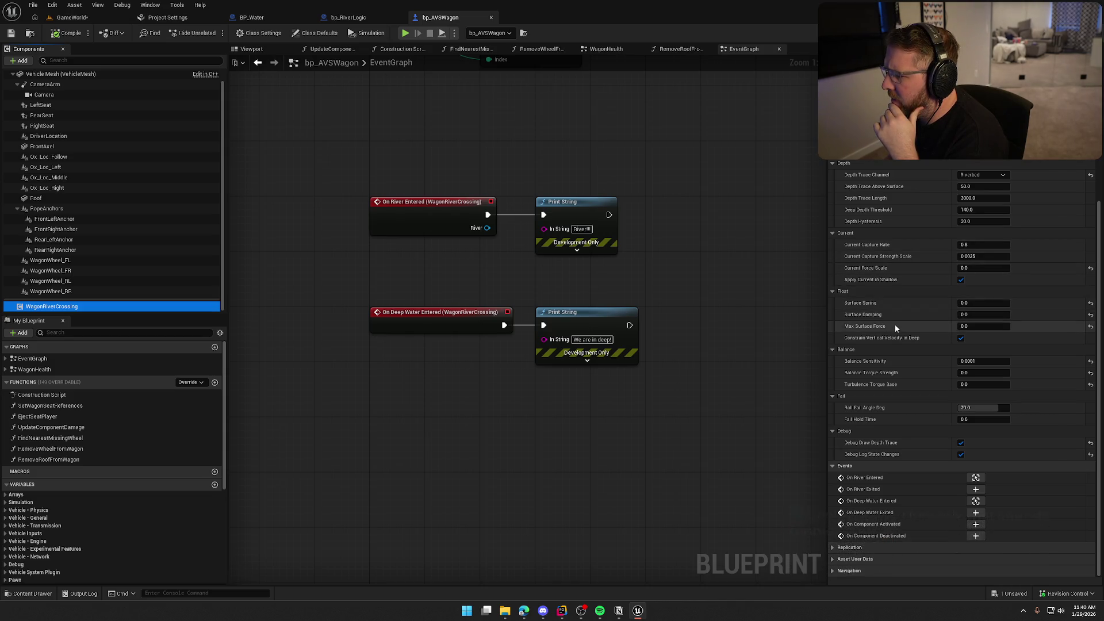
pyautogui.moveTo(866, 327)
pyautogui.write('90000')
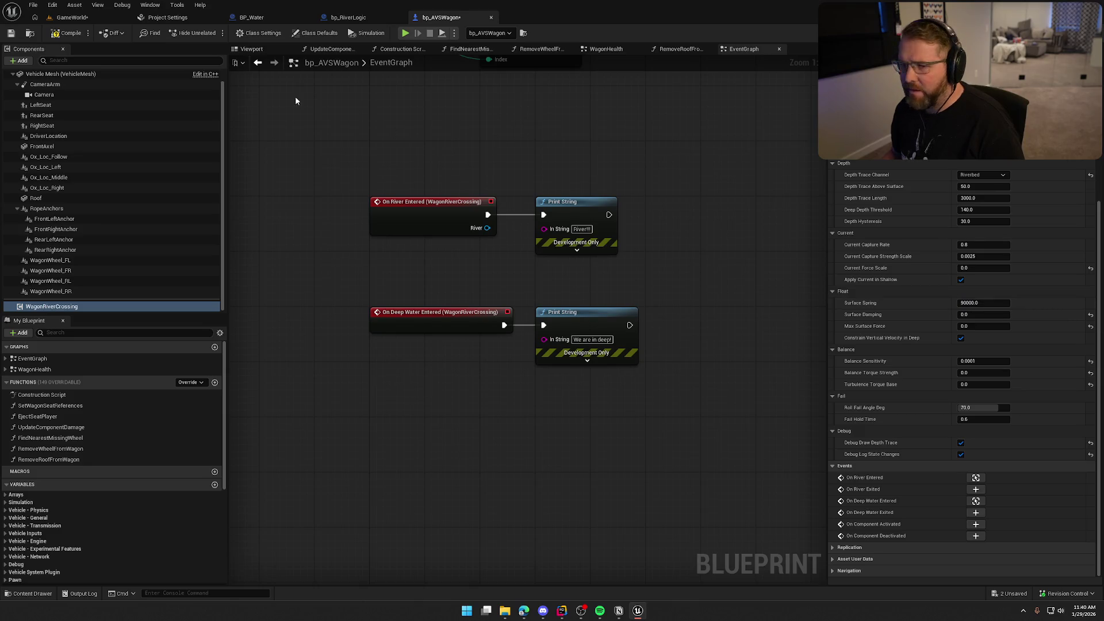
pyautogui.click(80, 17)
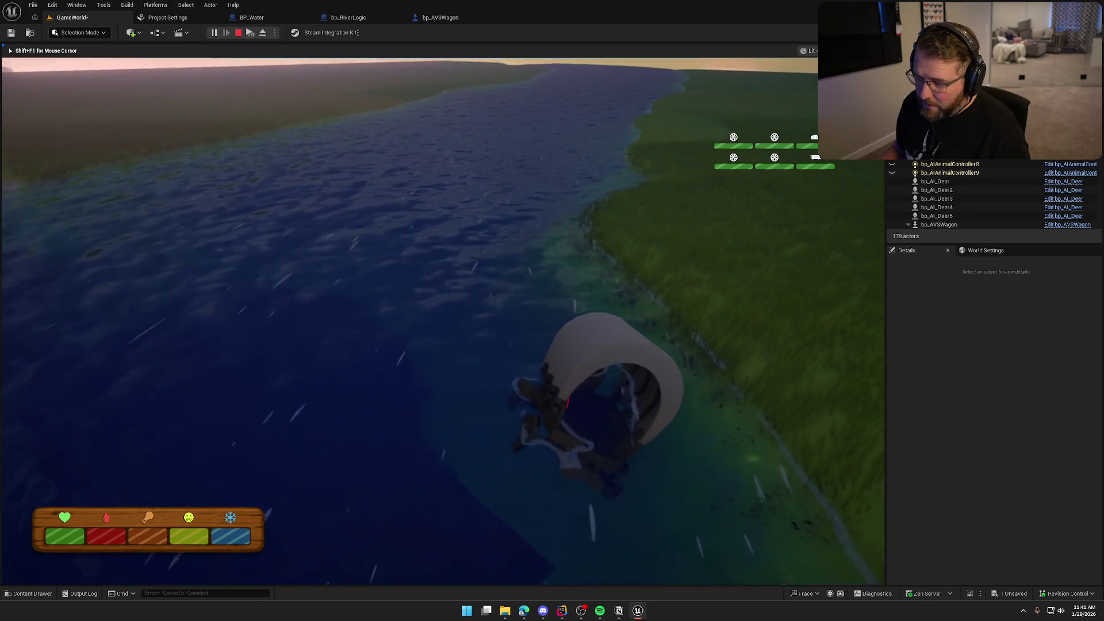
# Walk the character away from the floating wagon, end the play test, and return to bp_AVSWagon
pyautogui.press('a')
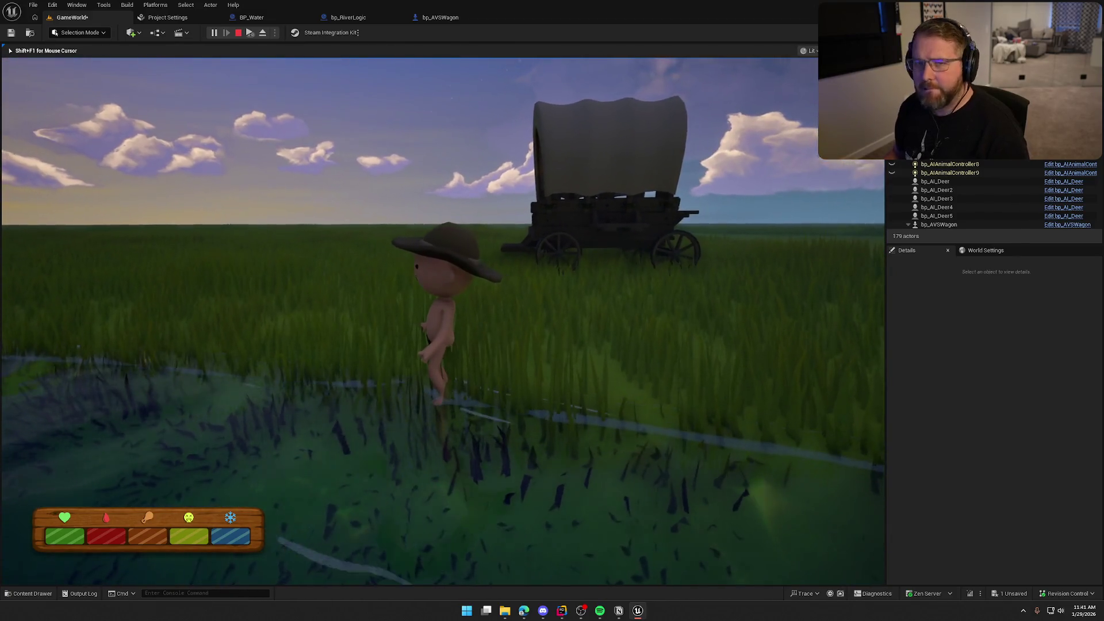
pyautogui.press('Escape')
pyautogui.click(444, 22)
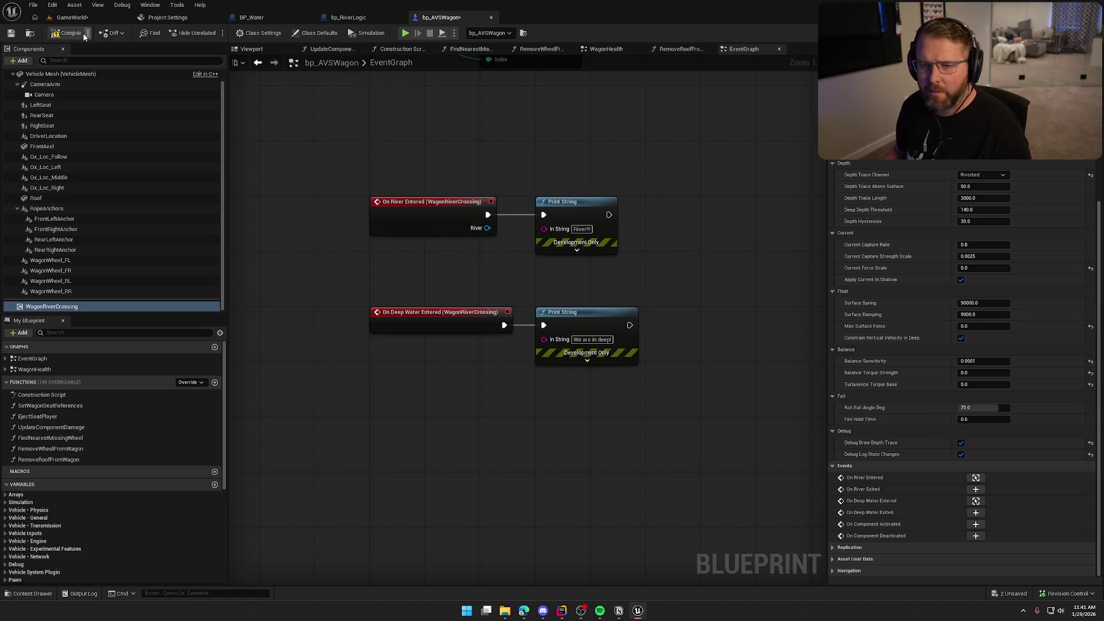
# Compile the updated float settings, launch another play test, and board the wagon
pyautogui.click(73, 17)
pyautogui.click(214, 33)
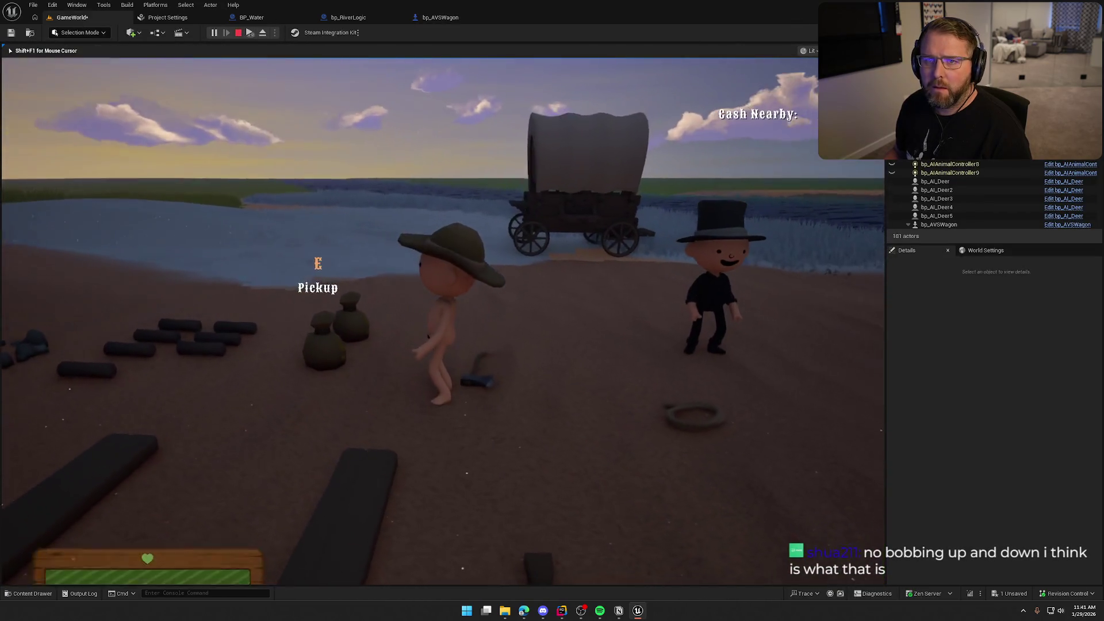
pyautogui.press('w')
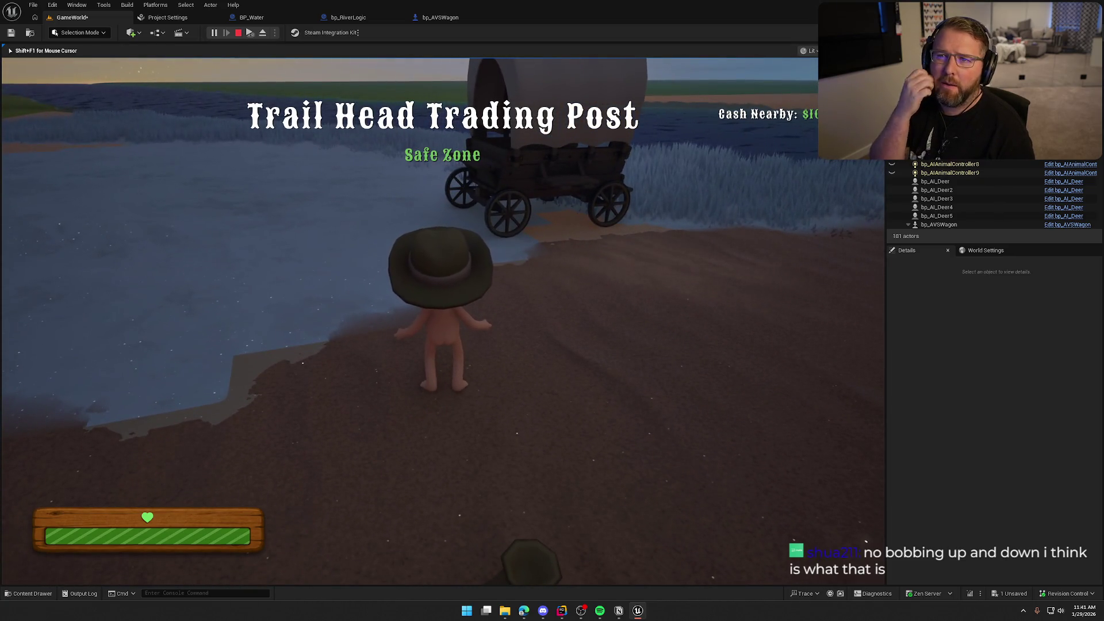
pyautogui.press('e')
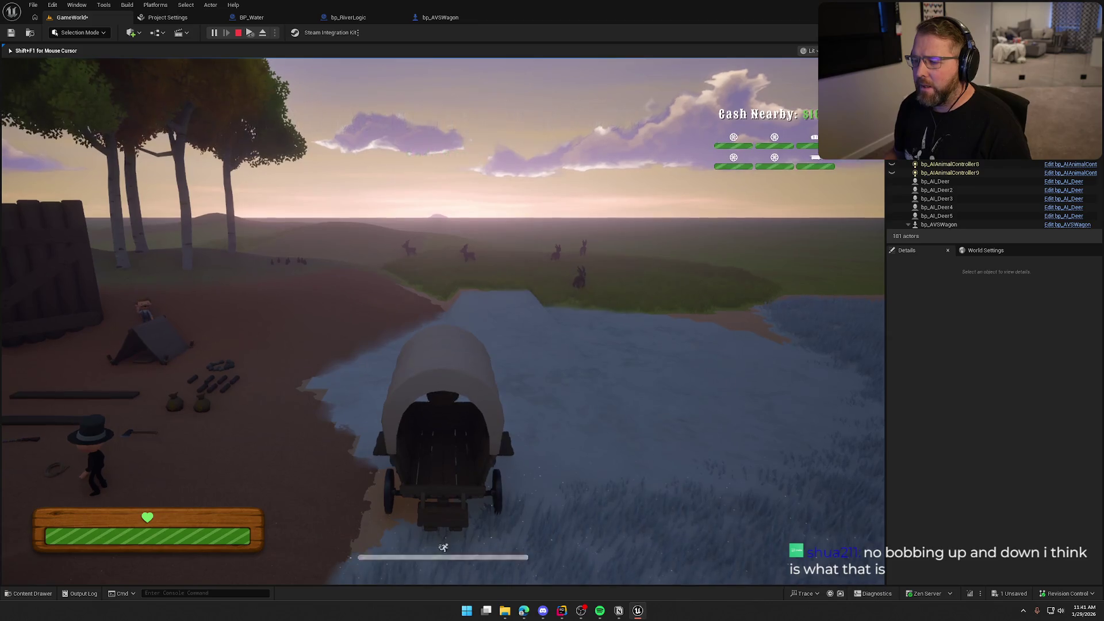
# Drive the wagon upstream into deep water and back out onto the grassland
pyautogui.press('w')
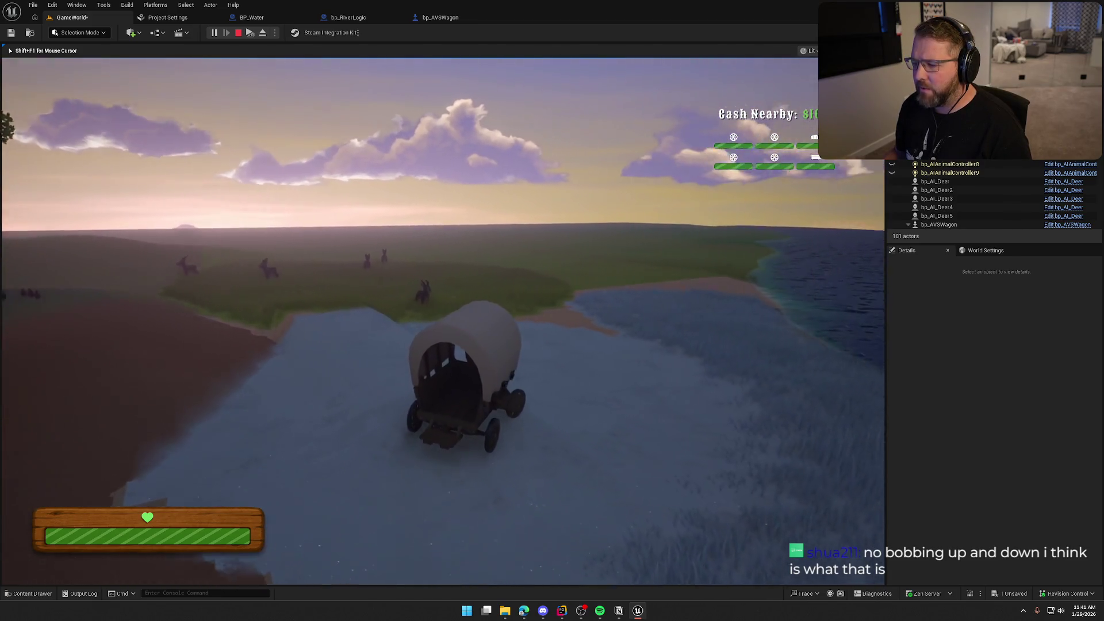
pyautogui.press('a')
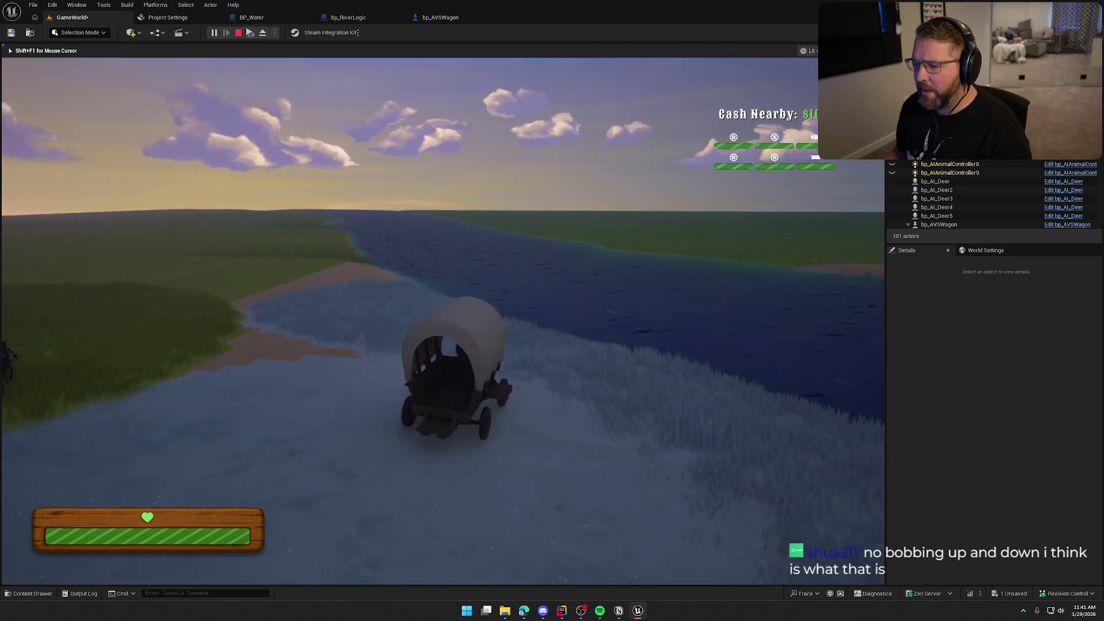
pyautogui.press('a')
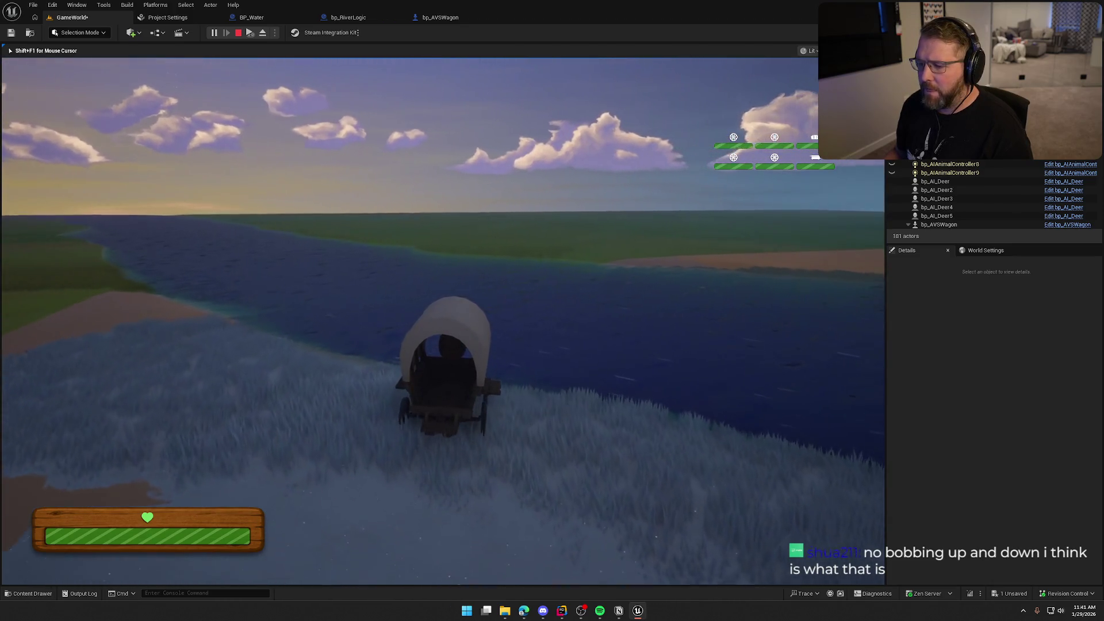
pyautogui.press('w')
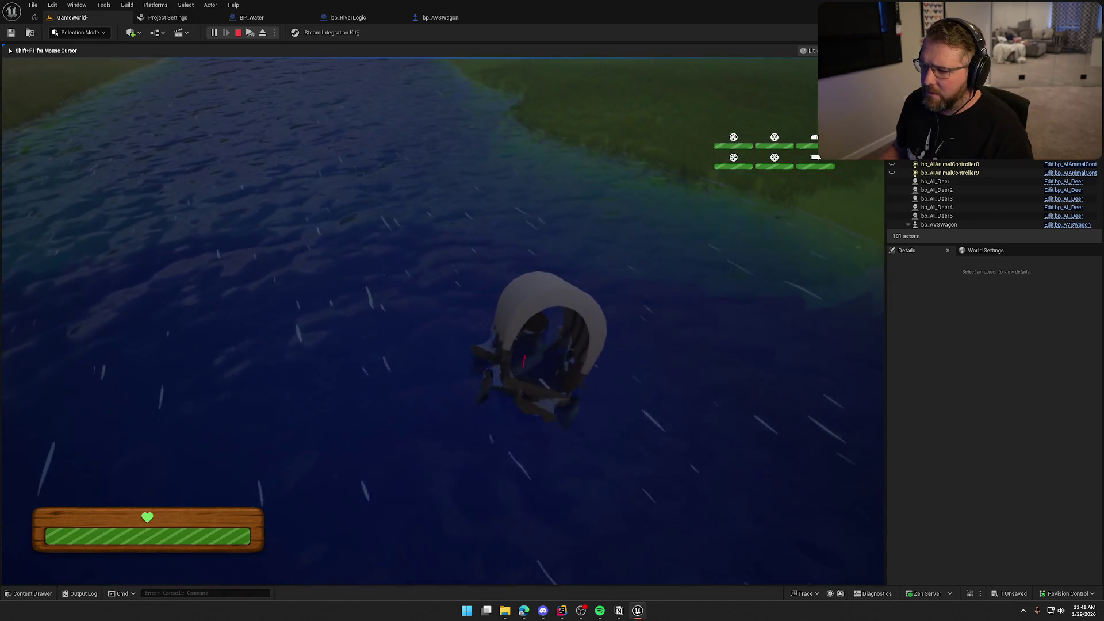
pyautogui.press('d')
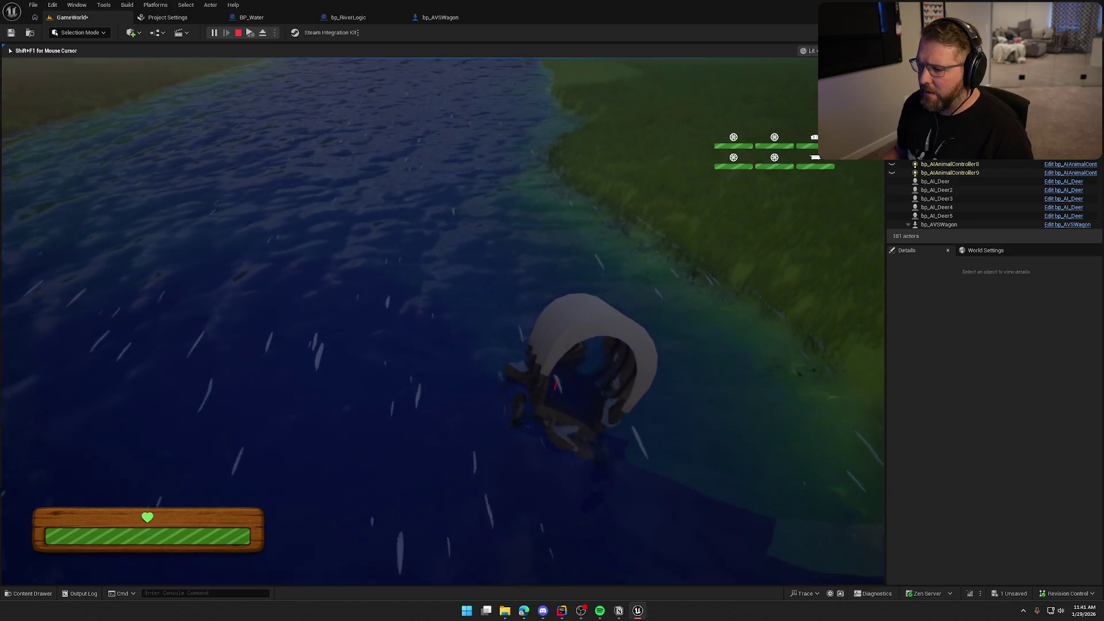
pyautogui.press('w')
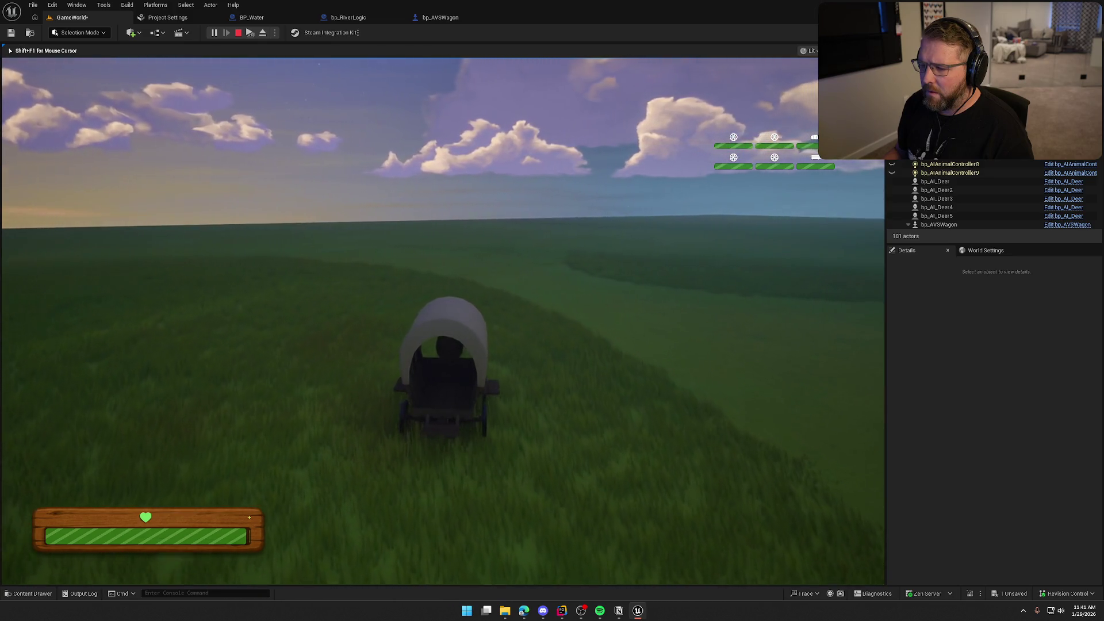
# Drive the wagon across the grassland, turning right back toward the river
pyautogui.press('w')
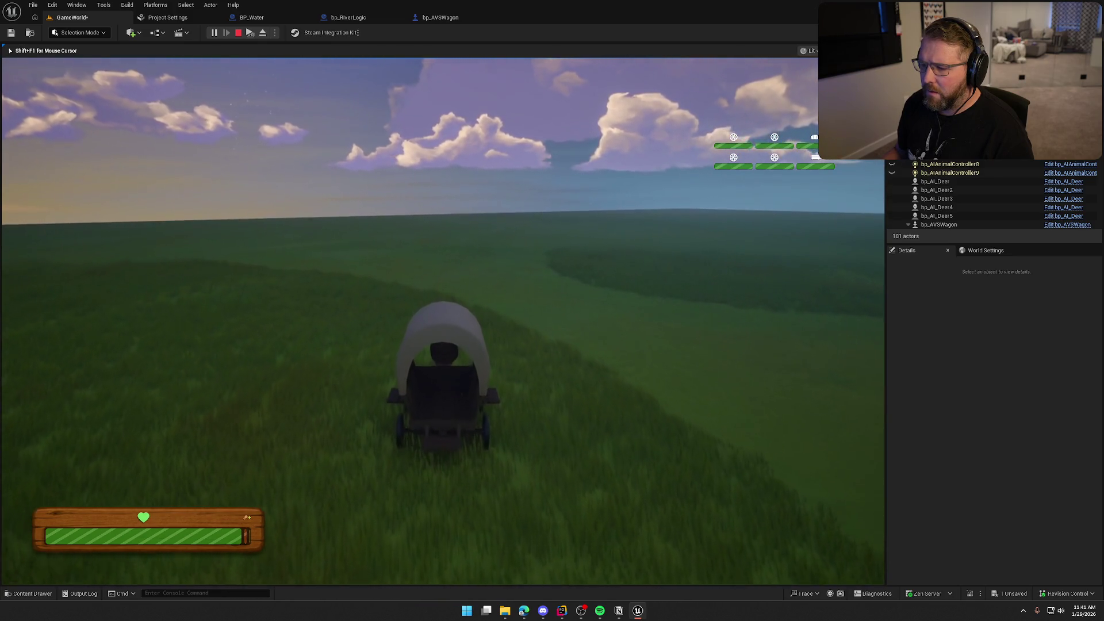
pyautogui.press('d')
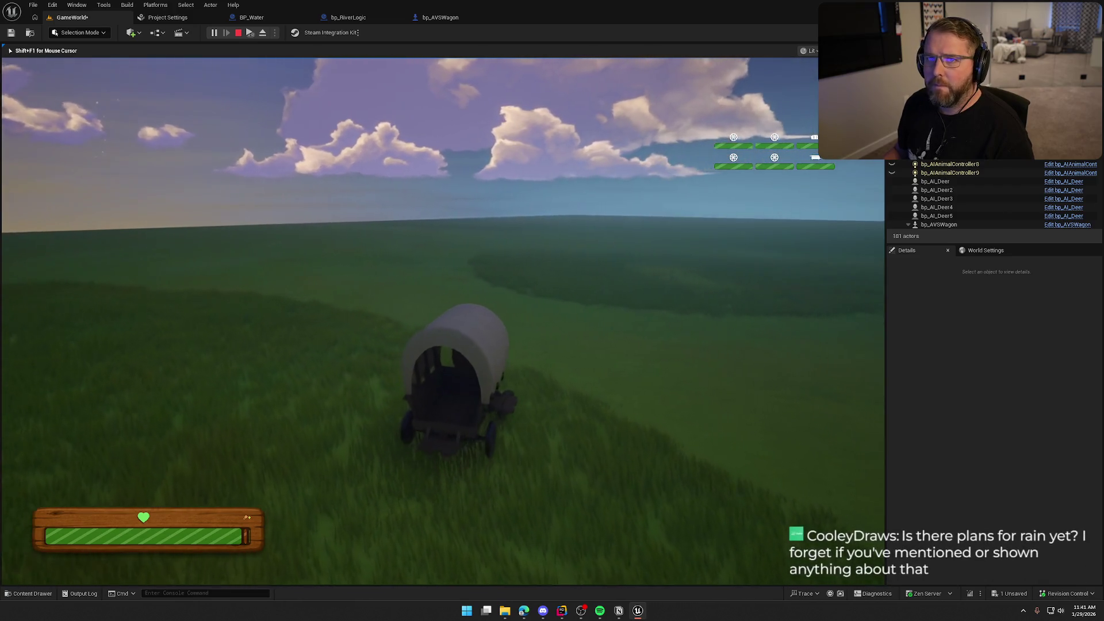
pyautogui.press('d')
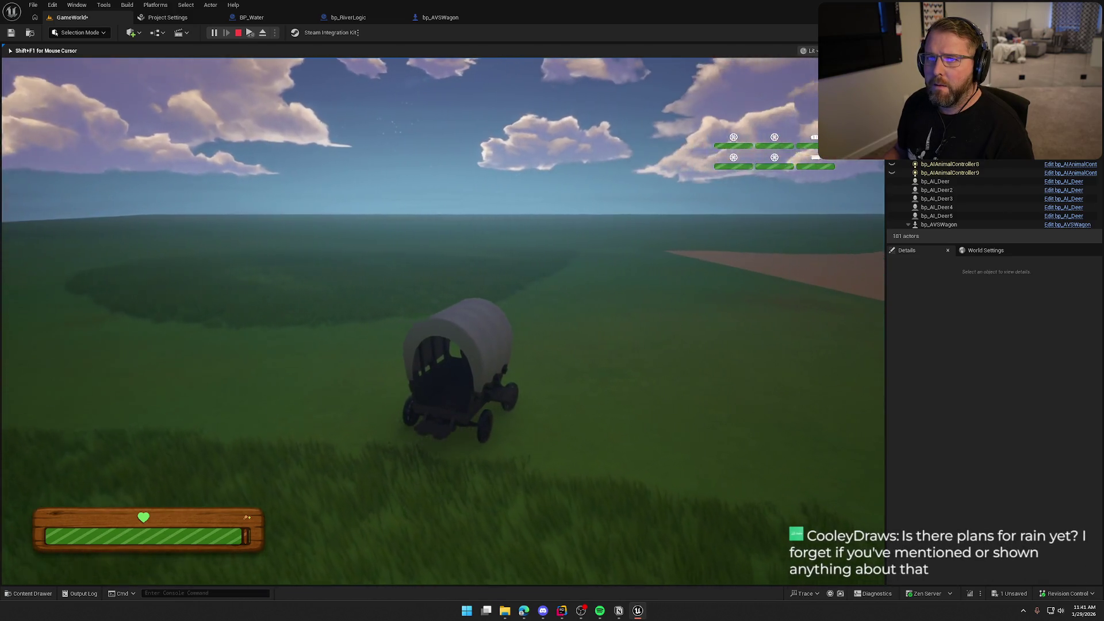
pyautogui.press('d')
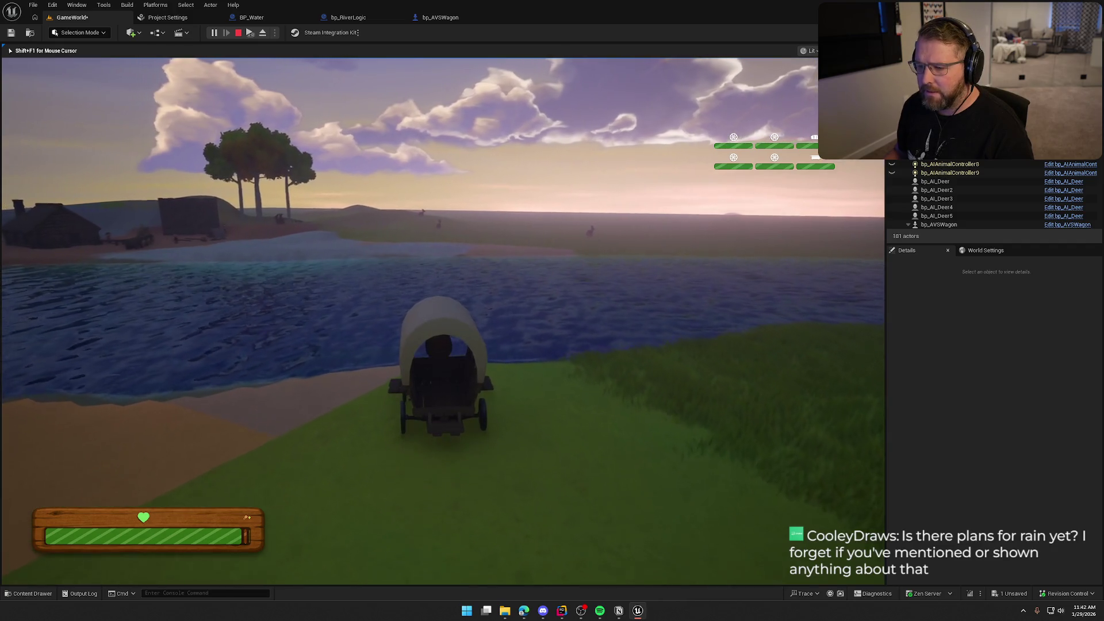
# Drive the wagon into the river, walk the character ashore, and stop the play test
pyautogui.press('w')
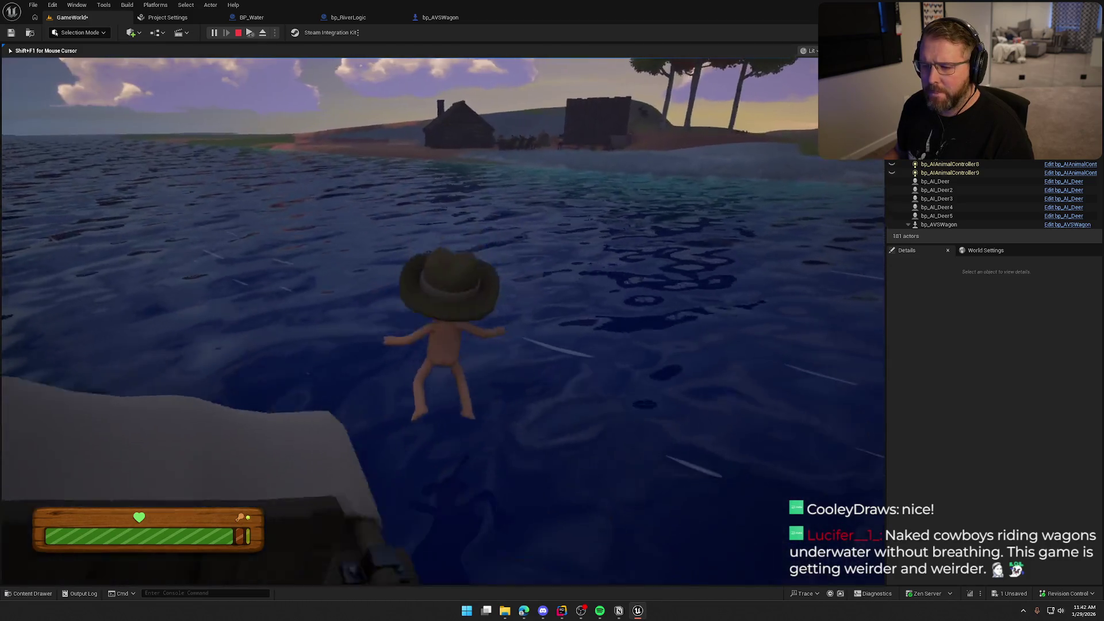
pyautogui.hotkey('shift', 'w')
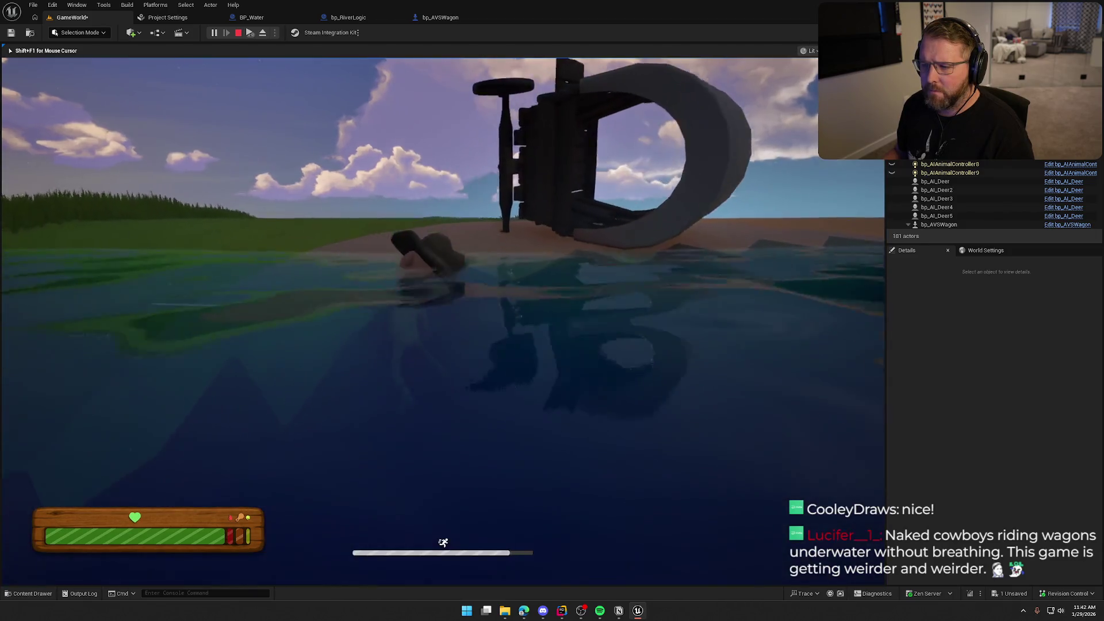
pyautogui.press('Escape')
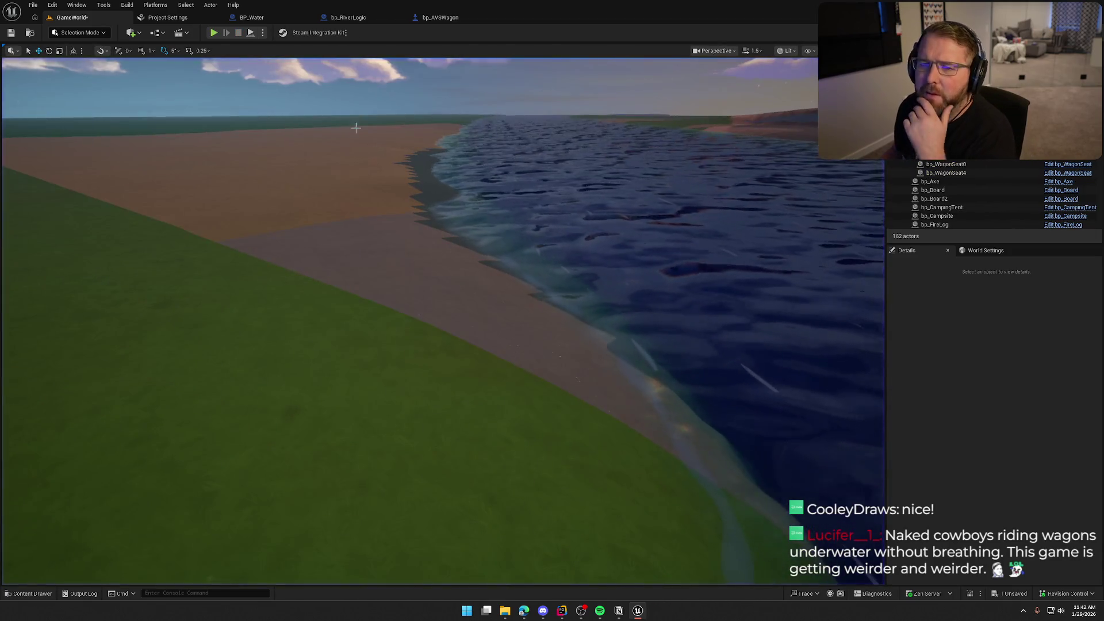
# Rerun the crossing play test from GameWorld, then go back to the bp_AVSWagon Blueprint
pyautogui.click(446, 18)
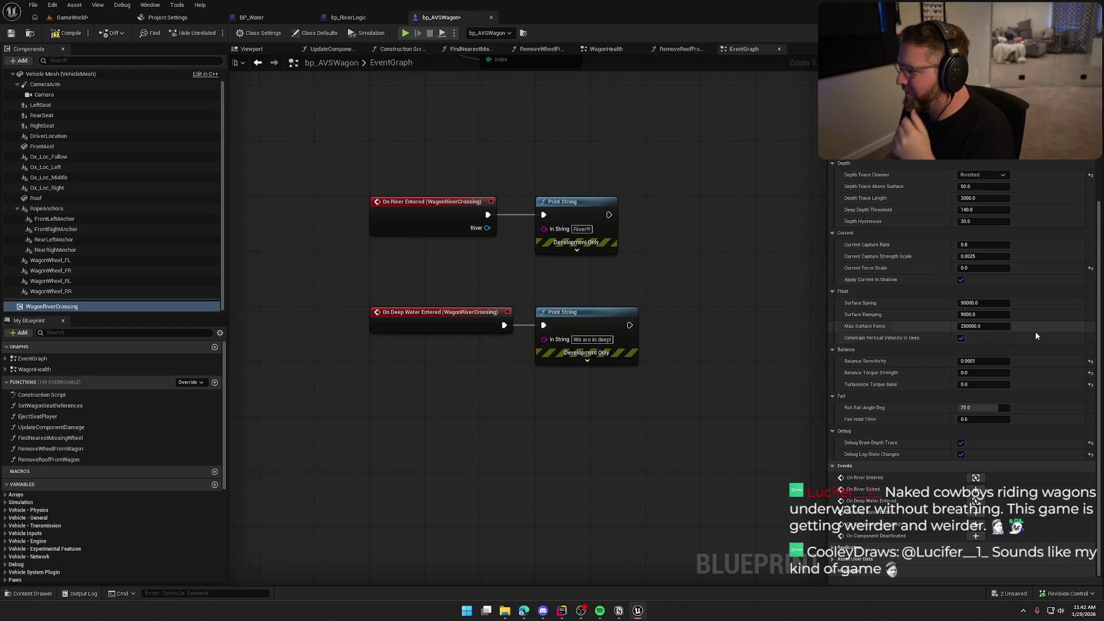
pyautogui.click(71, 17)
pyautogui.hotkey('alt', 'p')
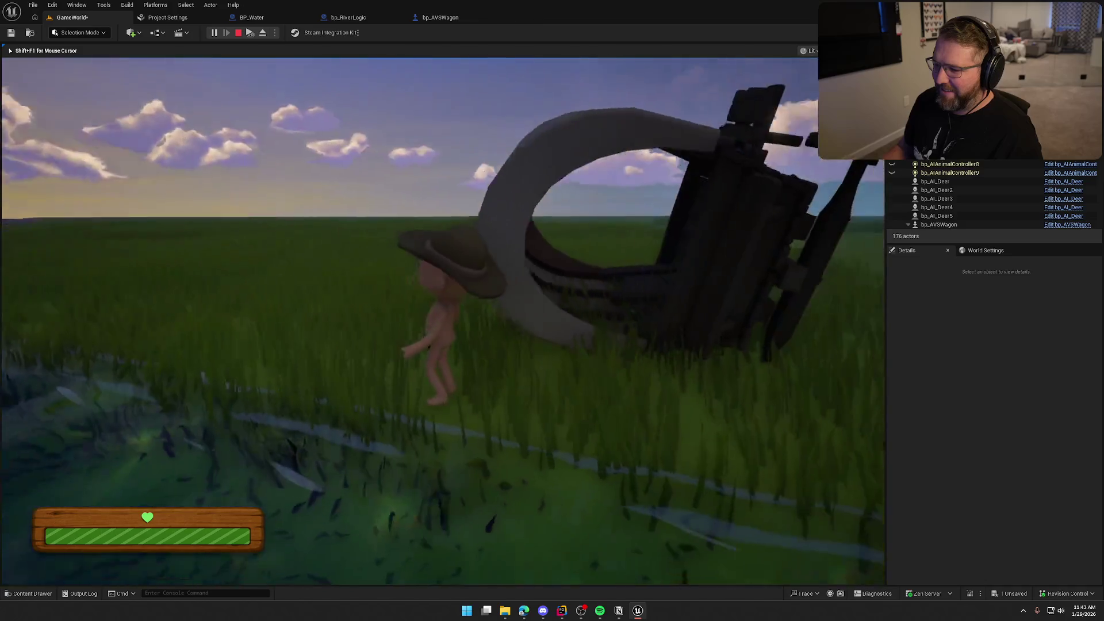
pyautogui.press('Escape')
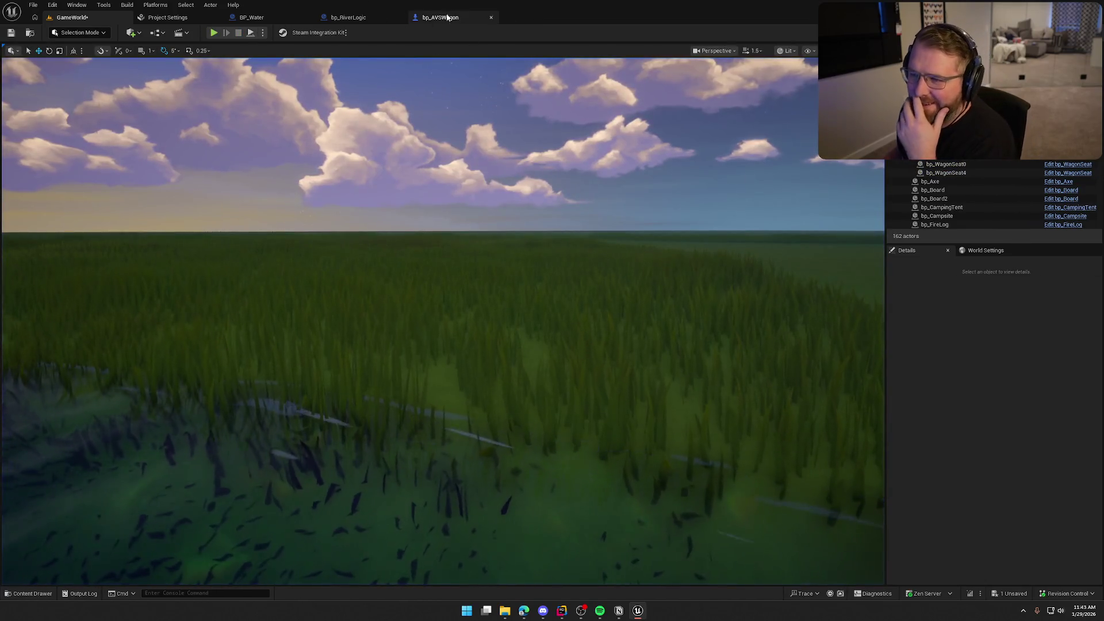
pyautogui.click(440, 17)
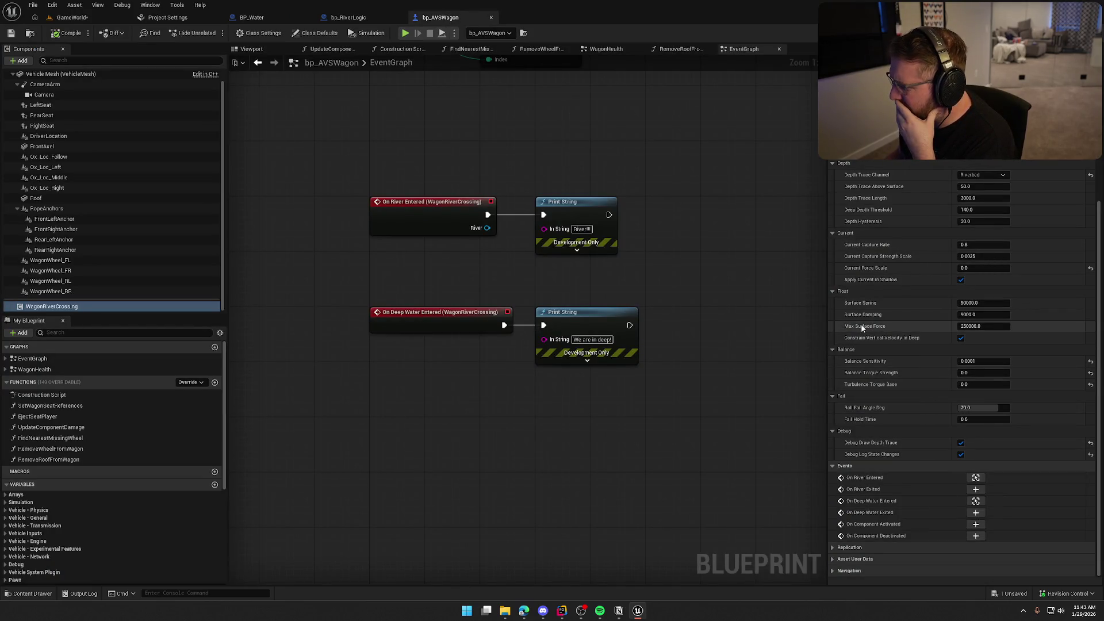
# Set WagonRiverCrossing Max Surface Force 2000 and Current Force Scale 80000, play-test, and return to bp_AVSWagon
pyautogui.moveTo(862, 327)
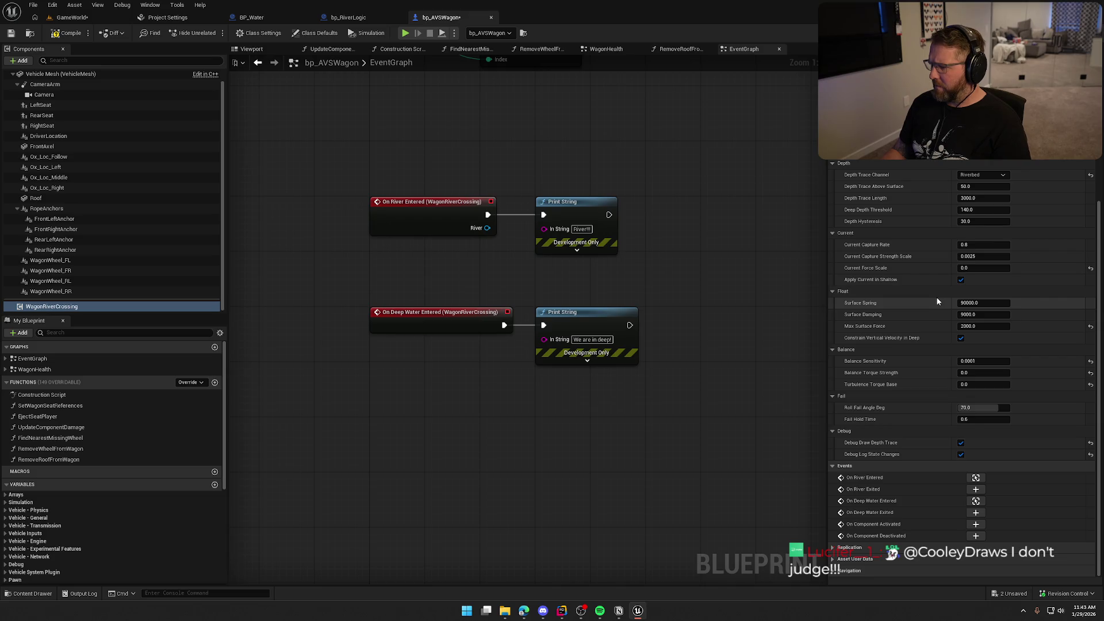
pyautogui.scroll(1, 933, 303)
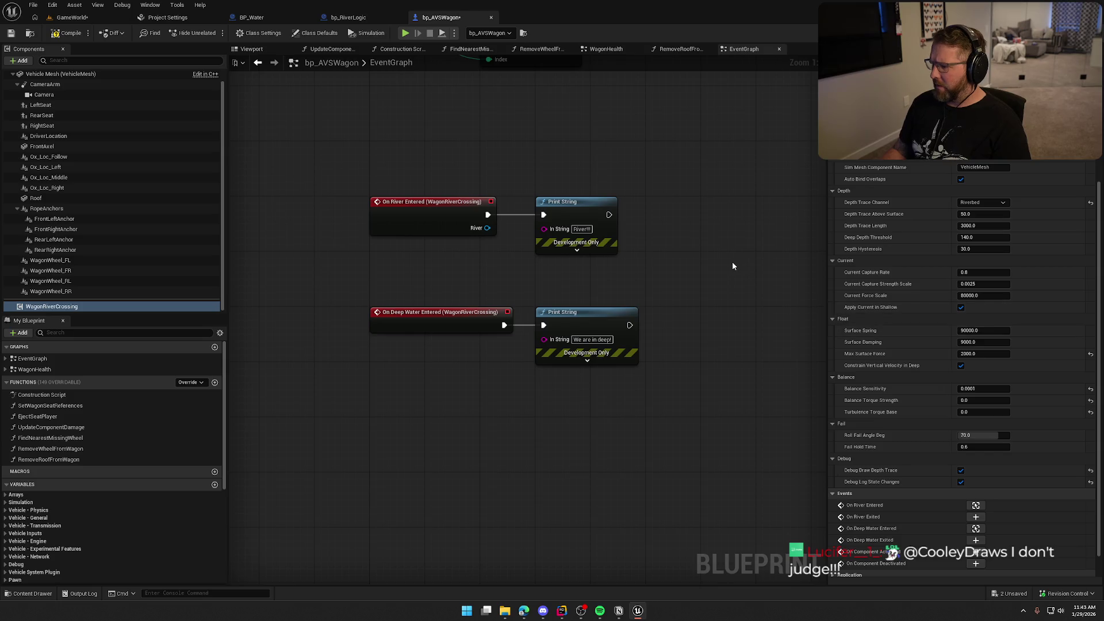
pyautogui.click(85, 17)
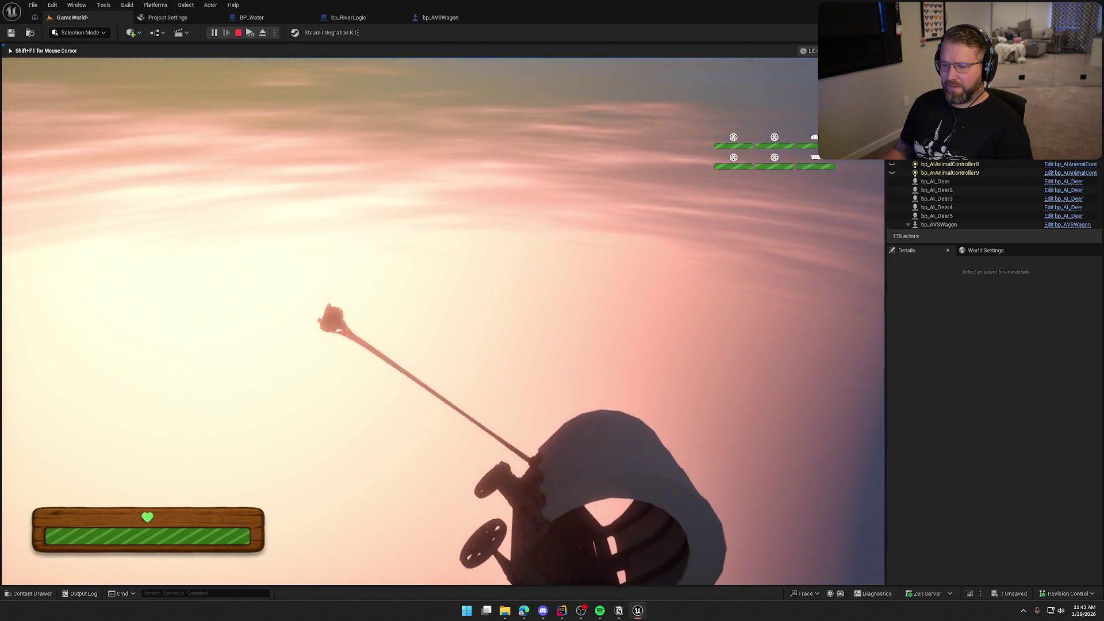
pyautogui.press('Escape')
pyautogui.click(436, 17)
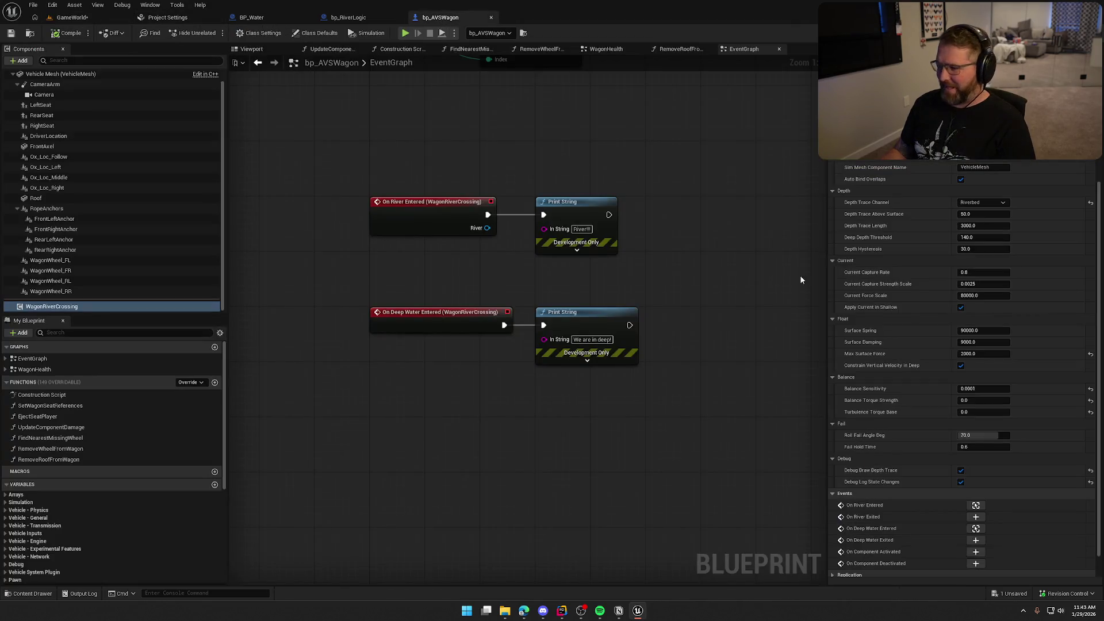
# Lower Current Force Scale to 20, play-test the drifting wagon, and return to bp_AVSWagon
pyautogui.click(988, 296)
pyautogui.write('20')
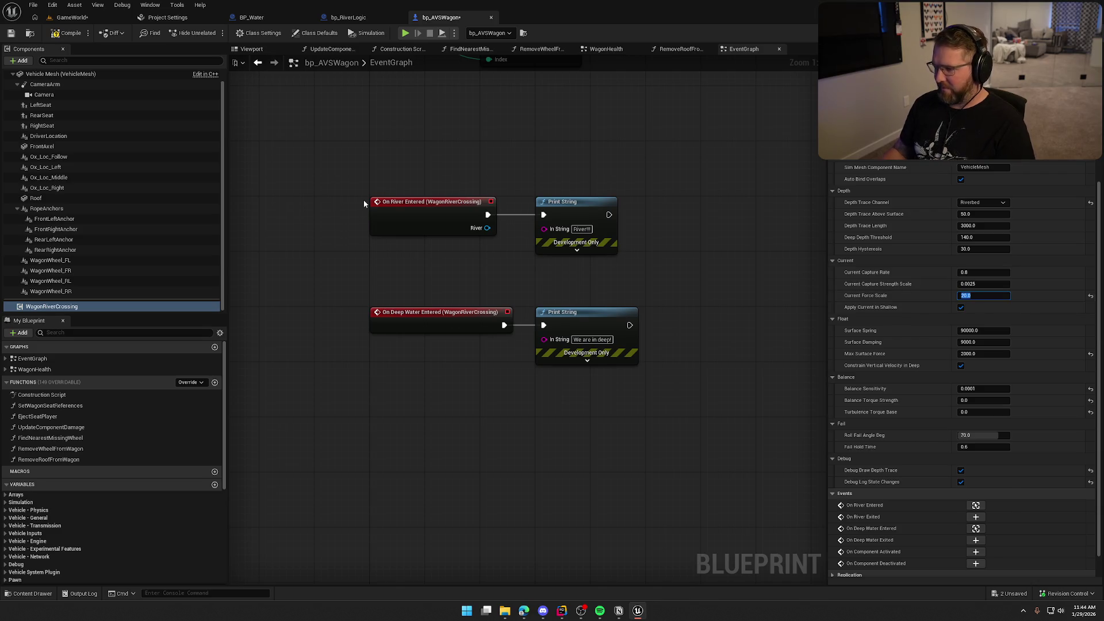
pyautogui.click(81, 21)
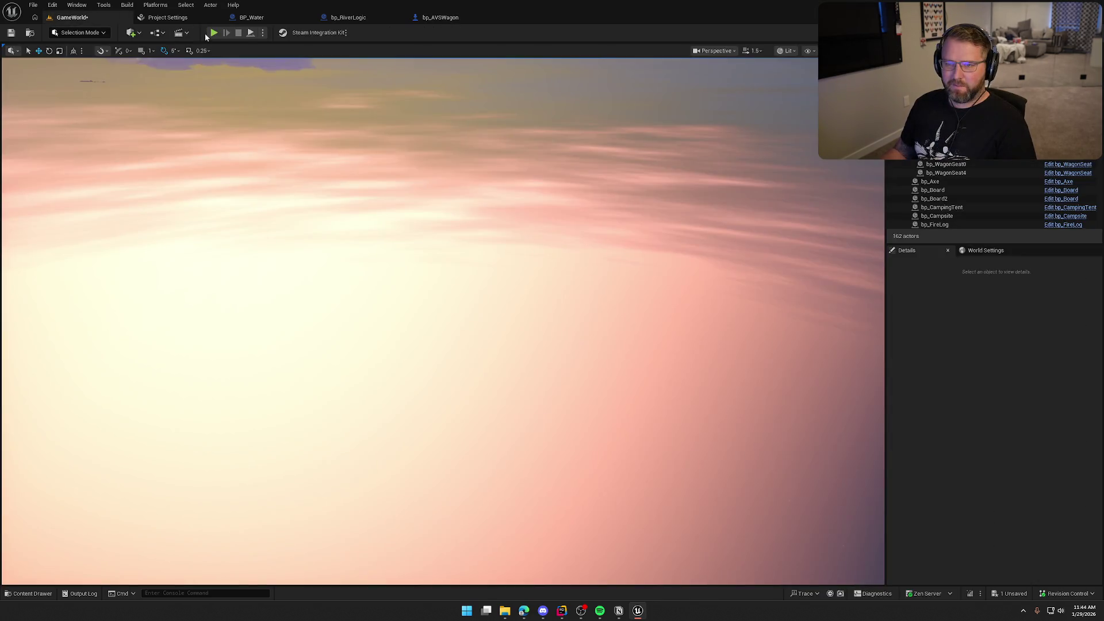
pyautogui.hotkey('alt', 'p')
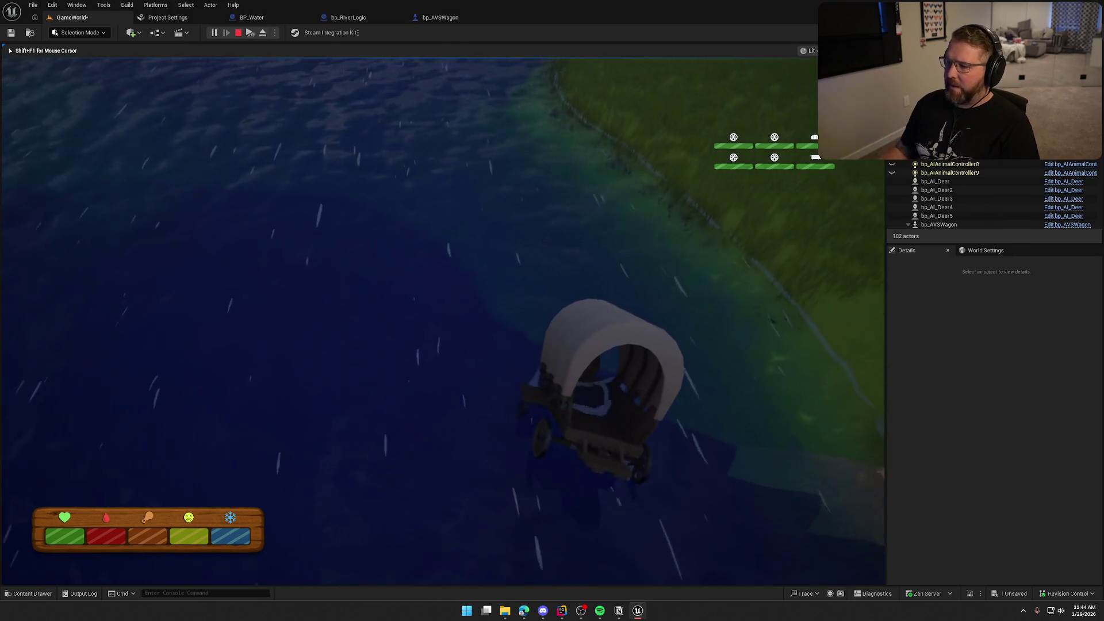
pyautogui.press('e')
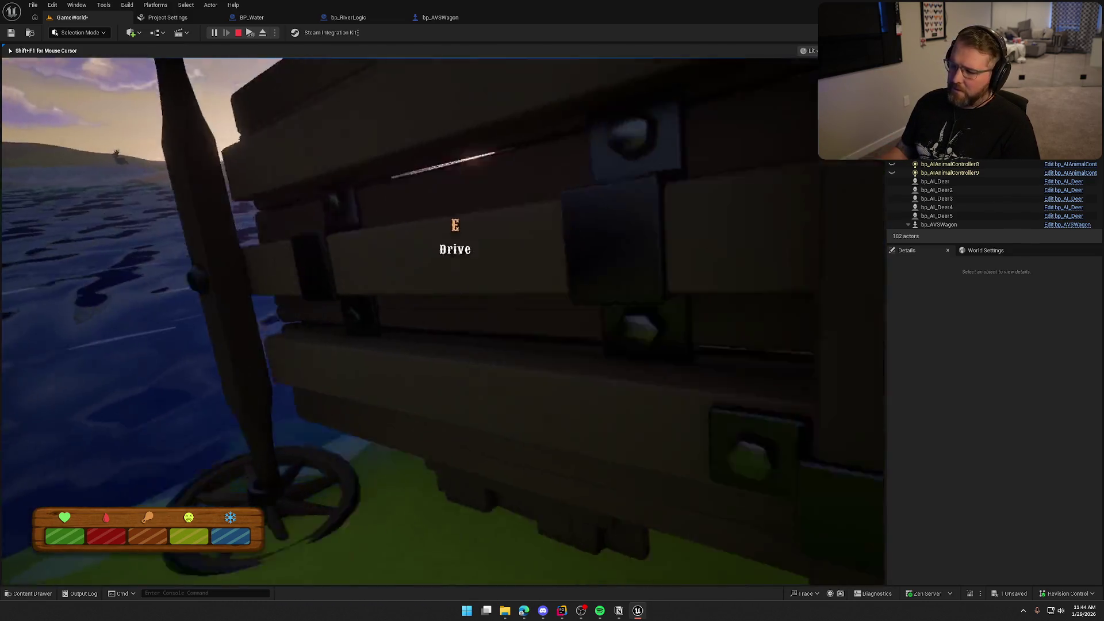
pyautogui.press('Escape')
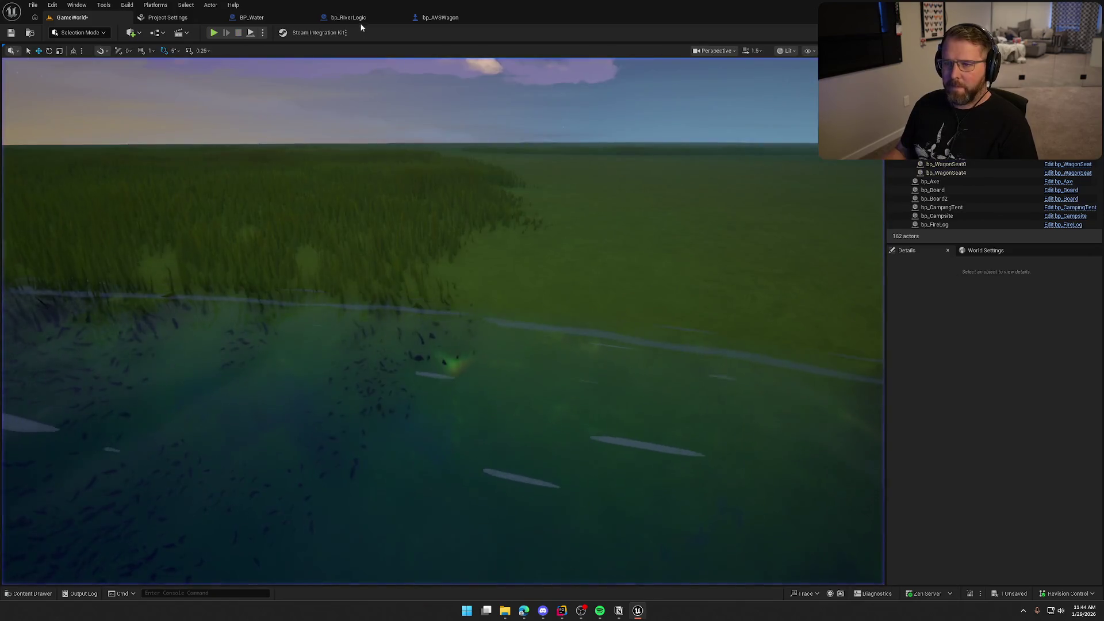
pyautogui.click(440, 23)
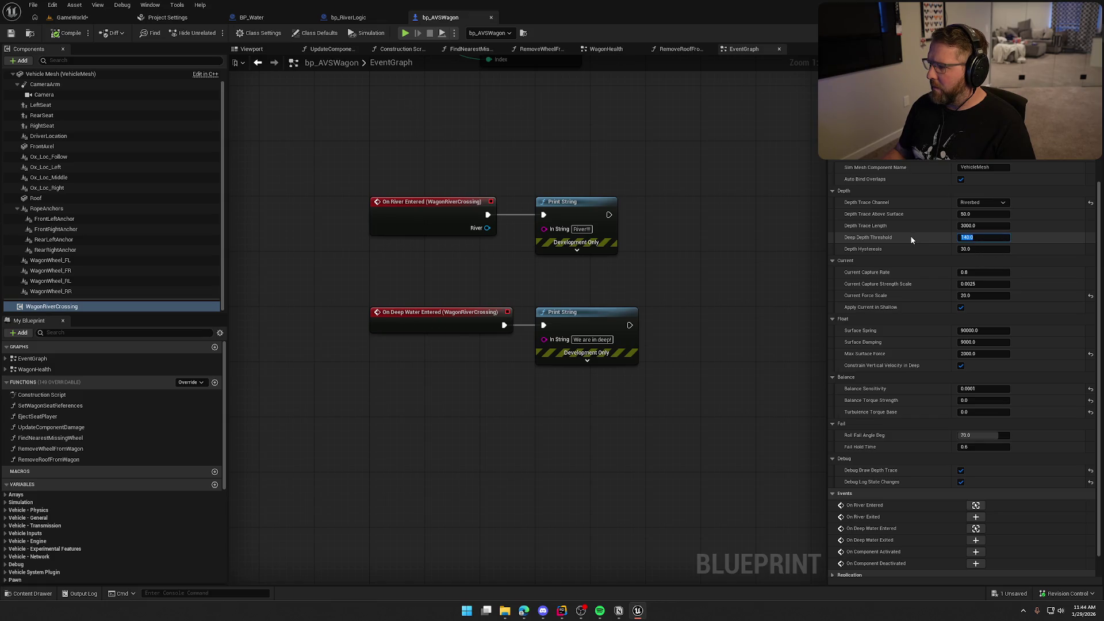
# Enter 100 as the WagonRiverCrossing Deep Depth Threshold, replacing 140
pyautogui.write('100')
pyautogui.press('Return')
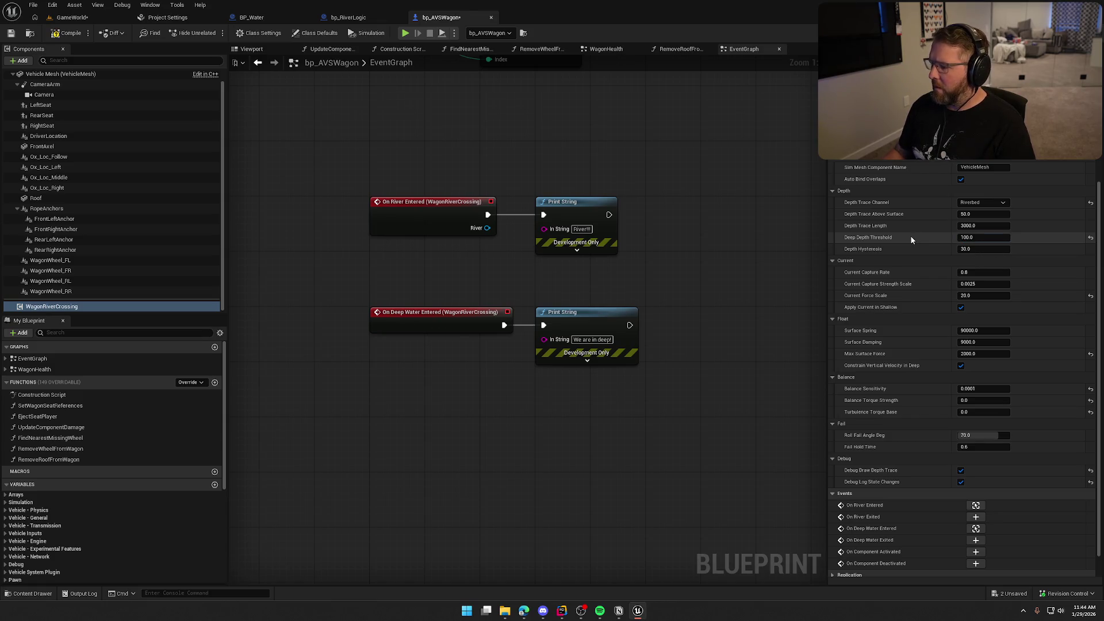
pyautogui.scroll(-1, 914, 333)
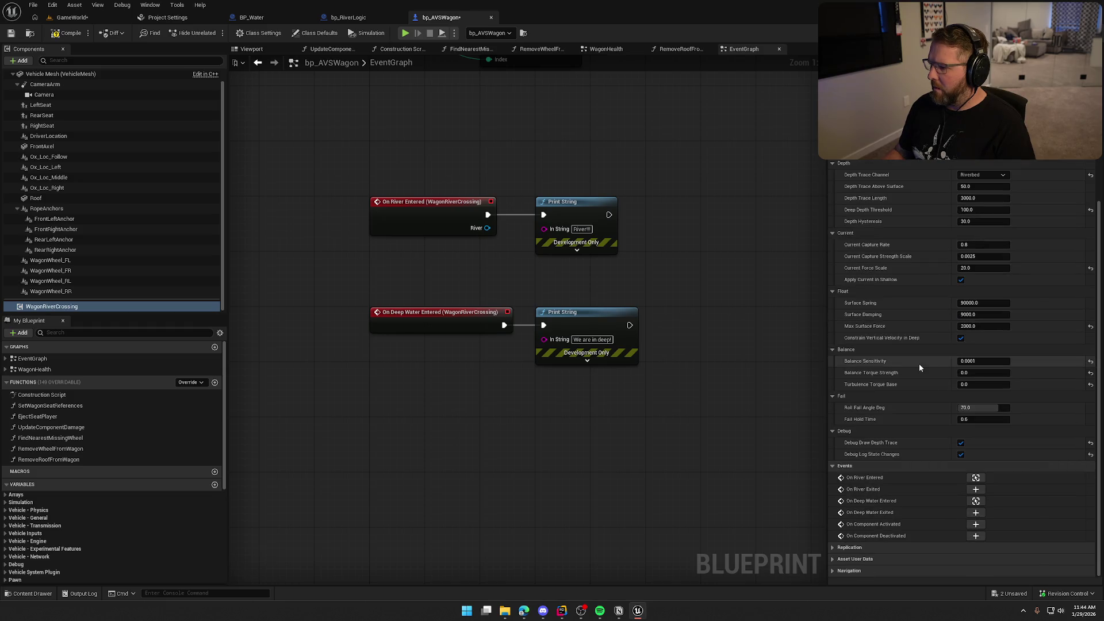
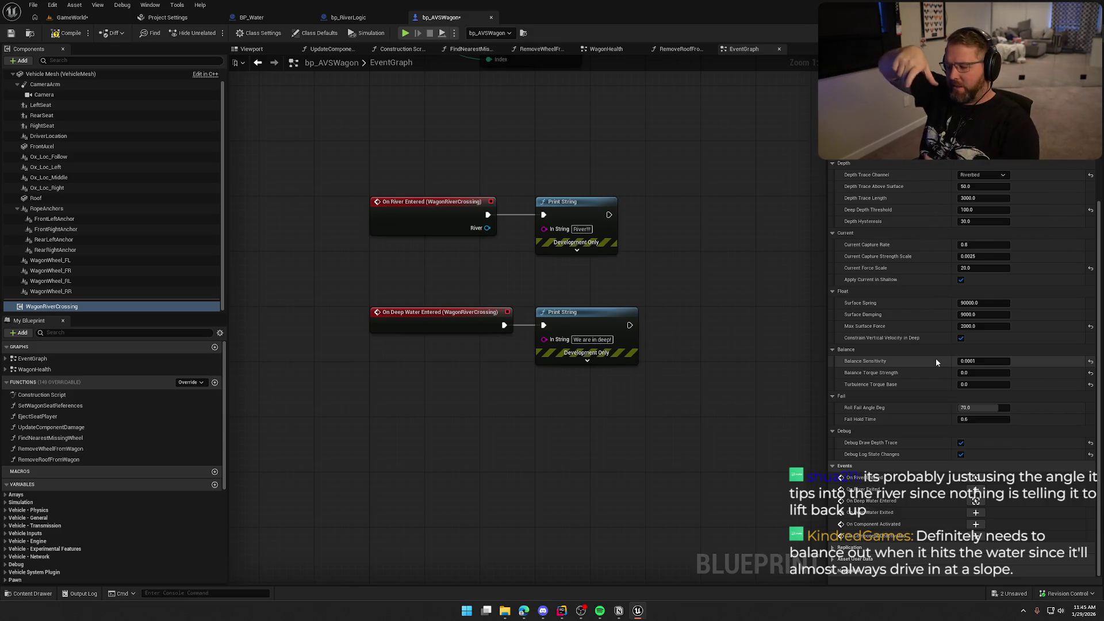
# Save bp_AVSWagon and go back to the running GameWorld level
pyautogui.hotkey('ctrl', 's')
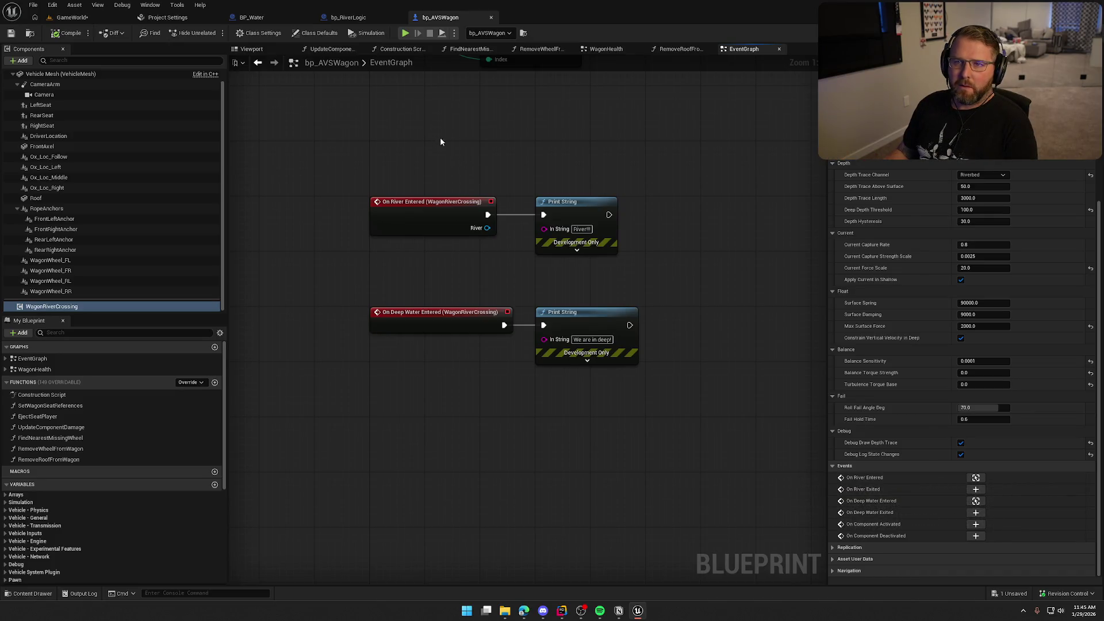
pyautogui.click(92, 21)
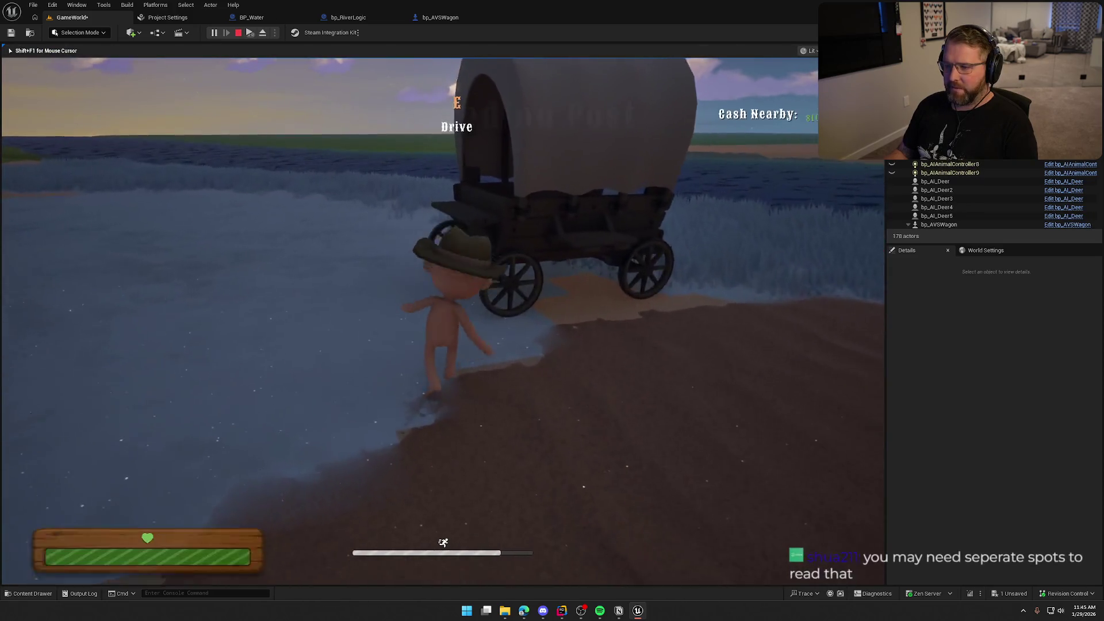
# Drive the wagon across the river, step out, and stop the play session
pyautogui.press('w')
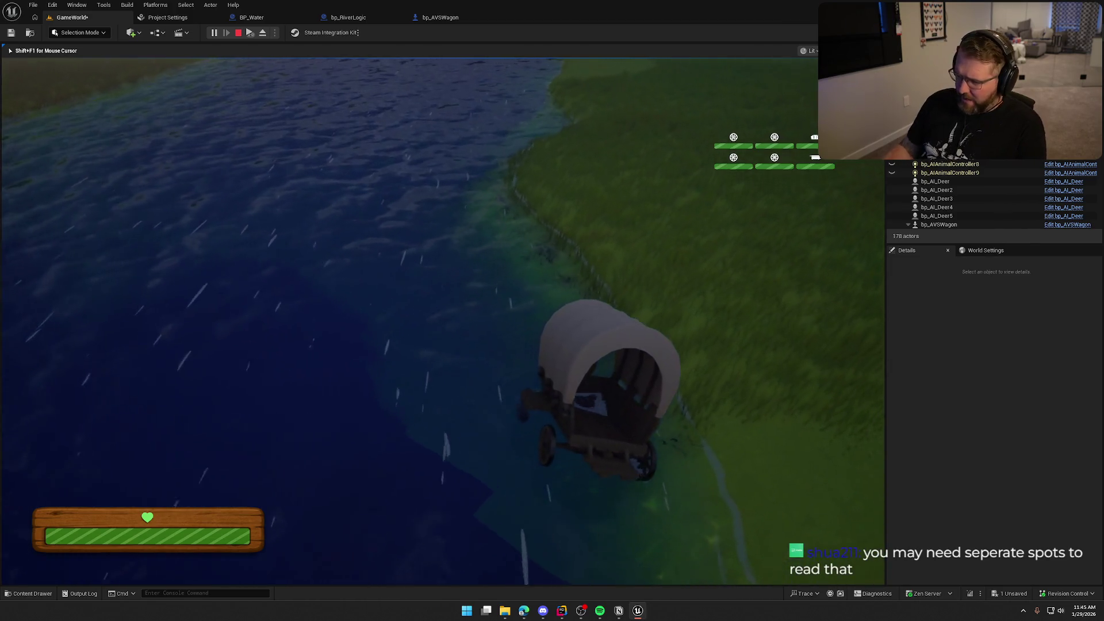
pyautogui.press('e')
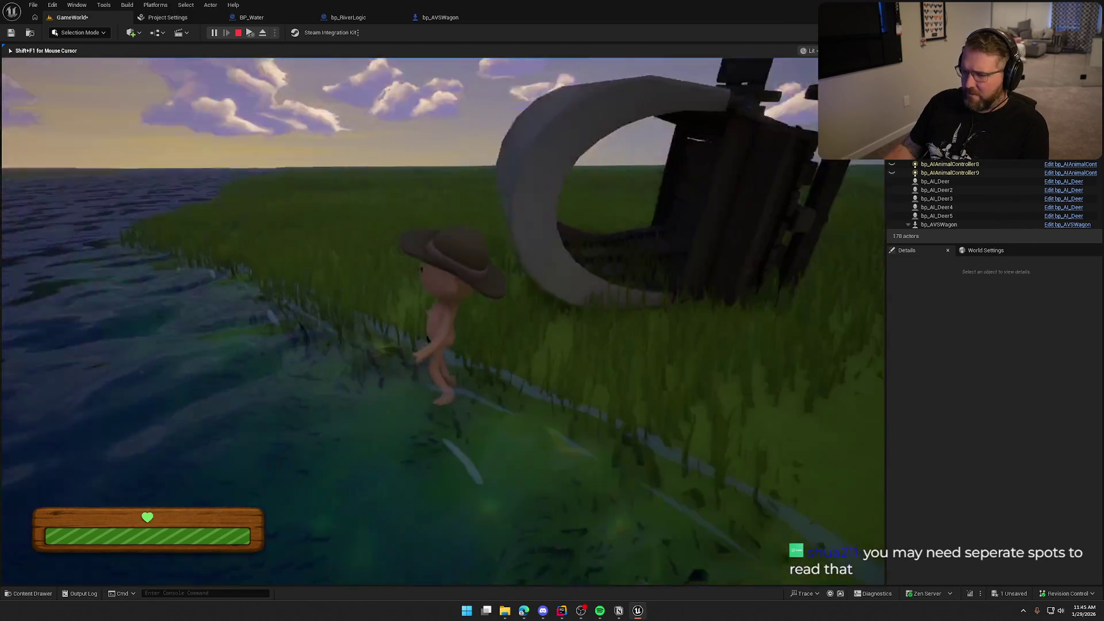
pyautogui.press('Escape')
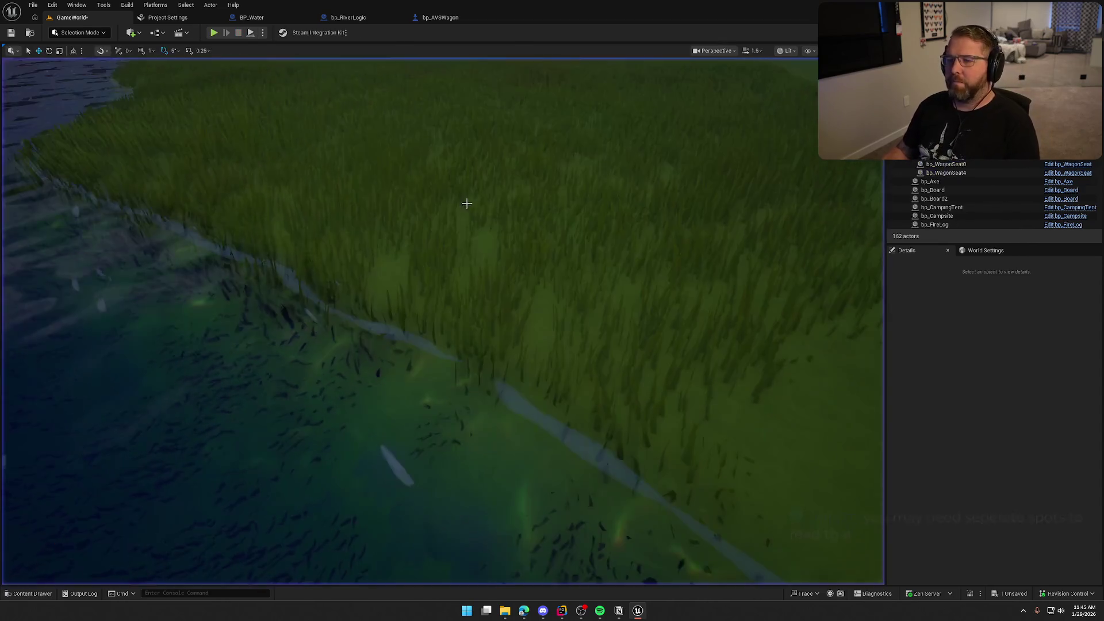
# Start a new play session and drive the wagon along the bank into the deep river
pyautogui.click(212, 37)
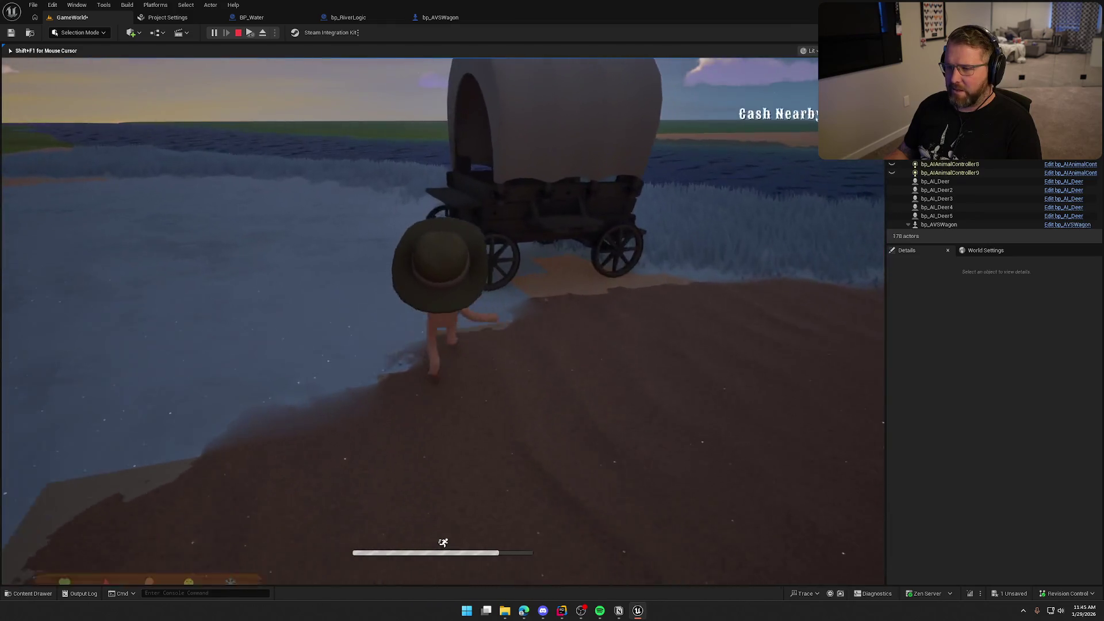
pyautogui.press('e')
pyautogui.press('w')
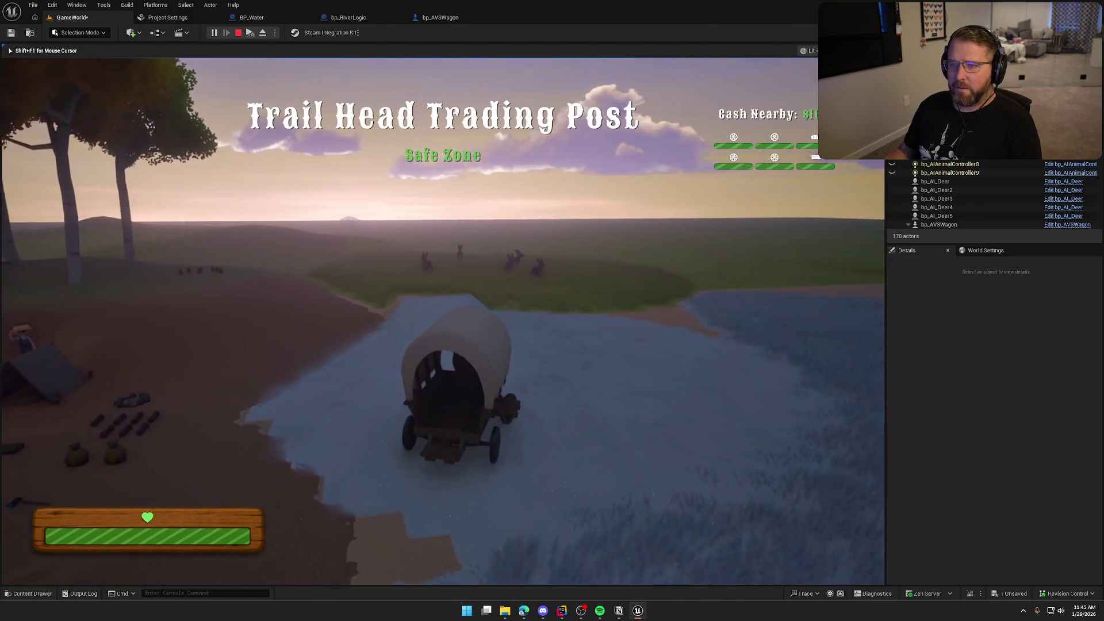
pyautogui.press('d')
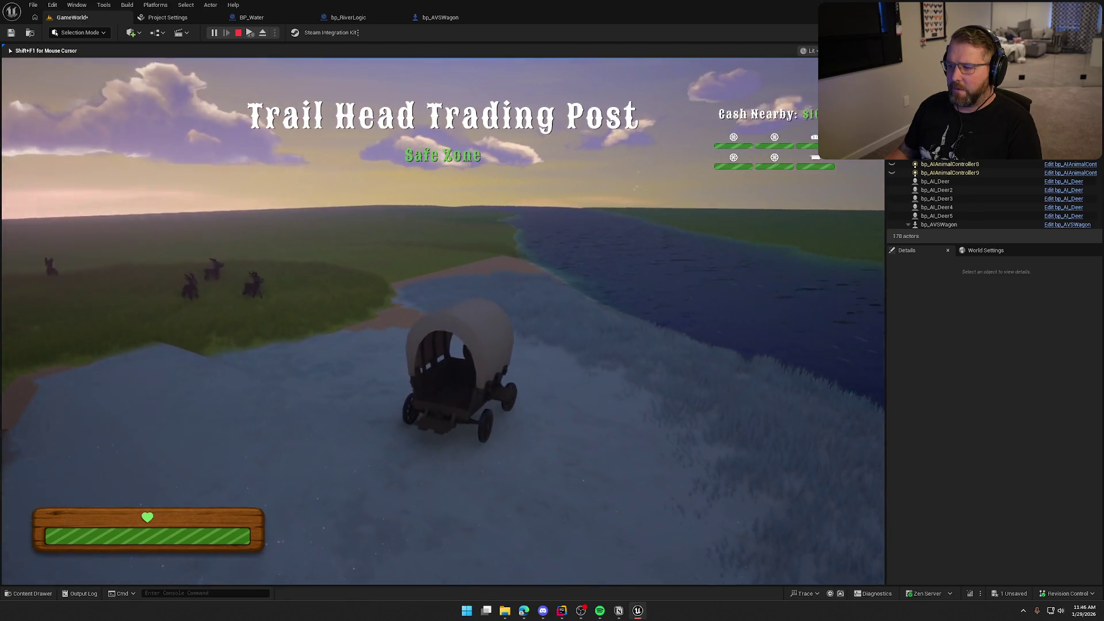
pyautogui.press('w')
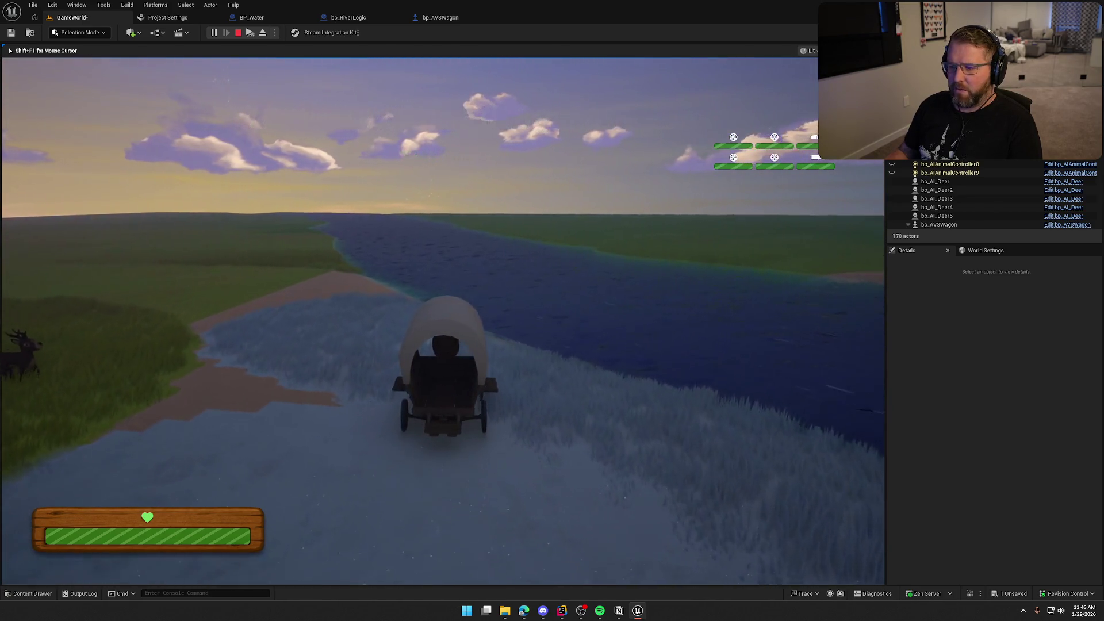
pyautogui.press('a')
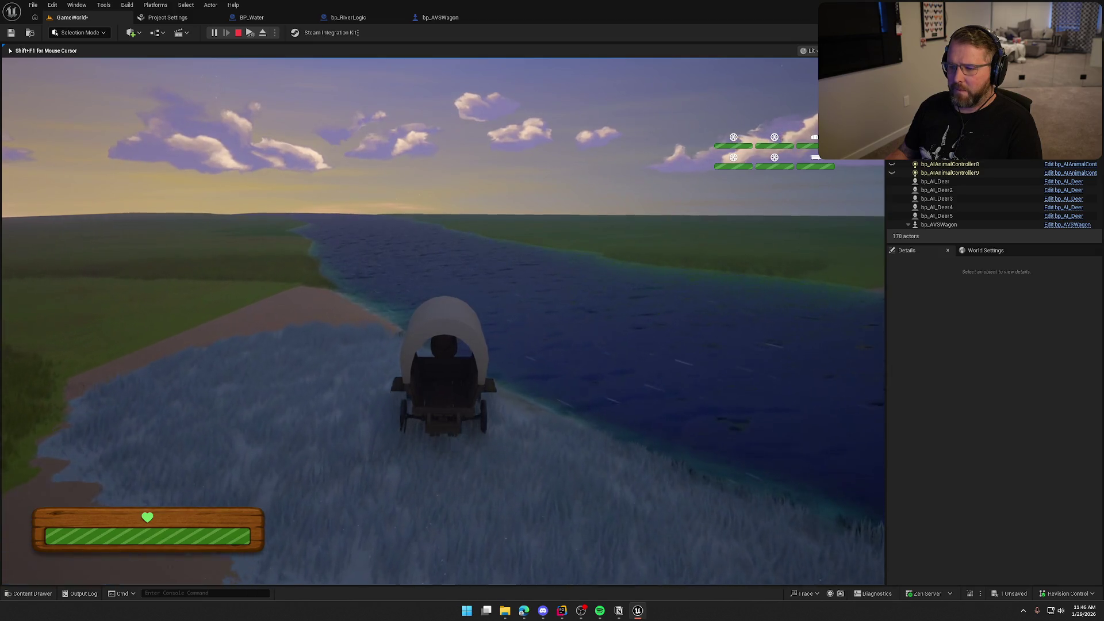
pyautogui.press('w')
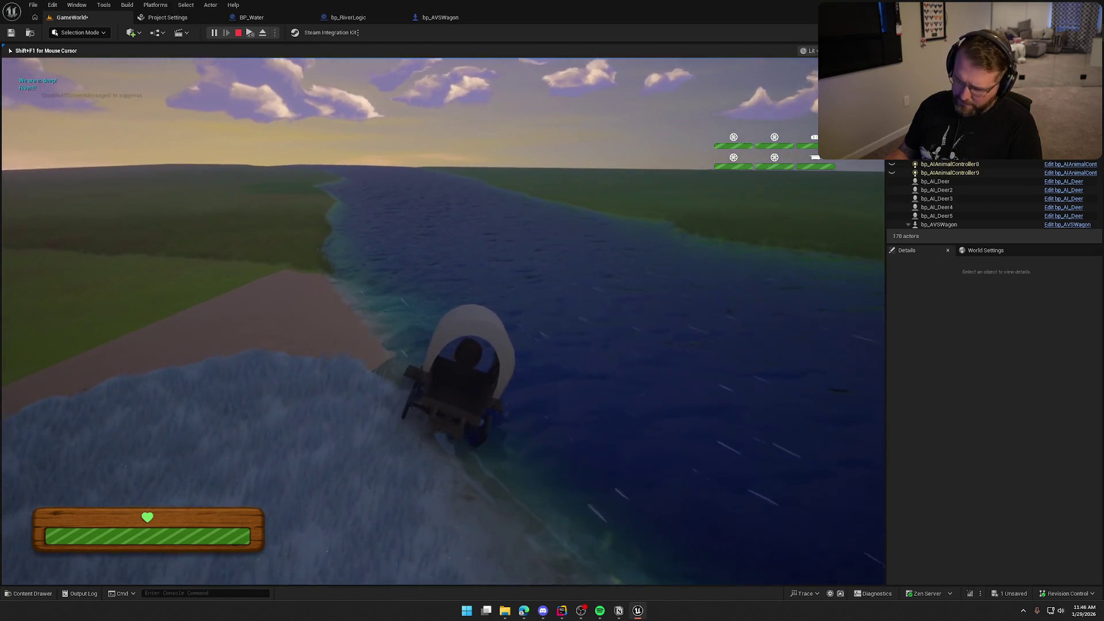
pyautogui.press('w')
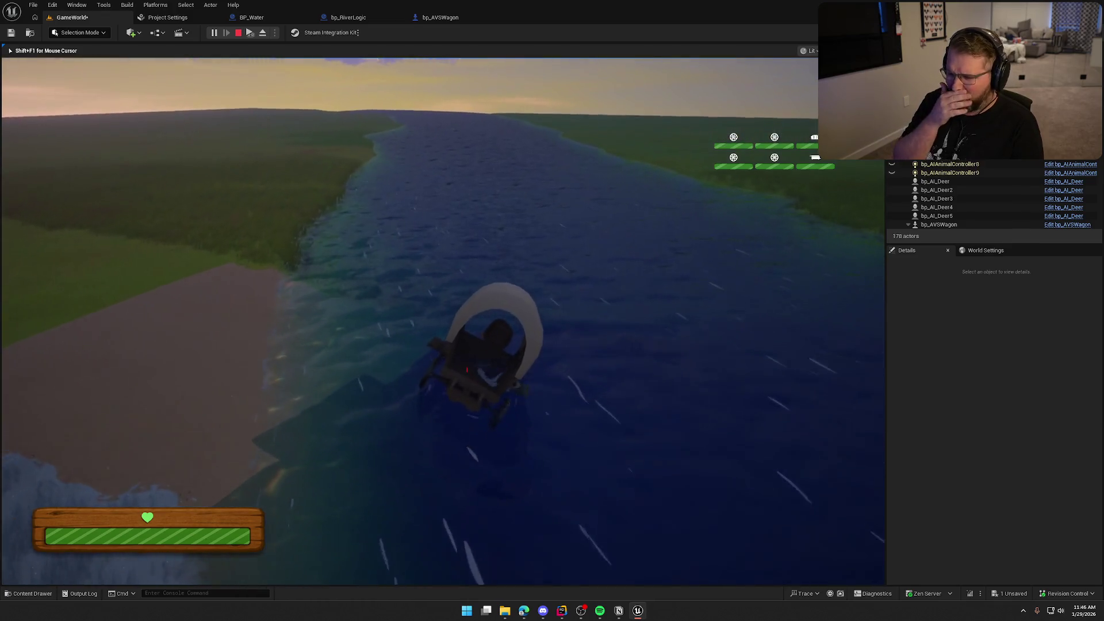
pyautogui.press('w')
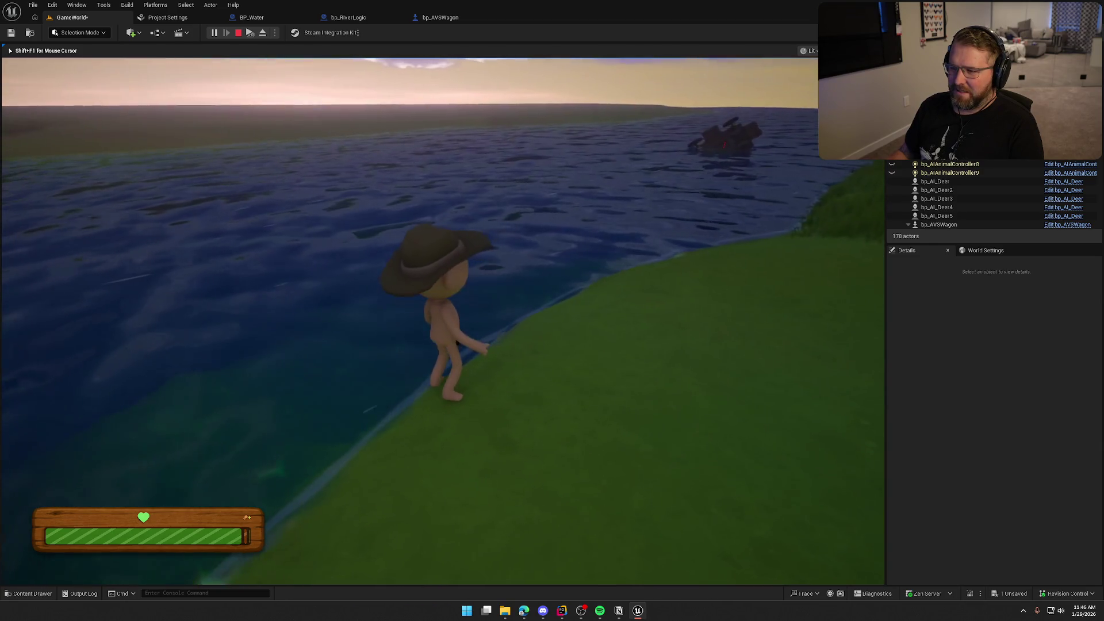
# End the play session and bring the ChatGPT conversation forward
pyautogui.press('Escape')
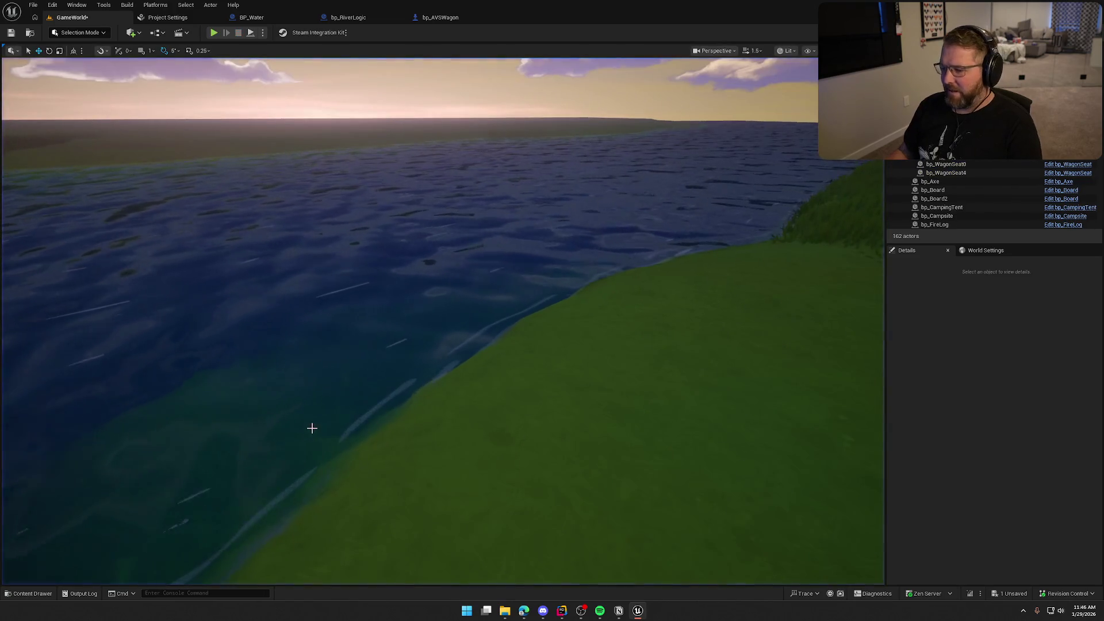
pyautogui.moveTo(562, 610)
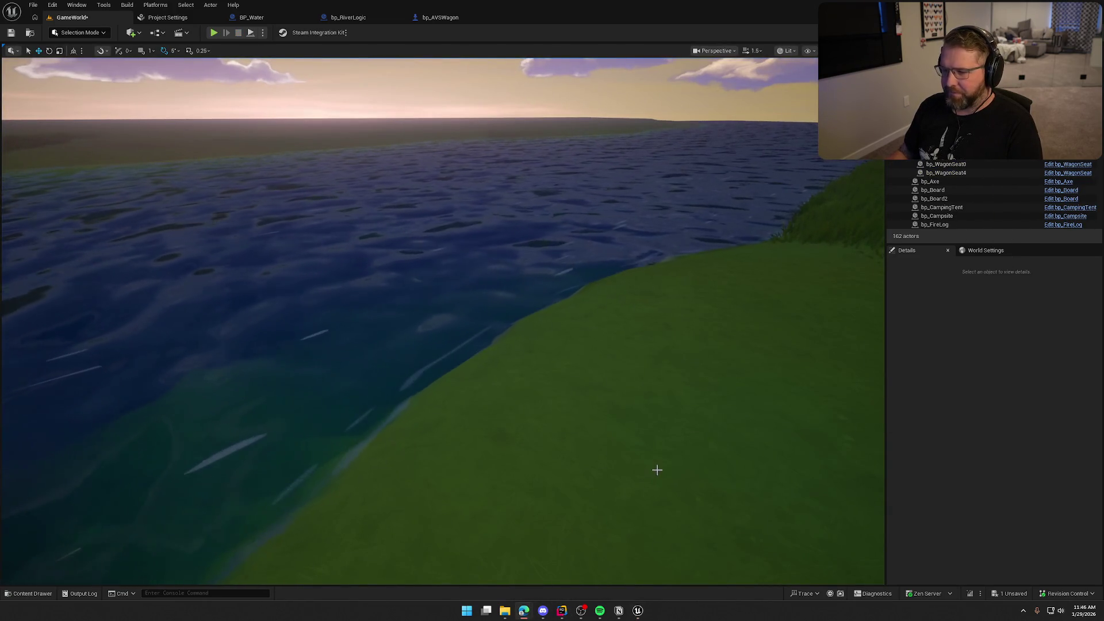
pyautogui.hotkey('alt', 'Tab')
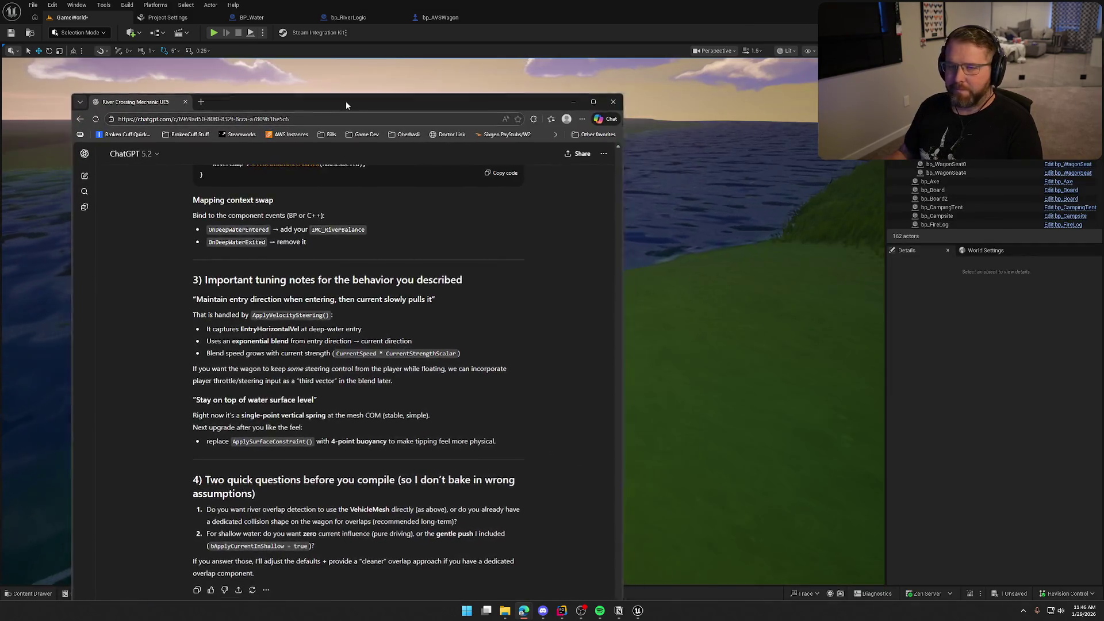
# Draft feedback: the wagon keeps its entry velocity, but the current must pull against it
pyautogui.doubleClick(346, 102)
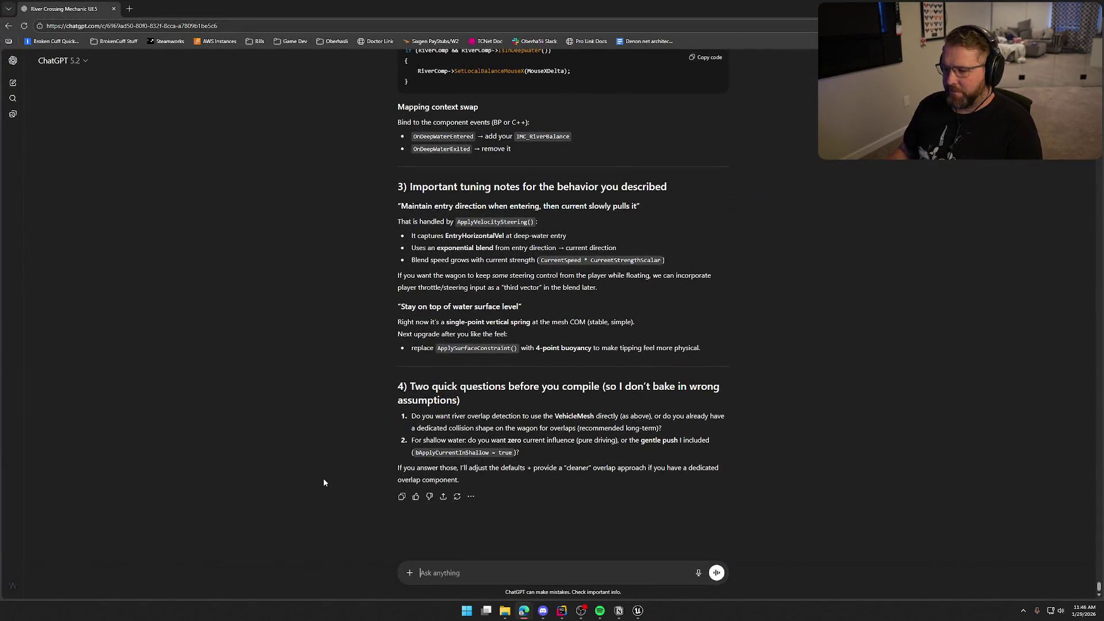
pyautogui.write('ok i think we nee')
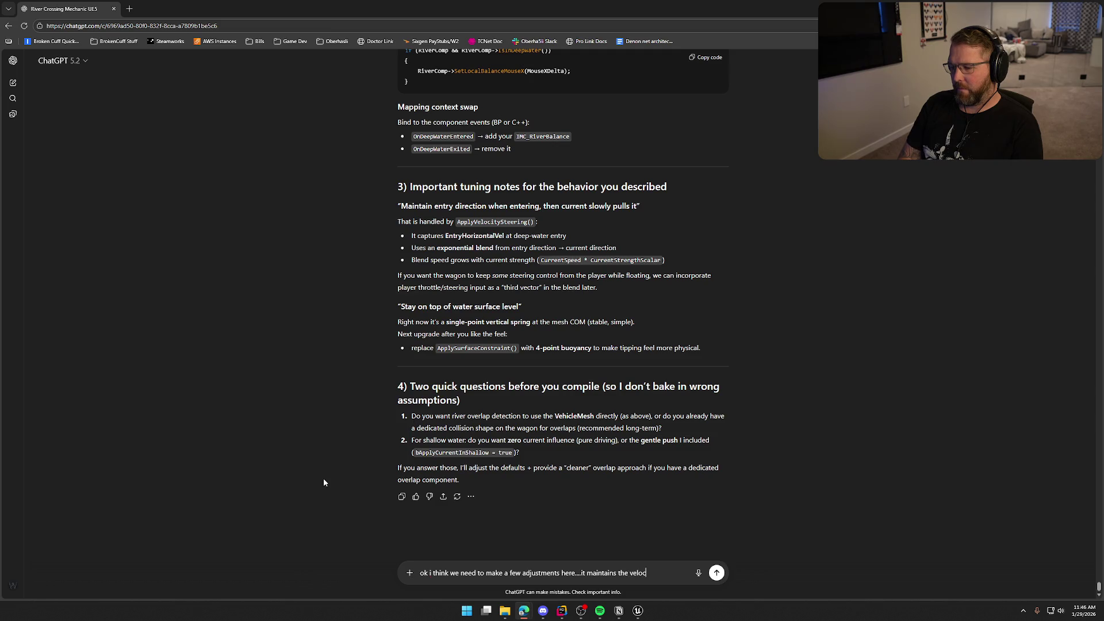
pyautogui.write('agon on en')
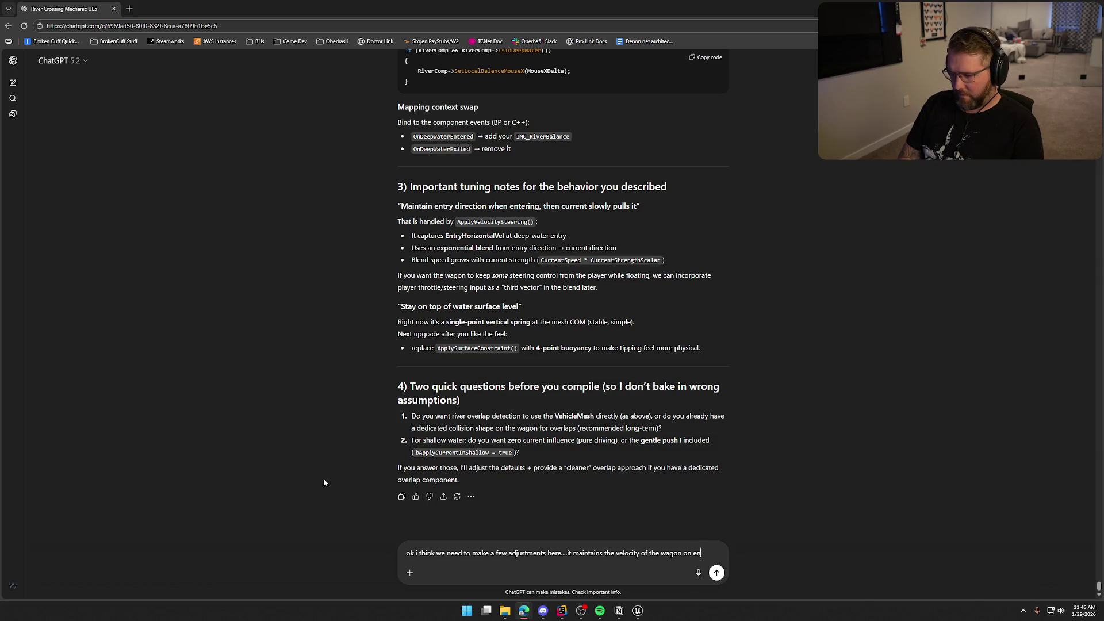
pyautogui.write('ter but we need the ')
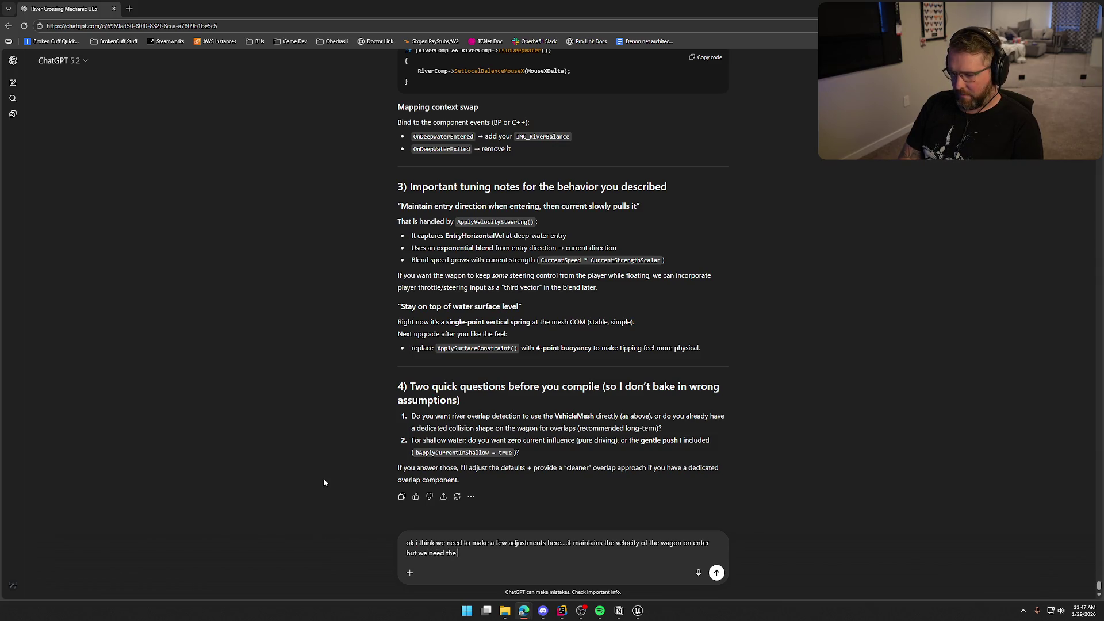
pyautogui.write('current to start pulling against it')
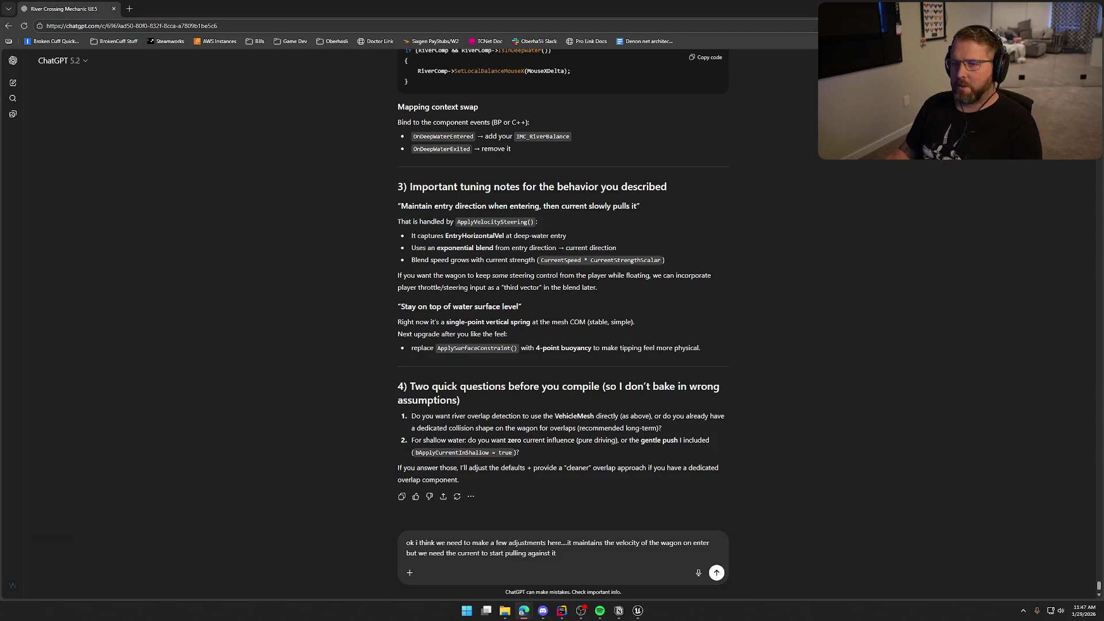
pyautogui.press('super+Down')
pyautogui.moveTo(637, 440); pyautogui.dragTo(500, 281)
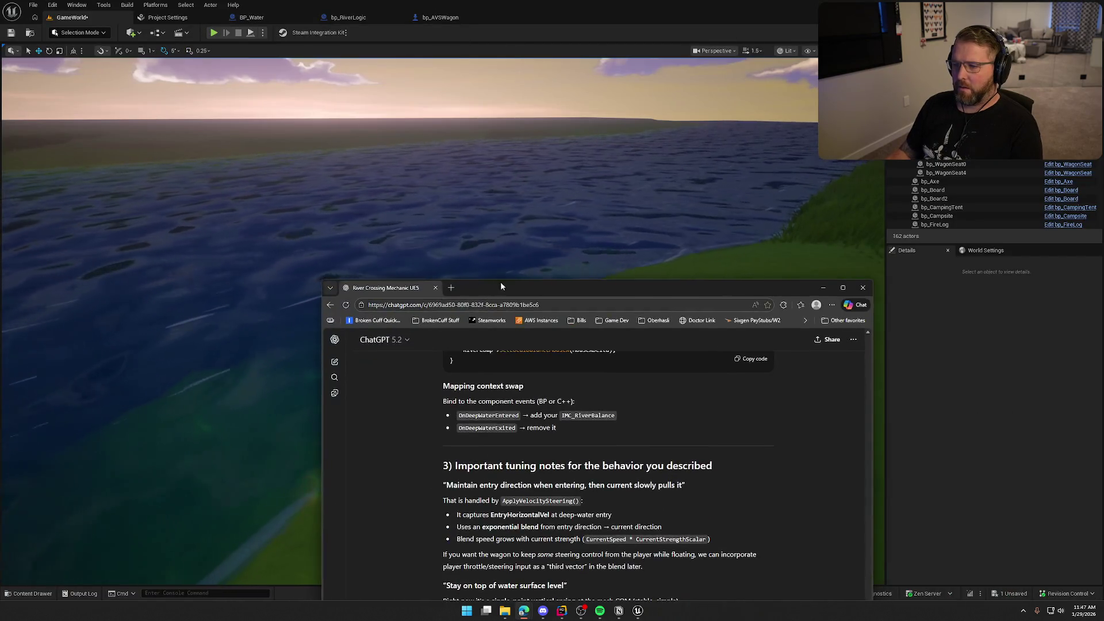
# Play-test the wagon in deep water again, stop, and return to the ChatGPT draft
pyautogui.doubleClick(501, 284)
pyautogui.hotkey('alt', 'Tab')
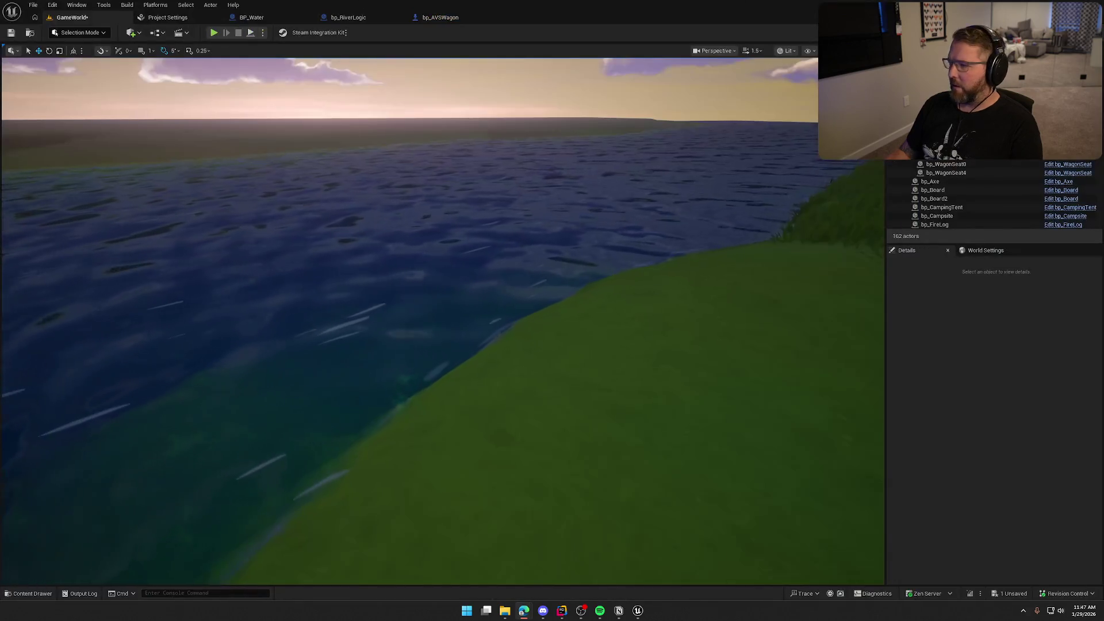
pyautogui.click(436, 254)
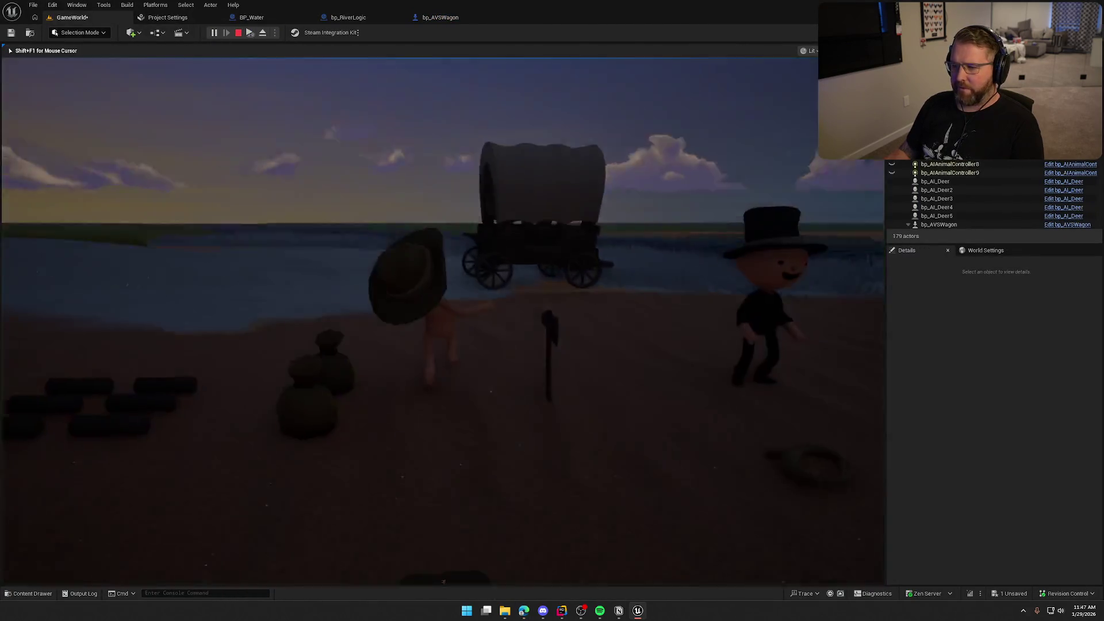
pyautogui.hotkey('shift', 'w')
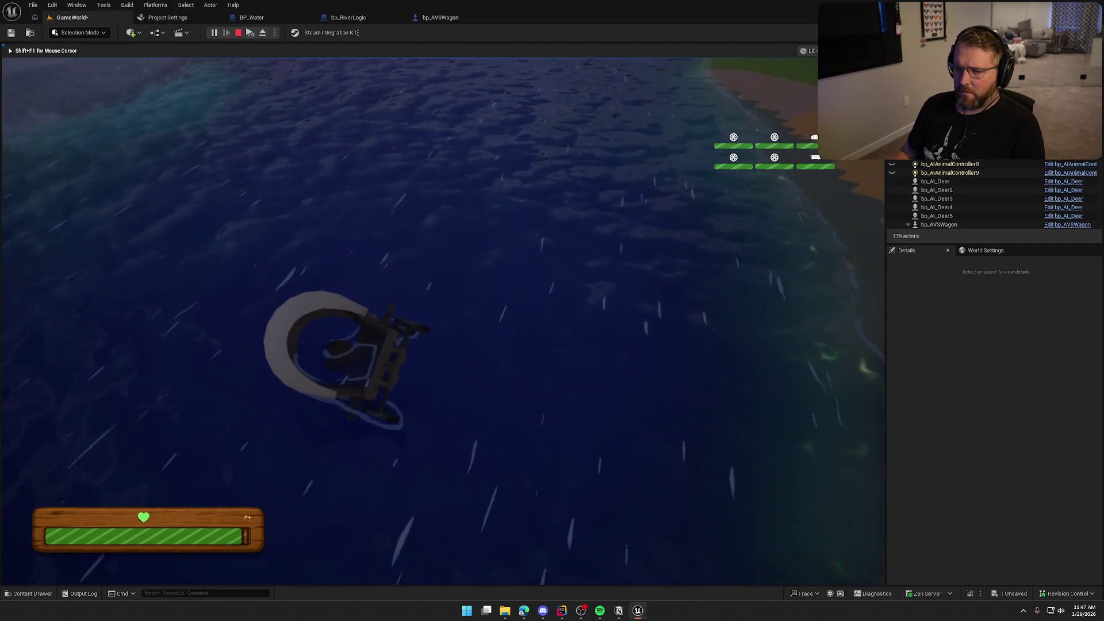
pyautogui.press('Escape')
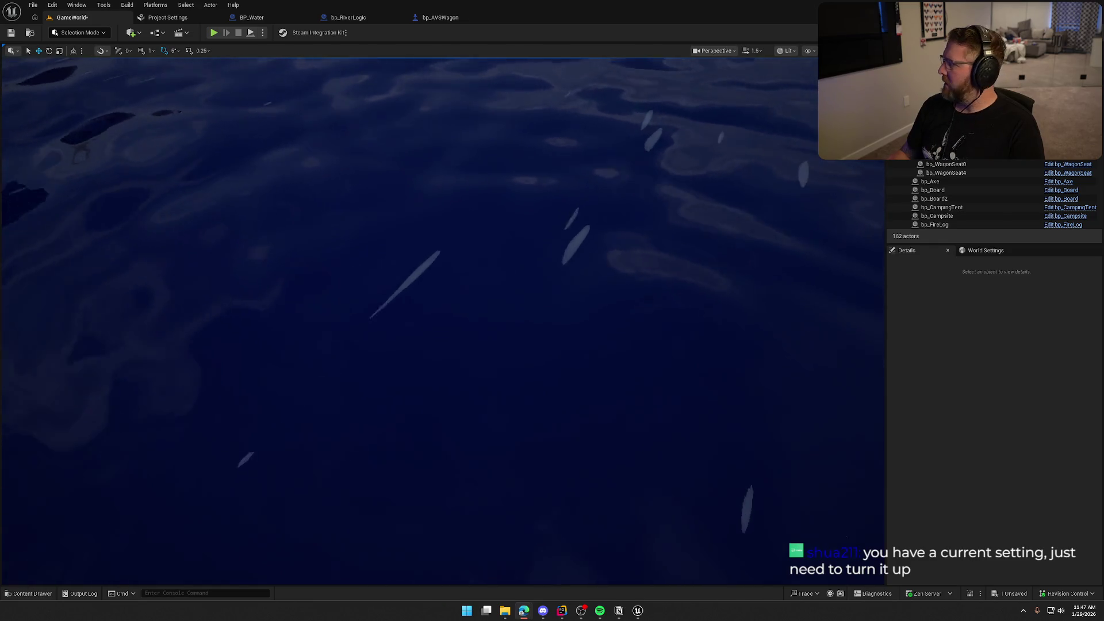
pyautogui.hotkey('alt', 'Tab')
pyautogui.doubleClick(233, 68)
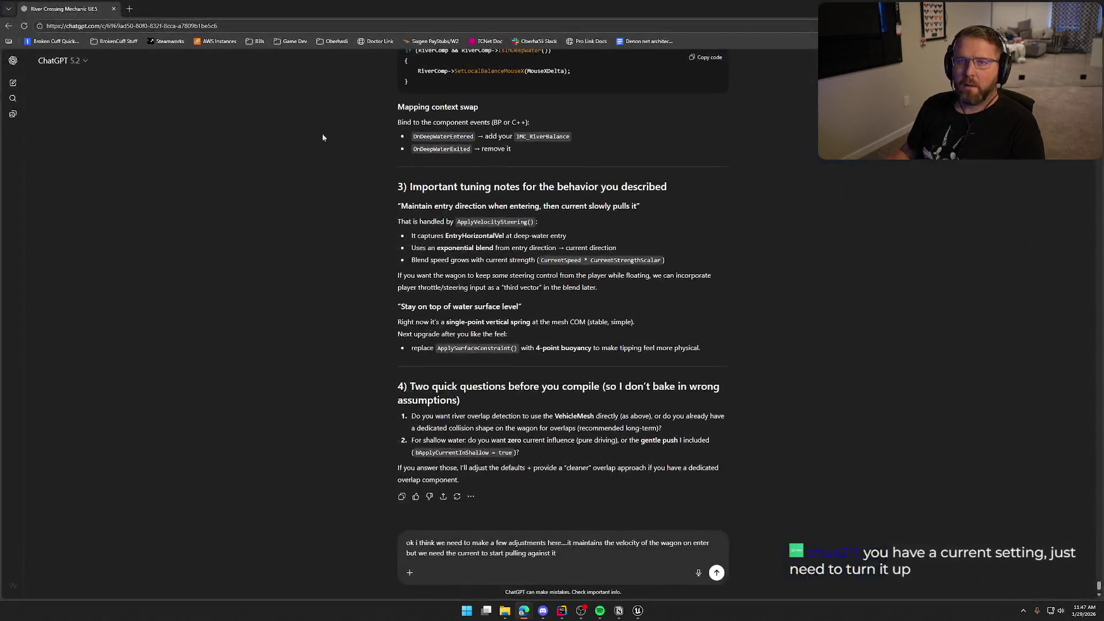
pyautogui.scroll(-1, 359, 281)
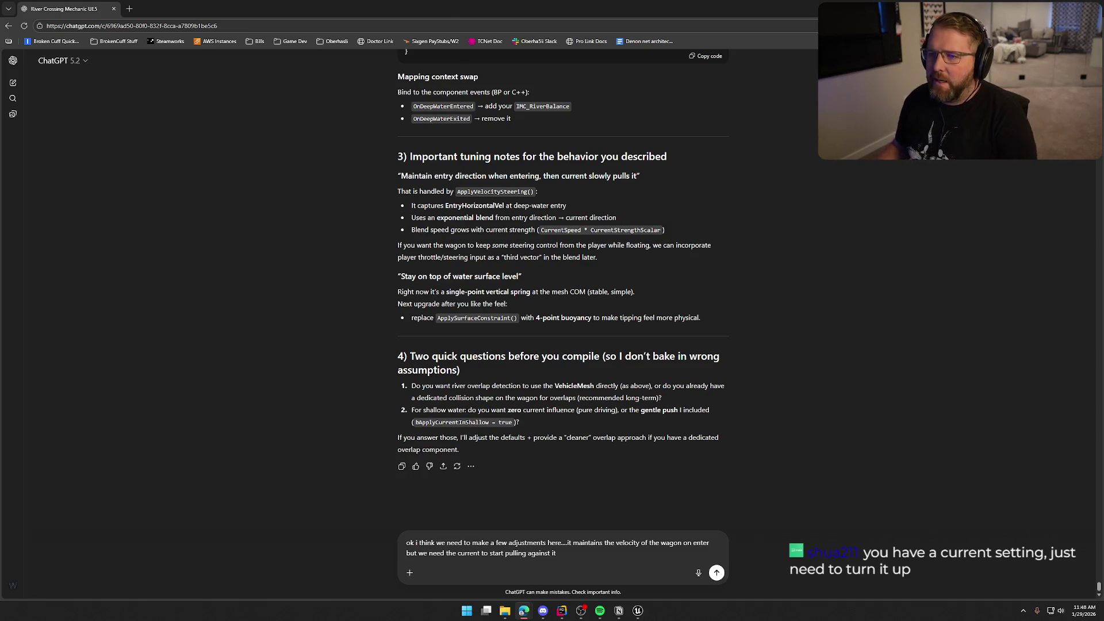
pyautogui.hotkey('alt', 'Tab')
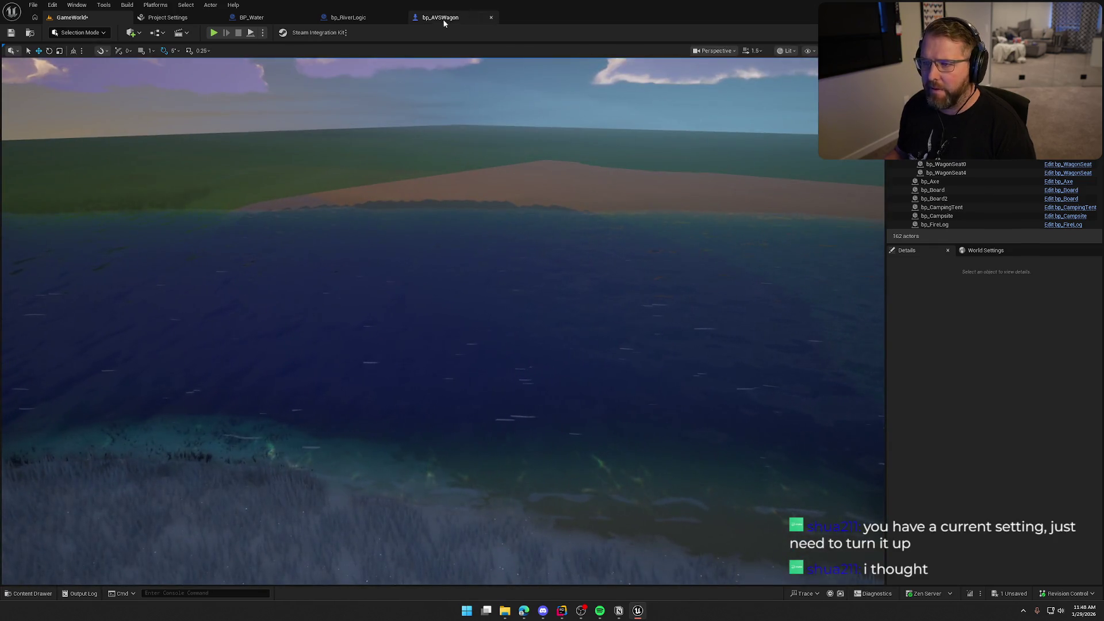
# Set the wagon's Current Force Scale to 500 and Current Capture Rate to 2, then start play-testing
pyautogui.click(442, 18)
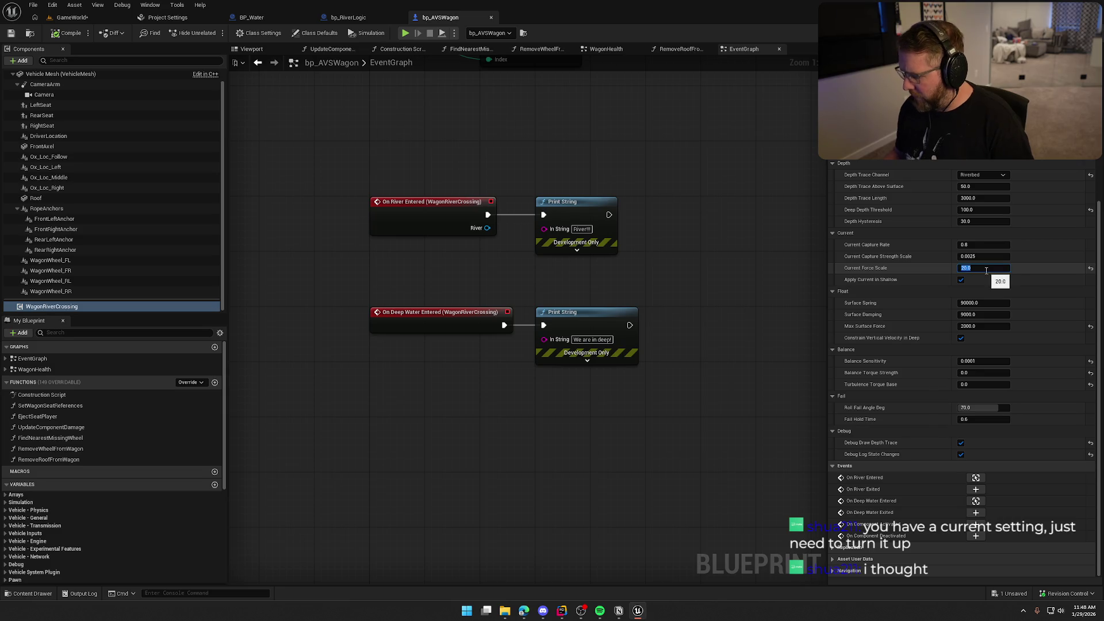
pyautogui.write('500')
pyautogui.press('Return')
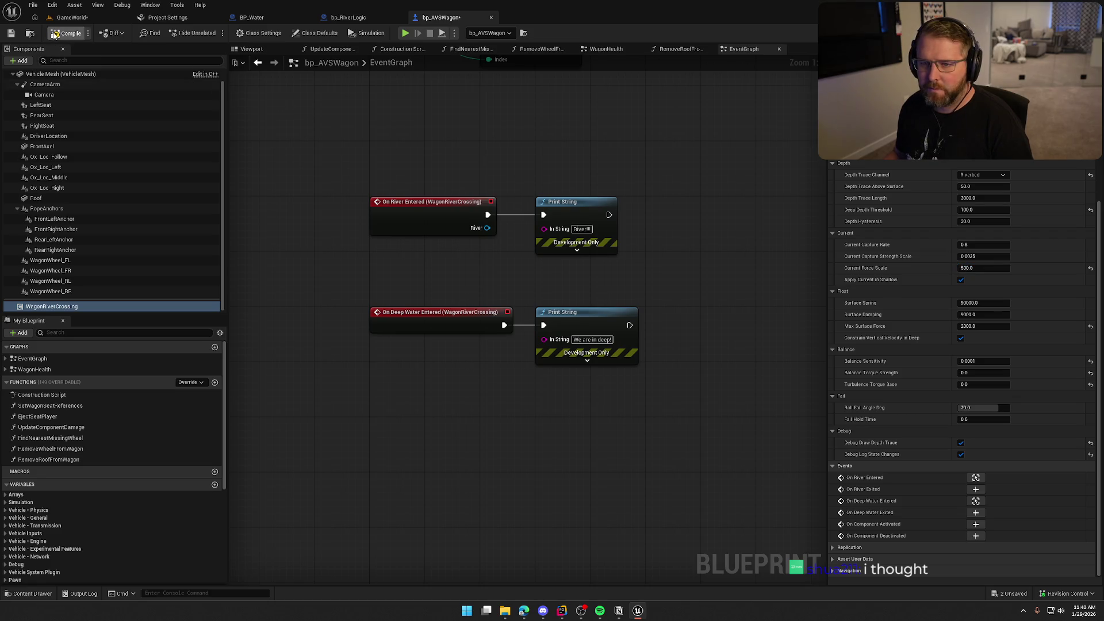
pyautogui.click(994, 241)
pyautogui.write('2')
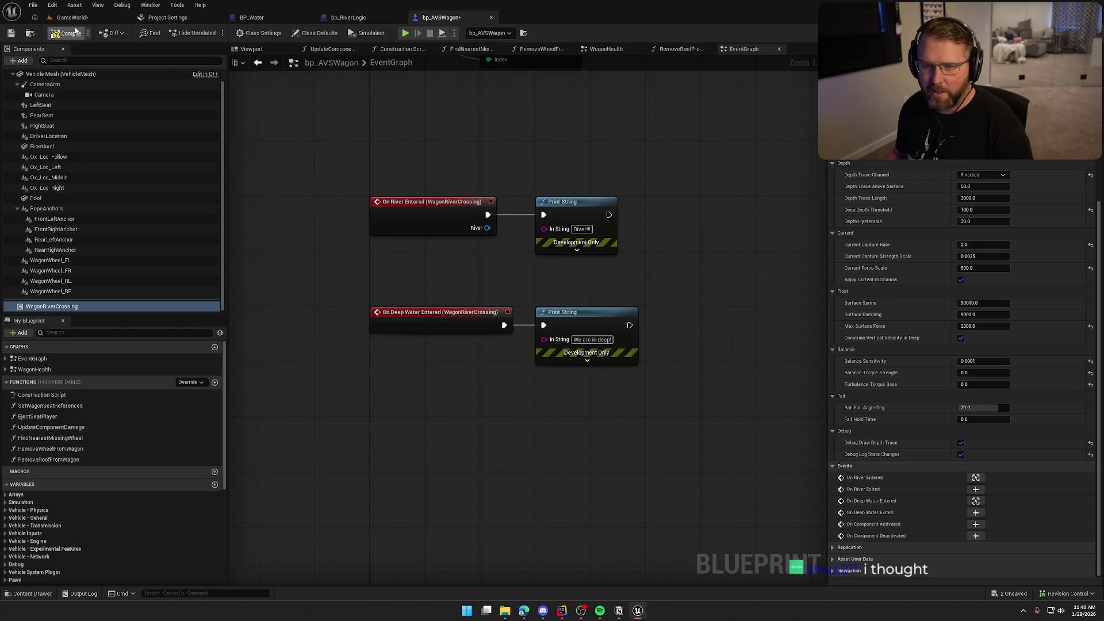
pyautogui.click(73, 18)
pyautogui.click(213, 33)
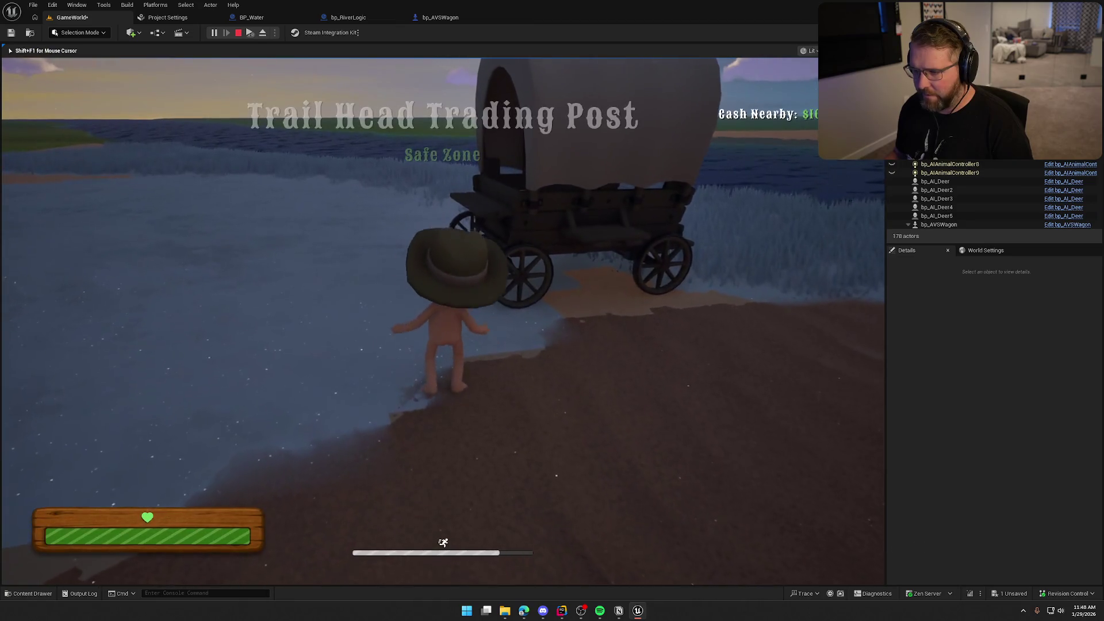
# Drive the wagon into the river, stop, and reset Current Capture Rate to 0.8
pyautogui.press('e')
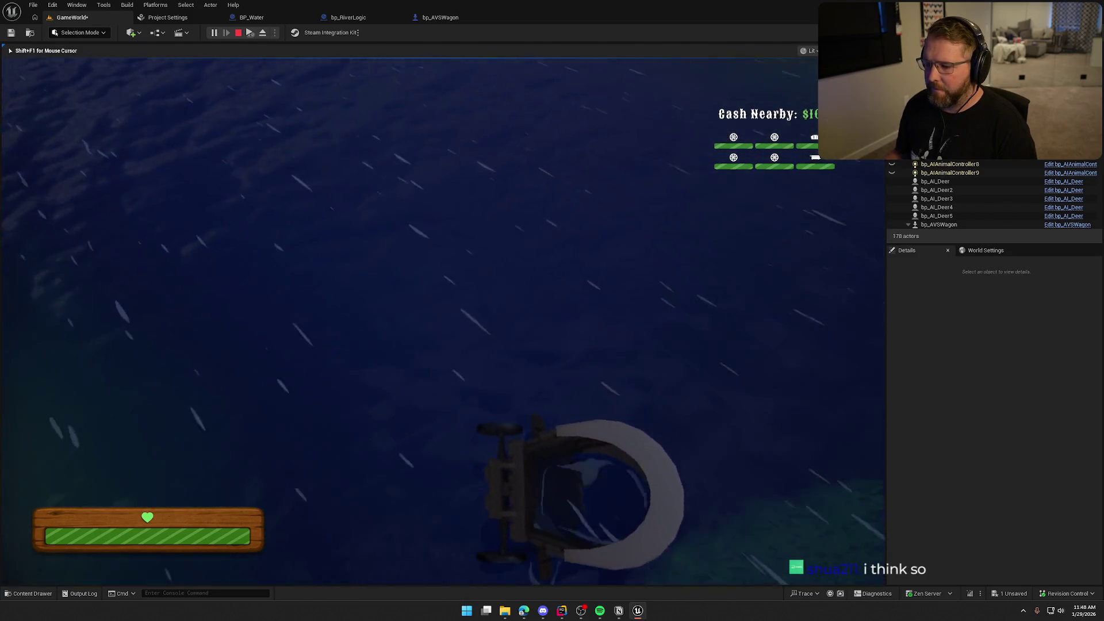
pyautogui.press('Escape')
pyautogui.click(442, 19)
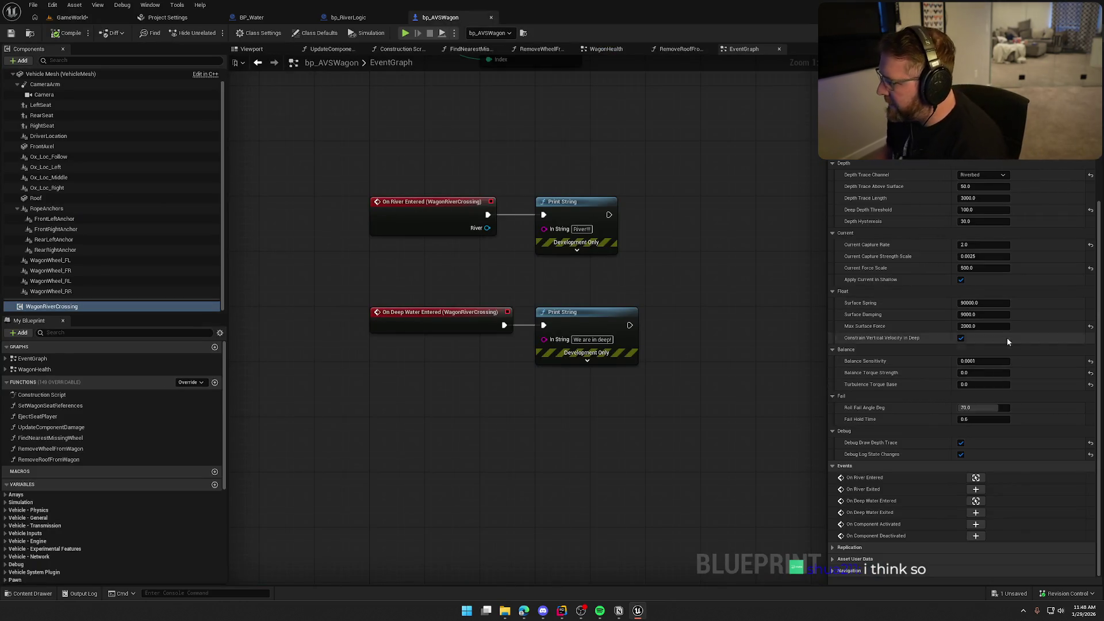
pyautogui.click(1091, 245)
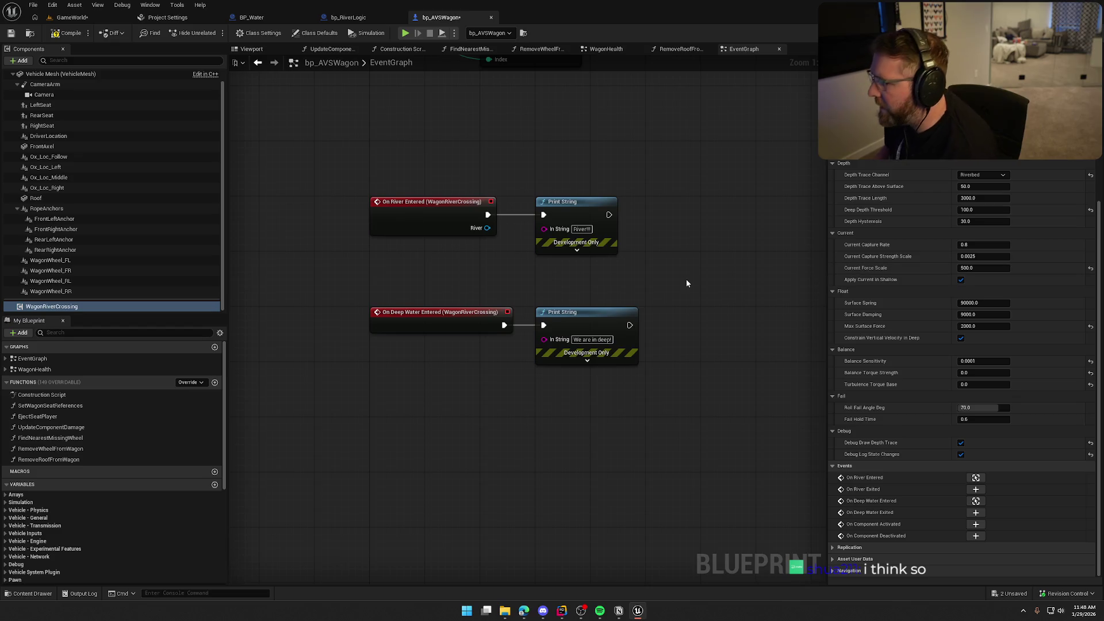
# Play-test the wagon again, lower its Current Force Scale to 100, and return to the level
pyautogui.click(72, 19)
pyautogui.click(213, 33)
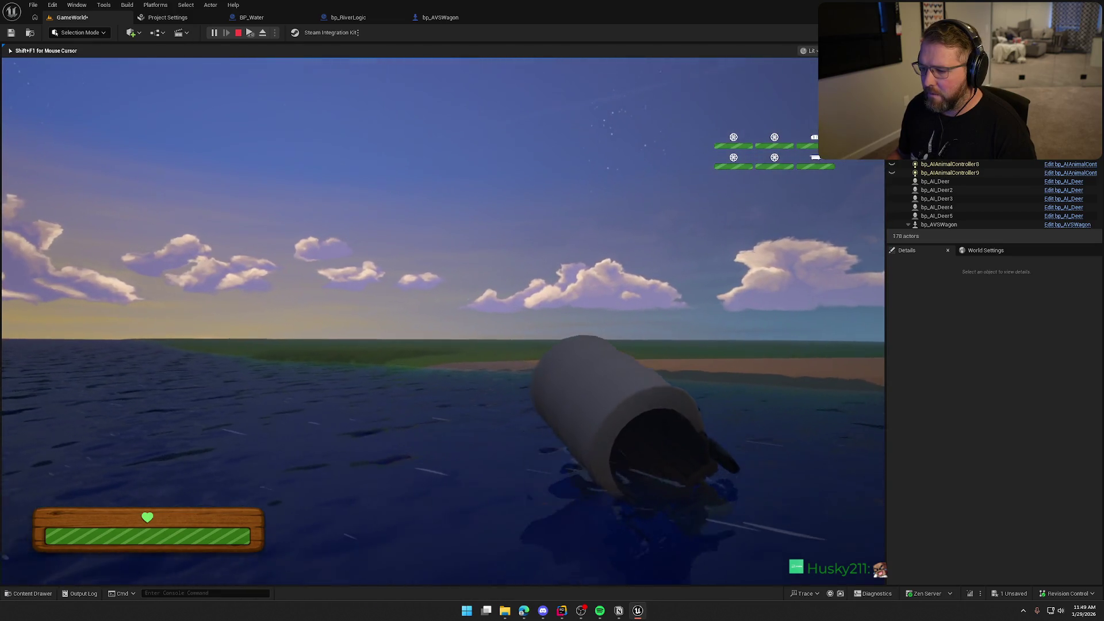
pyautogui.press('Escape')
pyautogui.click(428, 19)
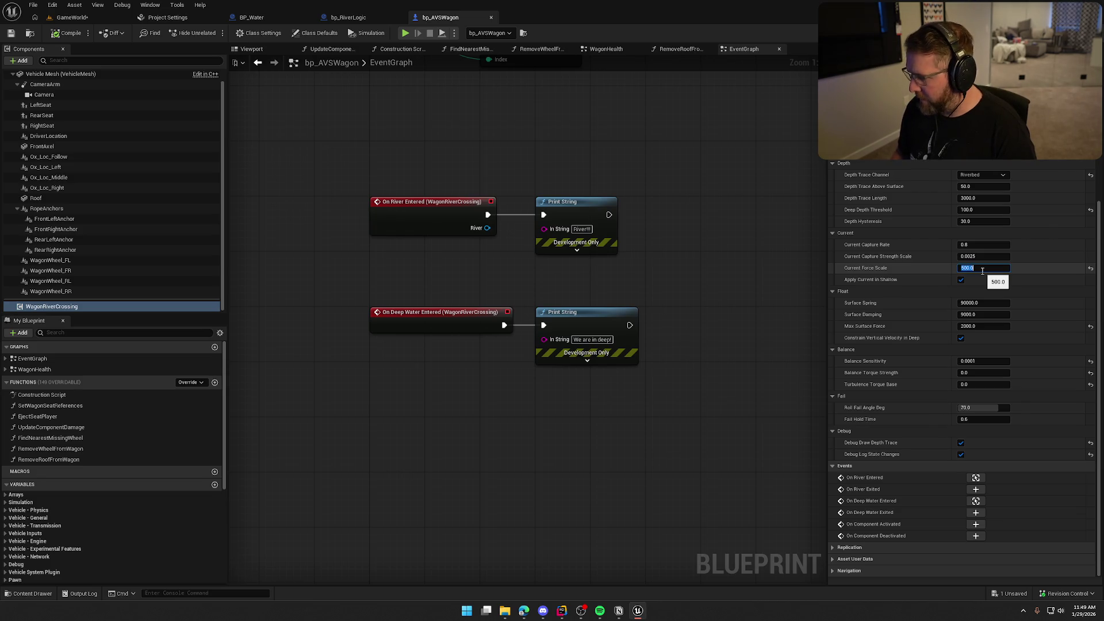
pyautogui.click(72, 17)
# Drive the wagon through the river, end the session, and begin editing Current Capture Rate
pyautogui.press('e')
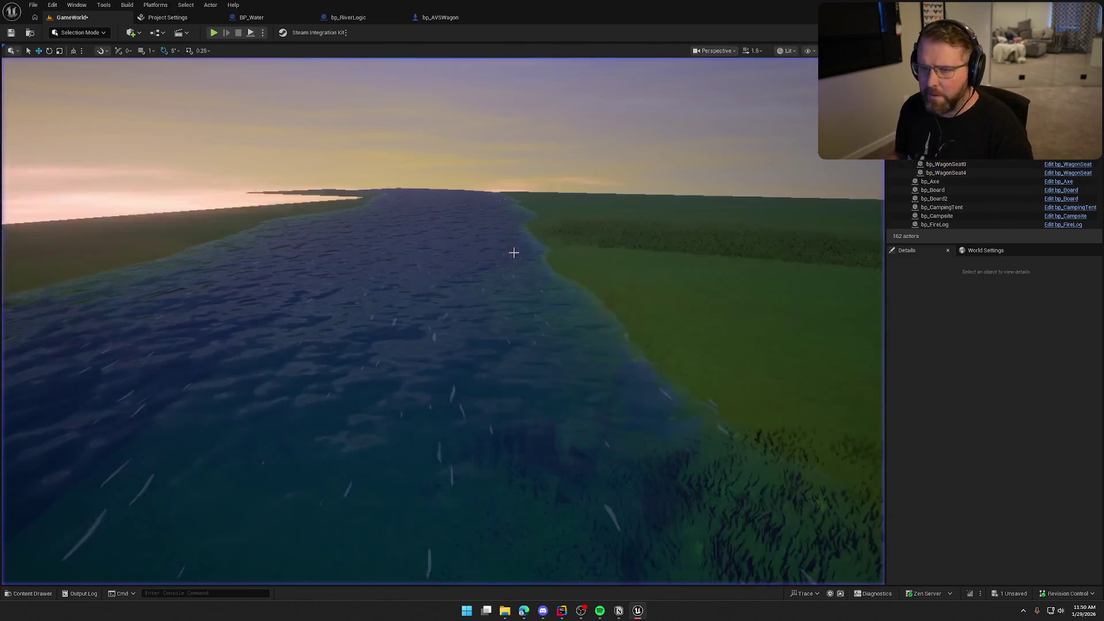
pyautogui.press('Escape')
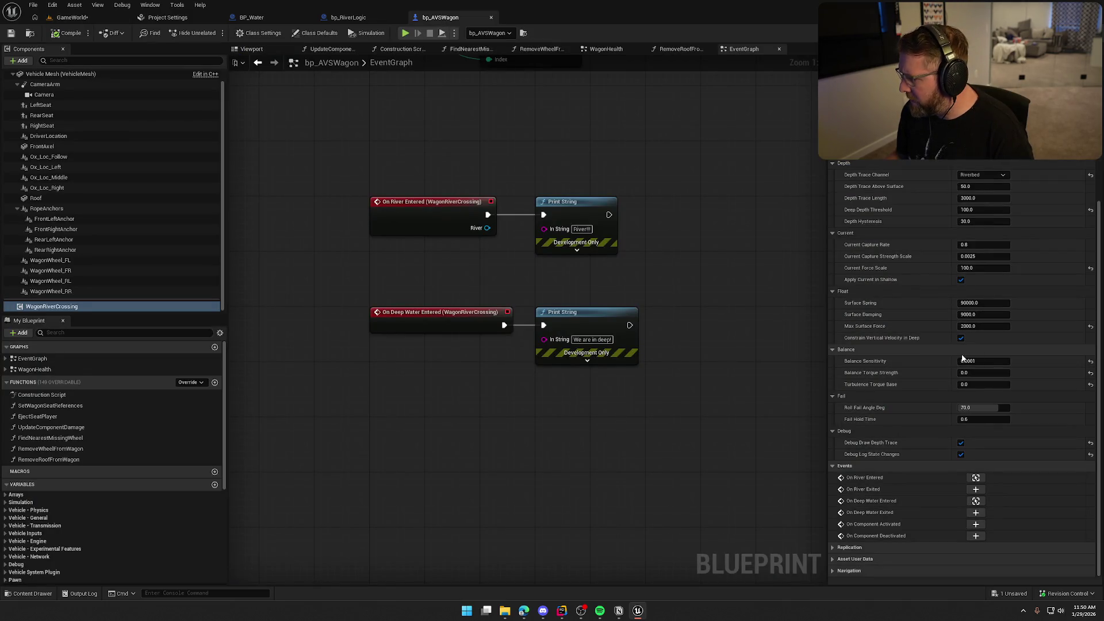
pyautogui.click(974, 246)
pyautogui.write('1')
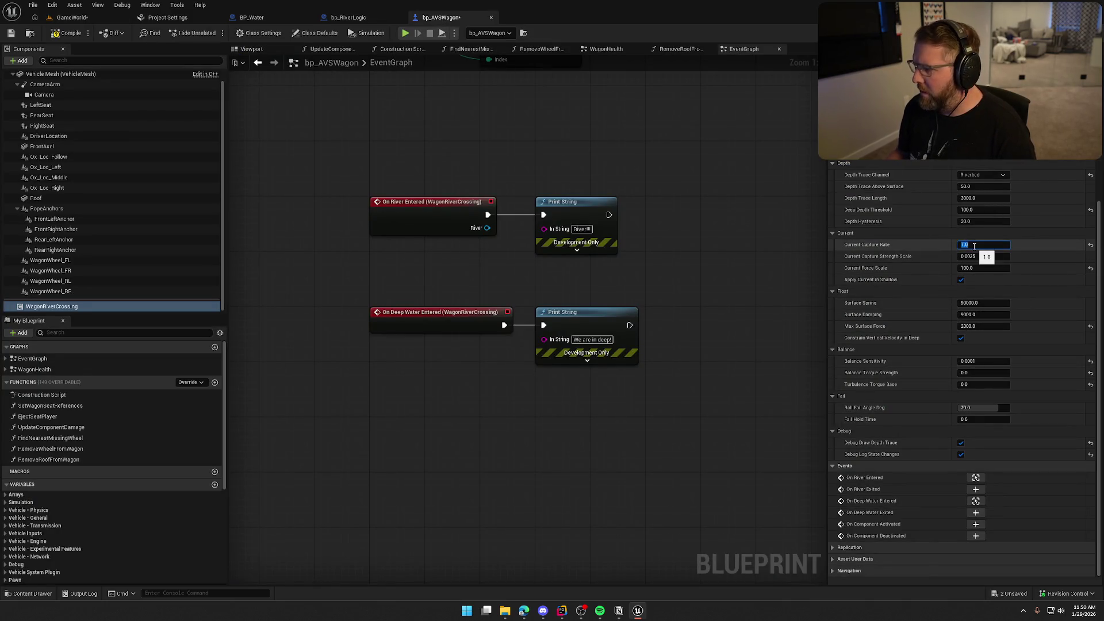
# Compile and save the wagon Blueprint with Capture Rate 1.0 and drive toward the river
pyautogui.click(68, 26)
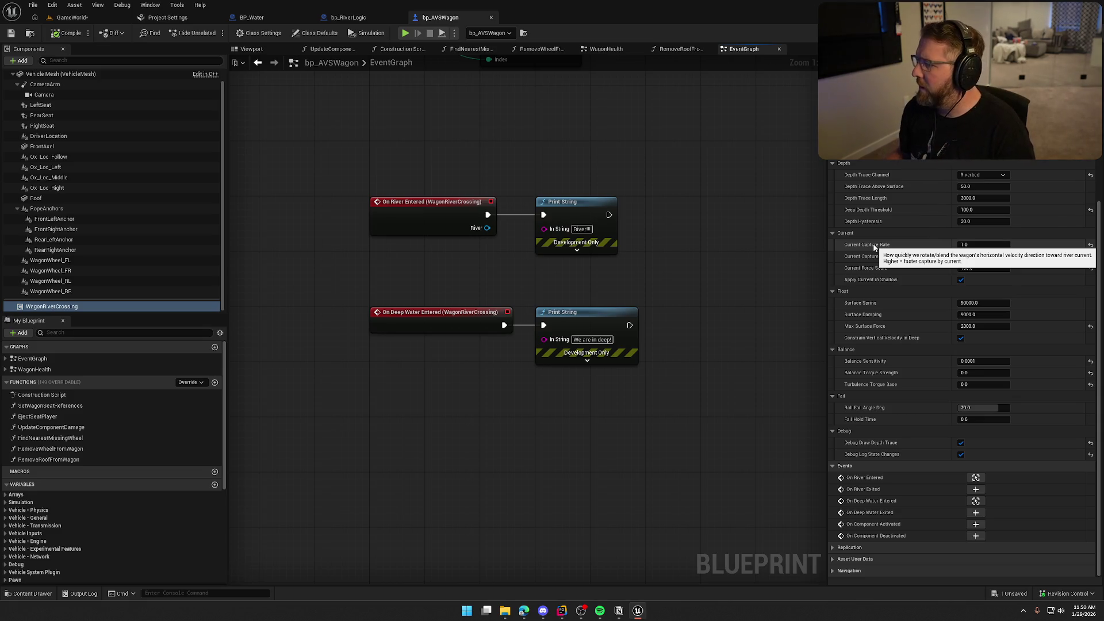
pyautogui.click(70, 17)
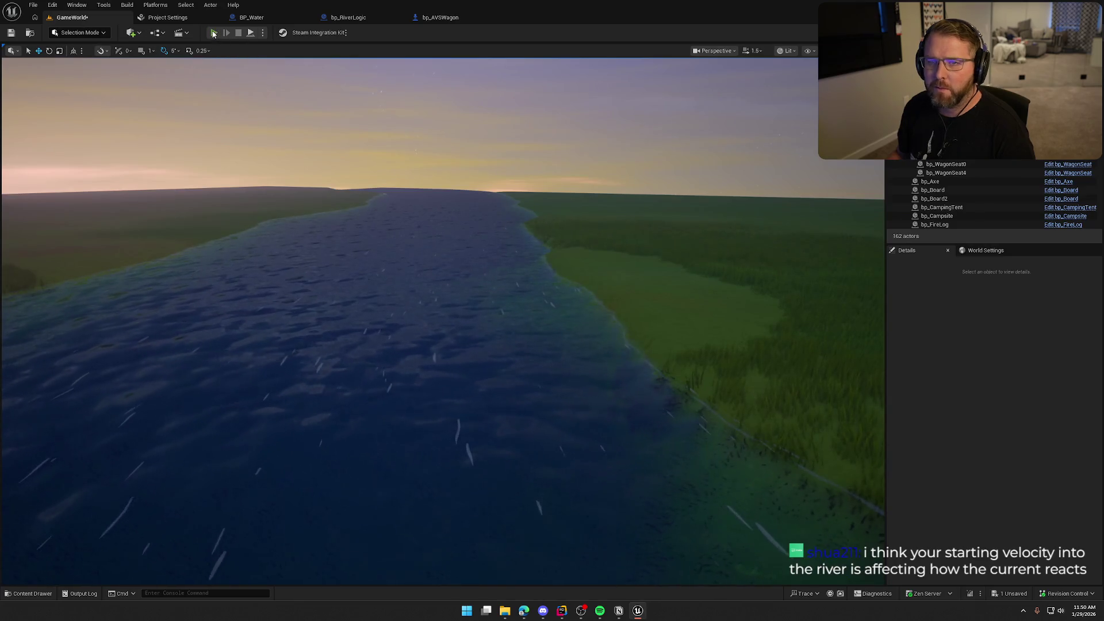
pyautogui.click(213, 33)
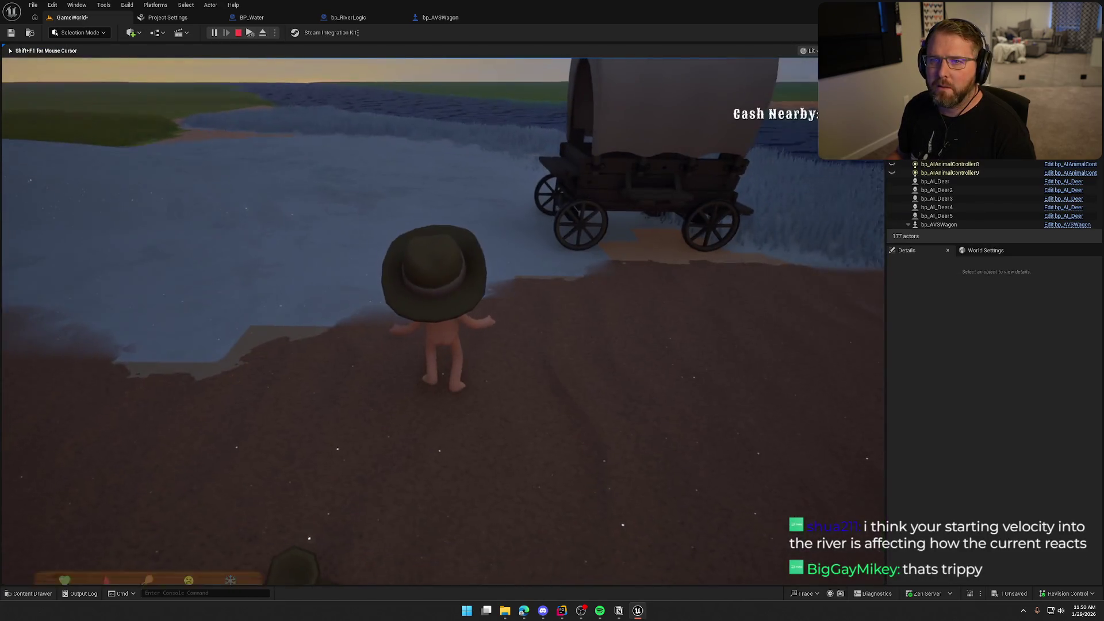
pyautogui.press('w')
pyautogui.press('e')
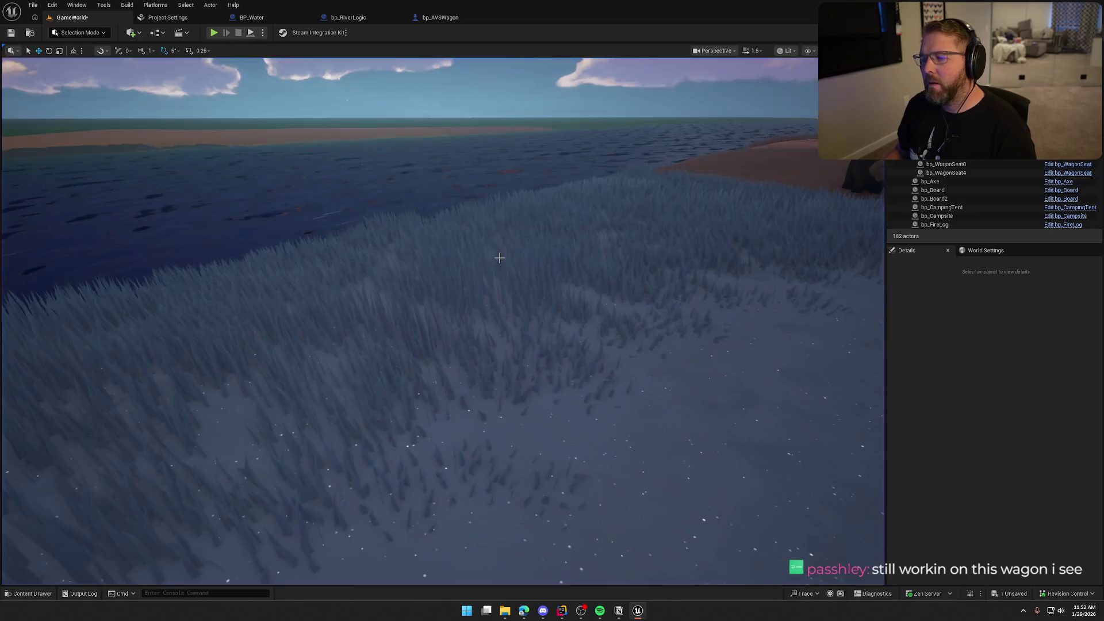
pyautogui.scroll(-5, 499, 258)
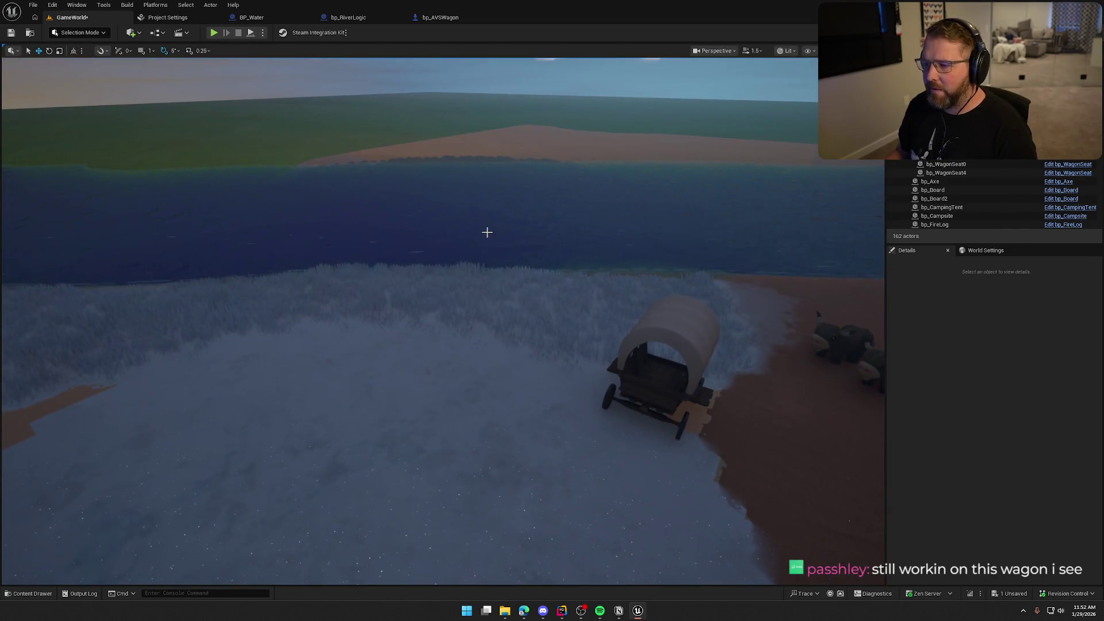
# Restart the play-test, drive the wagon again, then stop and reopen the wagon Blueprint
pyautogui.hotkey('alt', 'p')
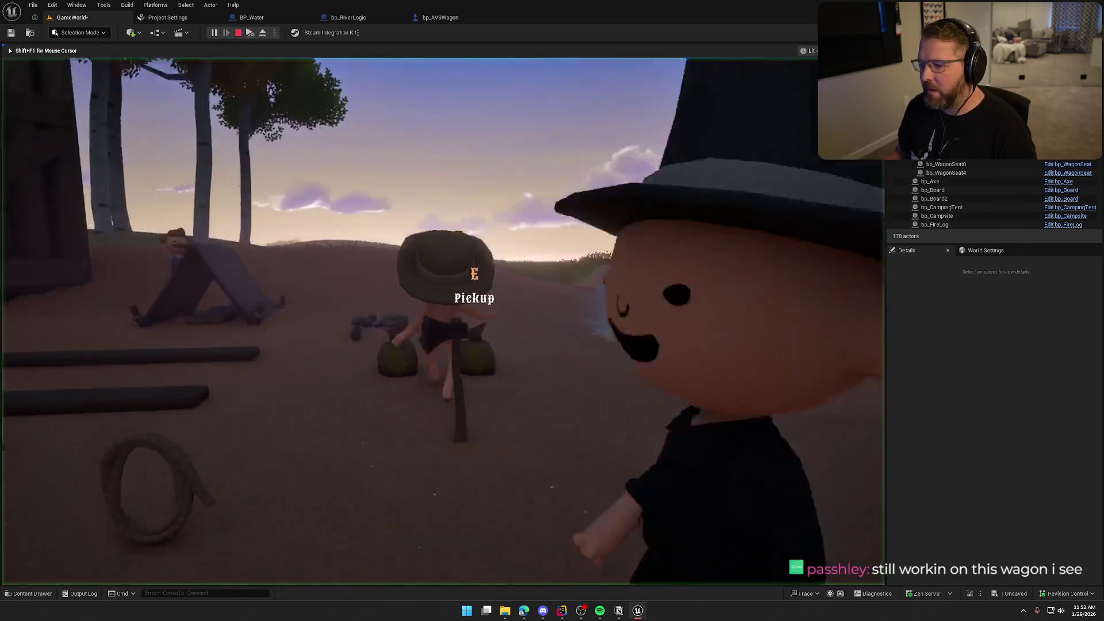
pyautogui.press('e')
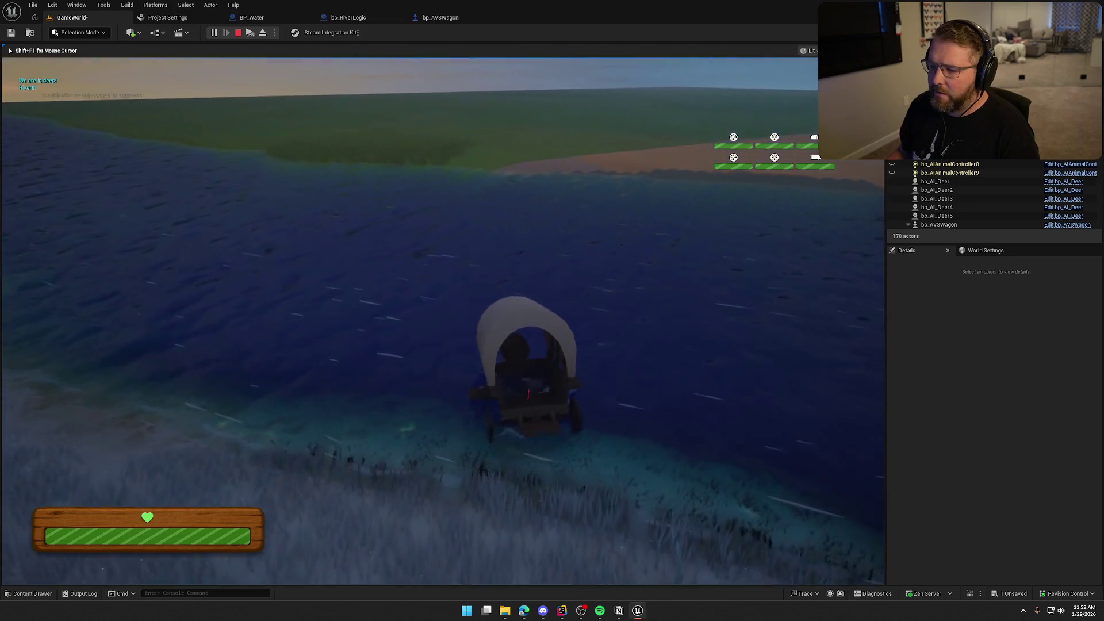
pyautogui.hotkey('shift', 'F1')
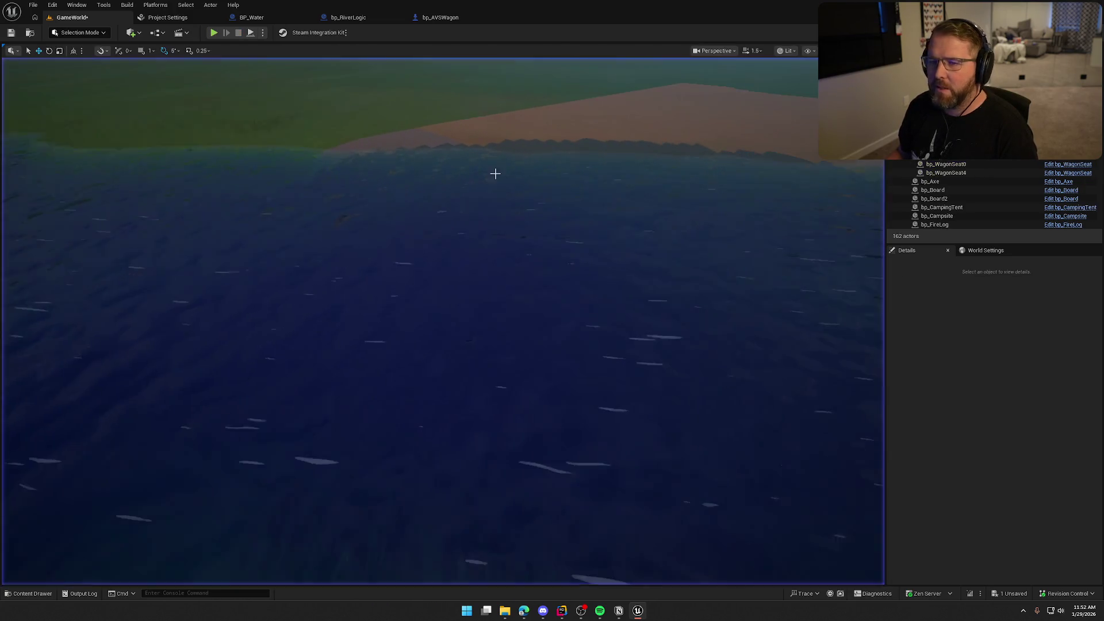
pyautogui.click(436, 17)
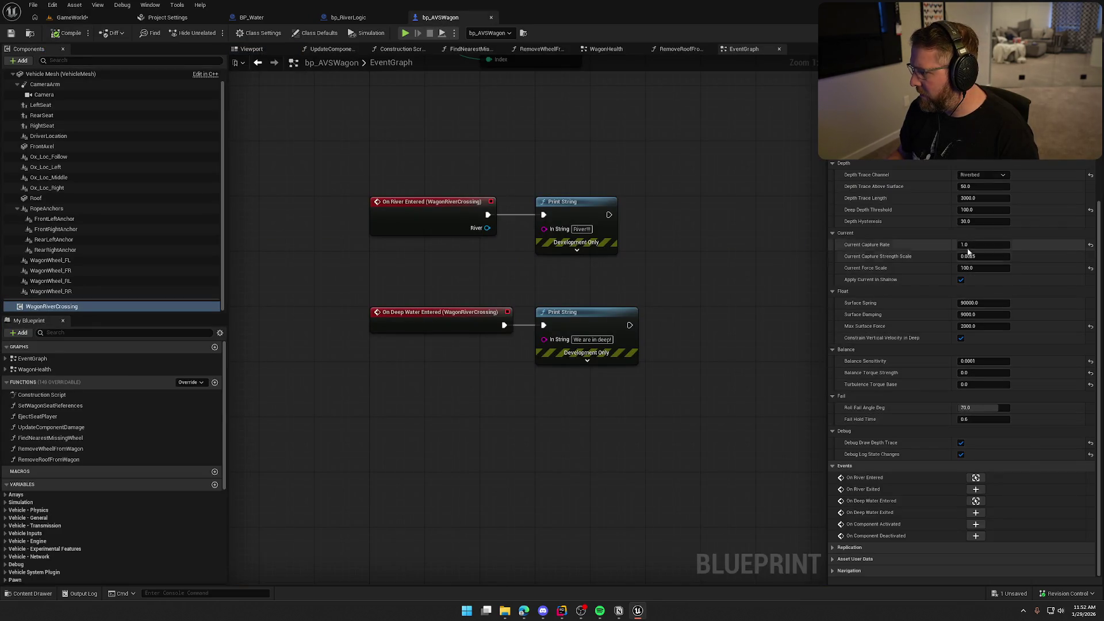
# Set Current Capture Rate back to 0.8 and compile and save the wagon Blueprint
pyautogui.write('0.8')
pyautogui.press('Return')
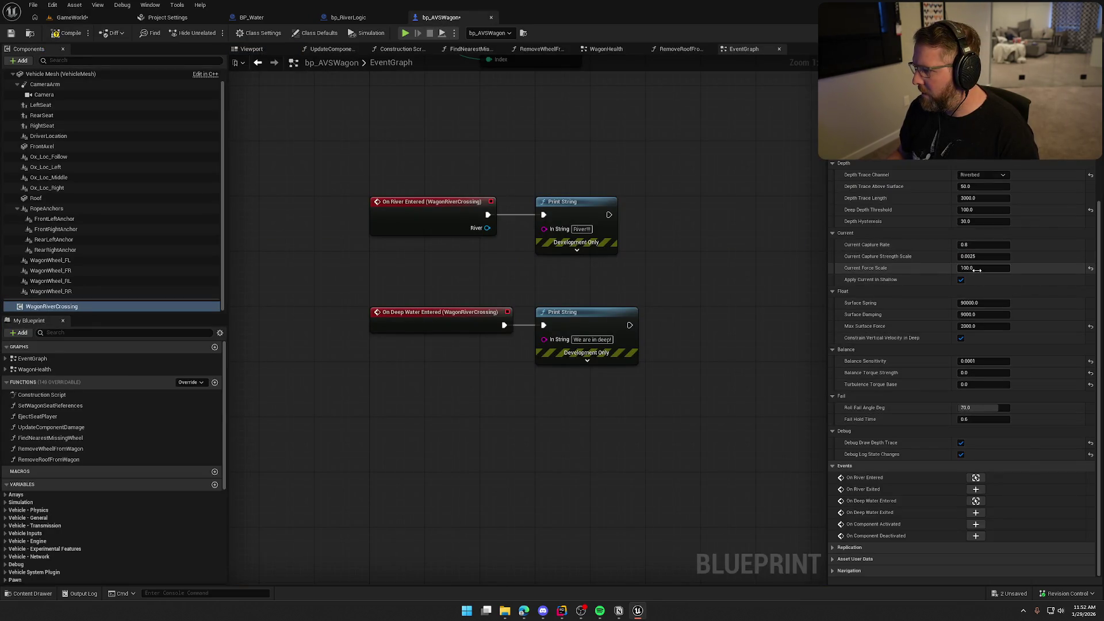
pyautogui.moveTo(874, 258)
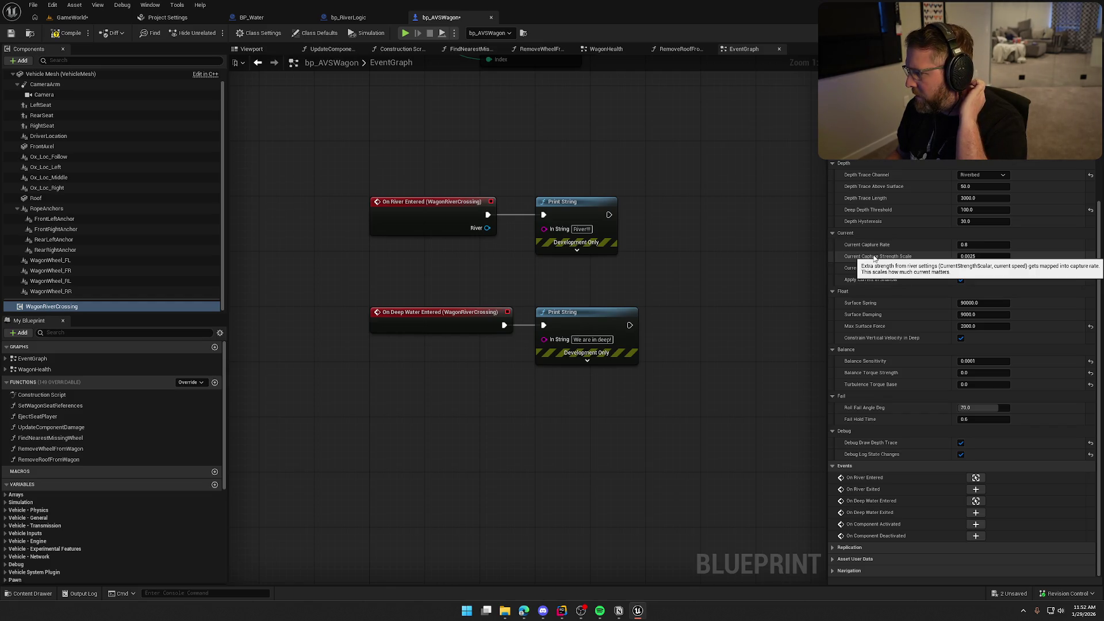
pyautogui.click(984, 255)
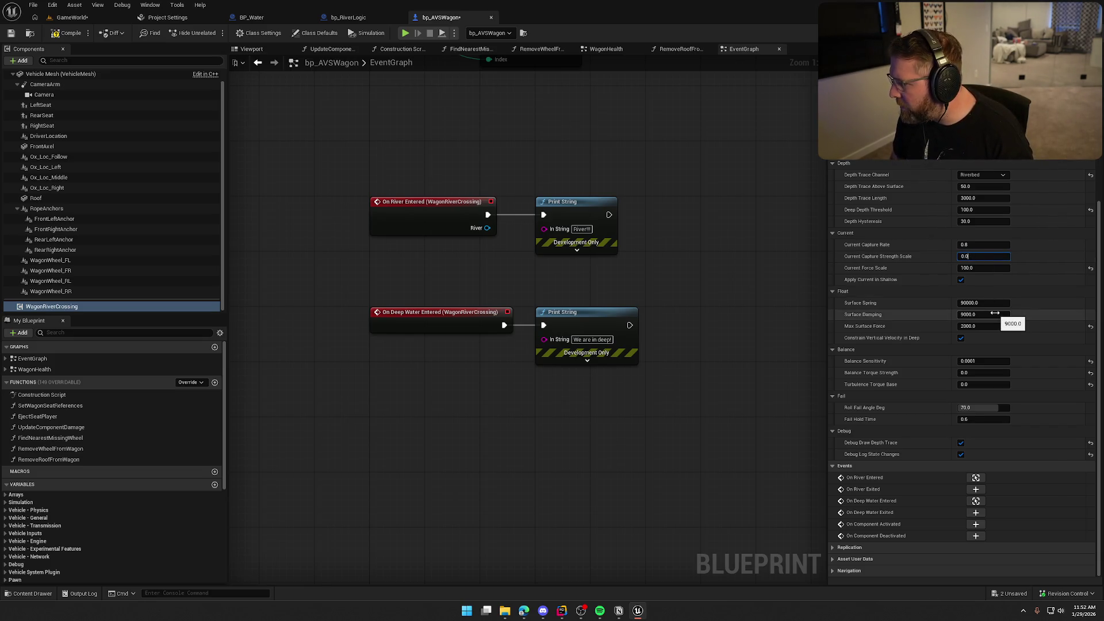
pyautogui.write('1')
pyautogui.click(69, 34)
# Play-test the level, steering the wagon into the deep river
pyautogui.click(71, 18)
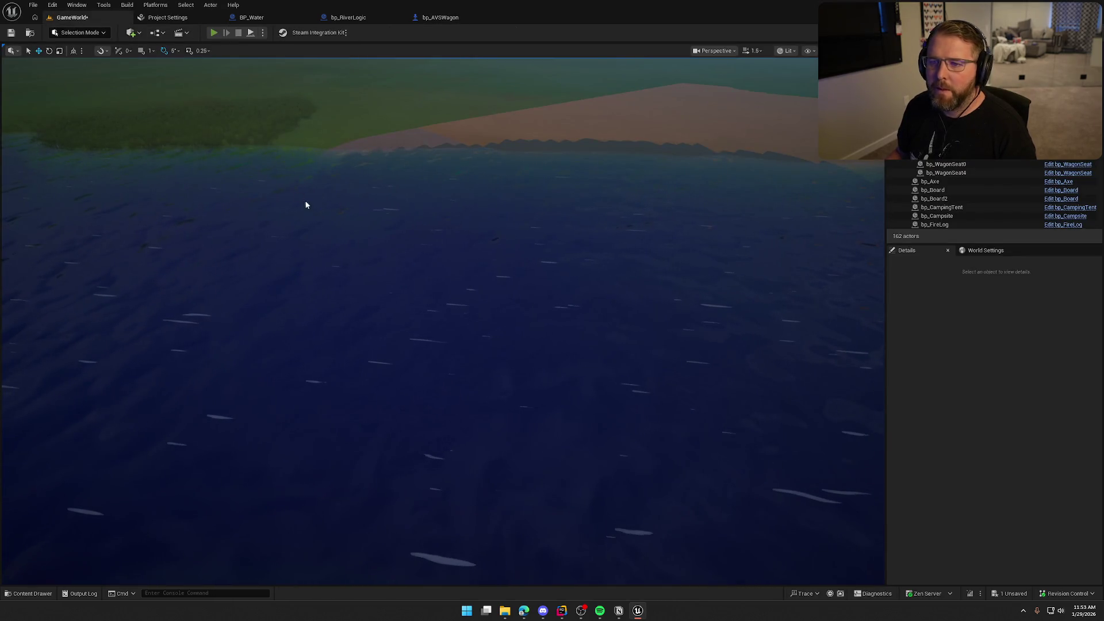
pyautogui.hotkey('alt', 'p')
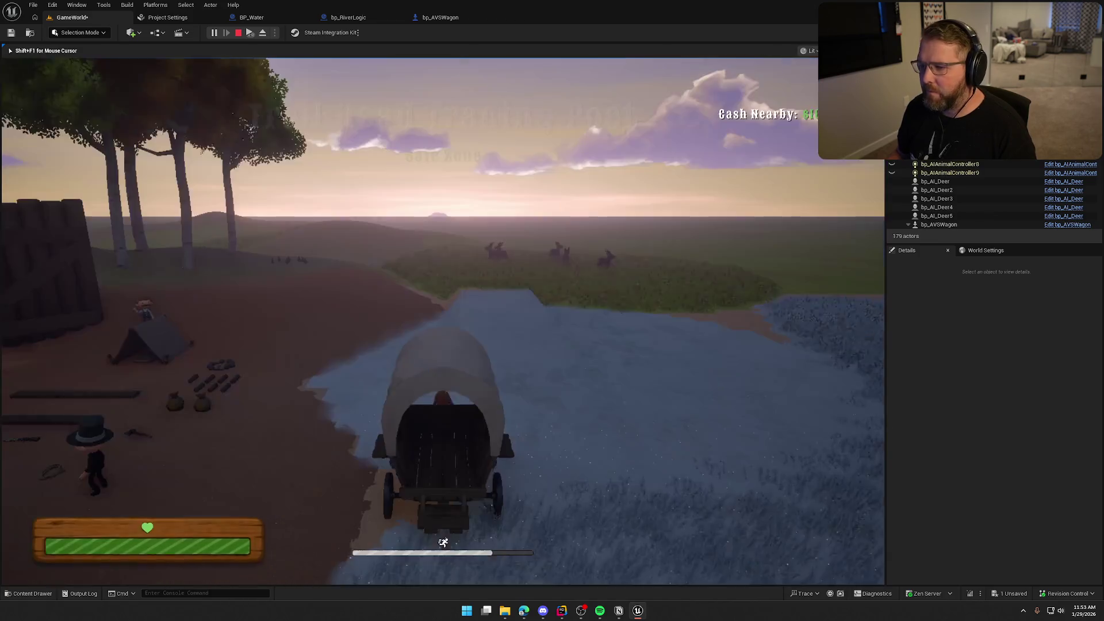
pyautogui.press('w')
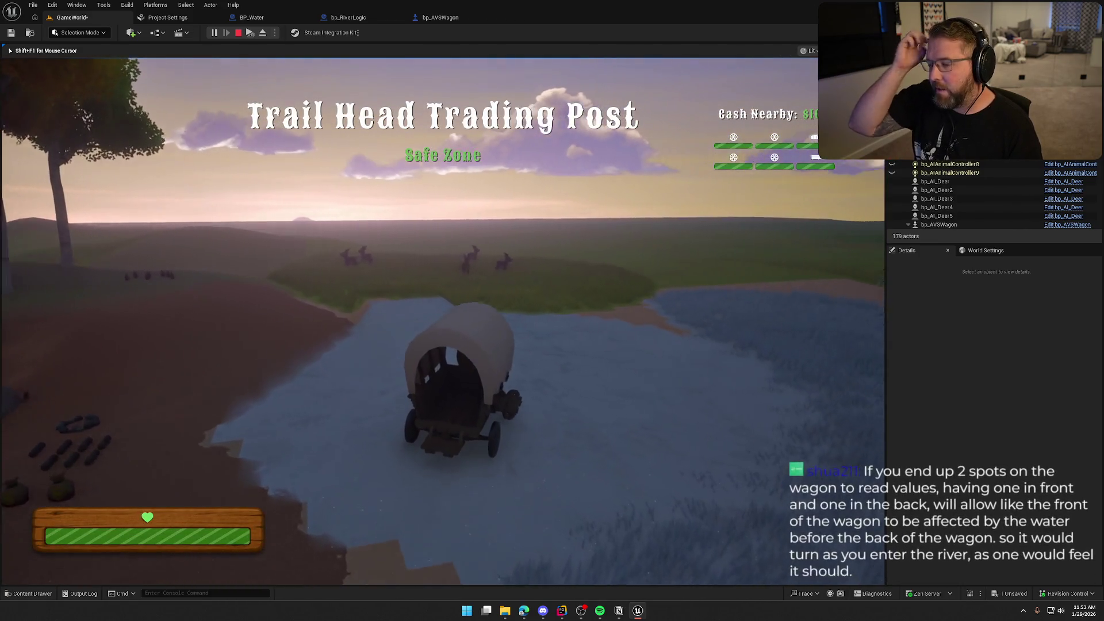
pyautogui.press('d')
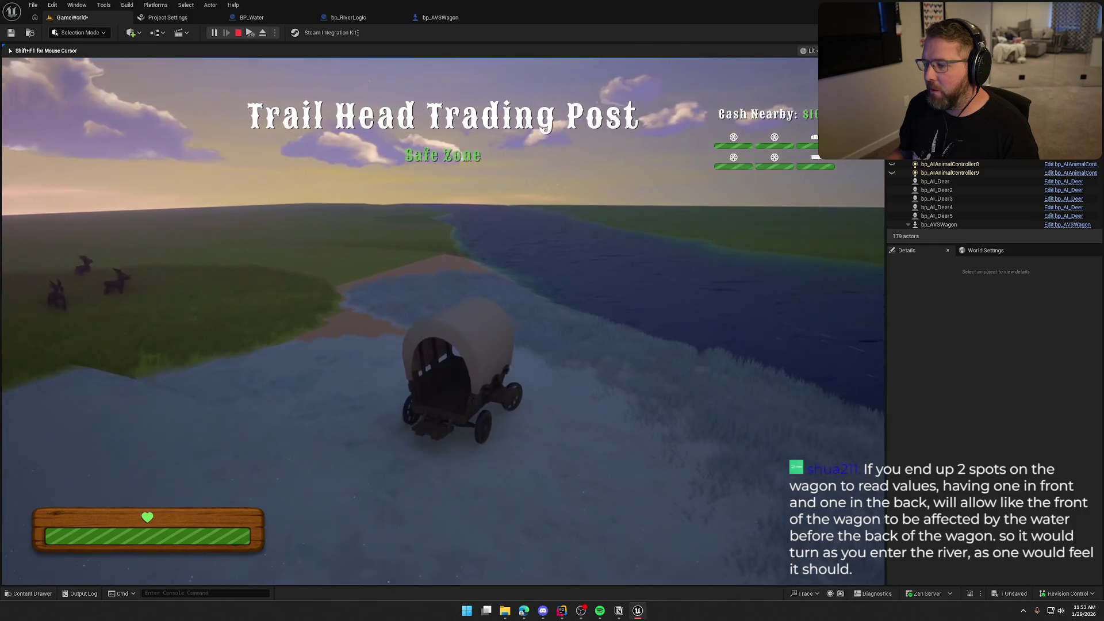
pyautogui.press('w')
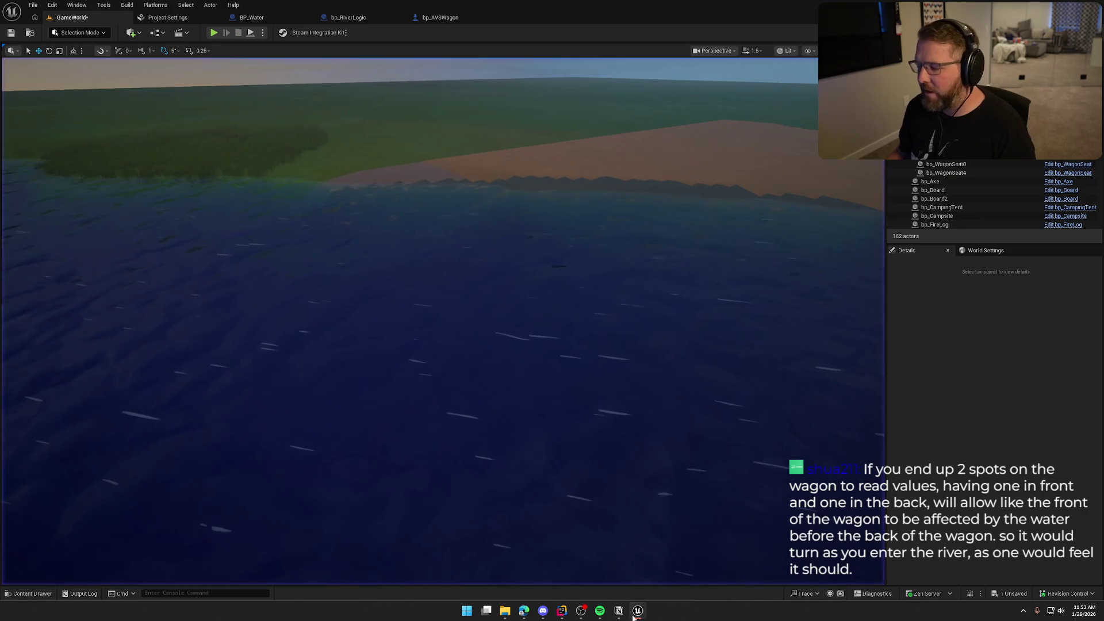
# Leave the editor and bring the ChatGPT conversation to the front
pyautogui.hotkey('alt', 'Tab')
pyautogui.hotkey('alt', 'Tab')
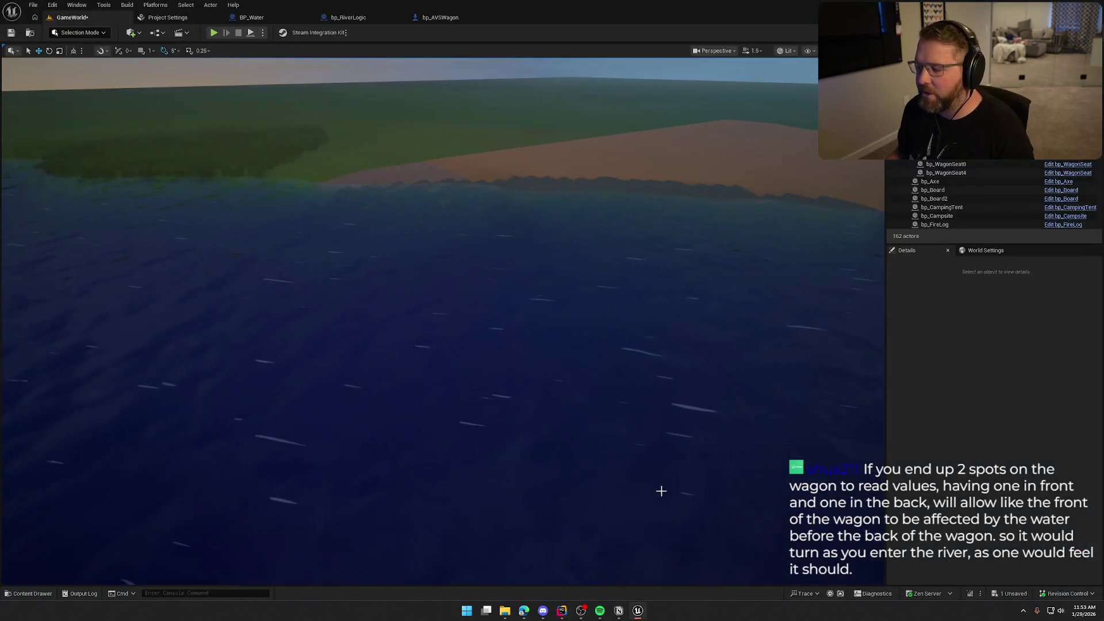
pyautogui.moveTo(524, 611)
pyautogui.click(577, 575)
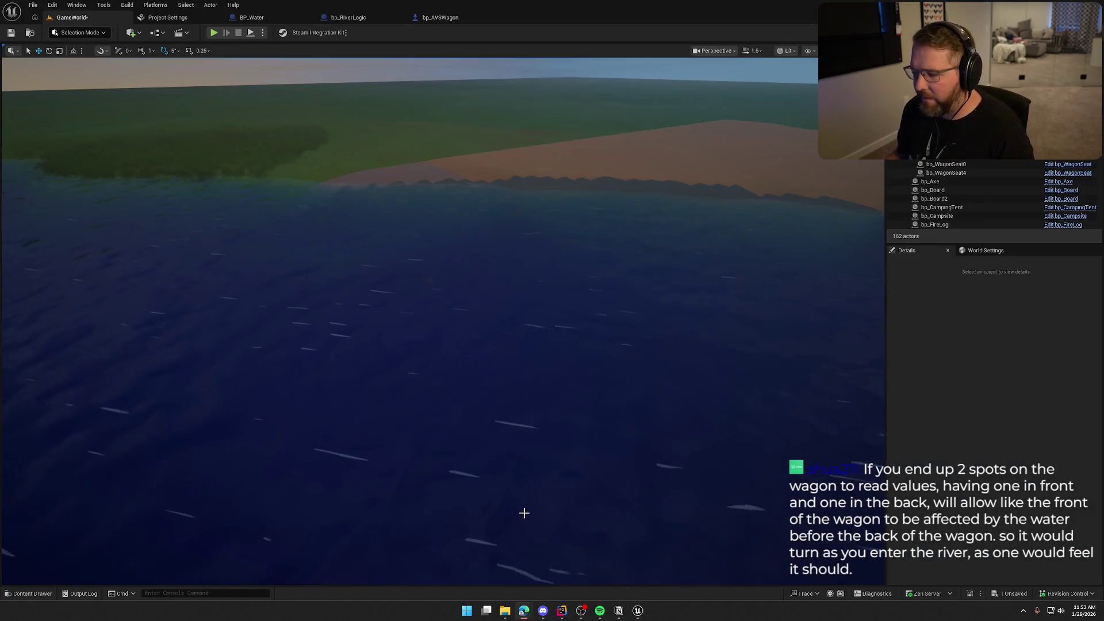
# Ask ChatGPT for a leveling system because the wagon nose-dives into the river and stays tilted
pyautogui.doubleClick(488, 110)
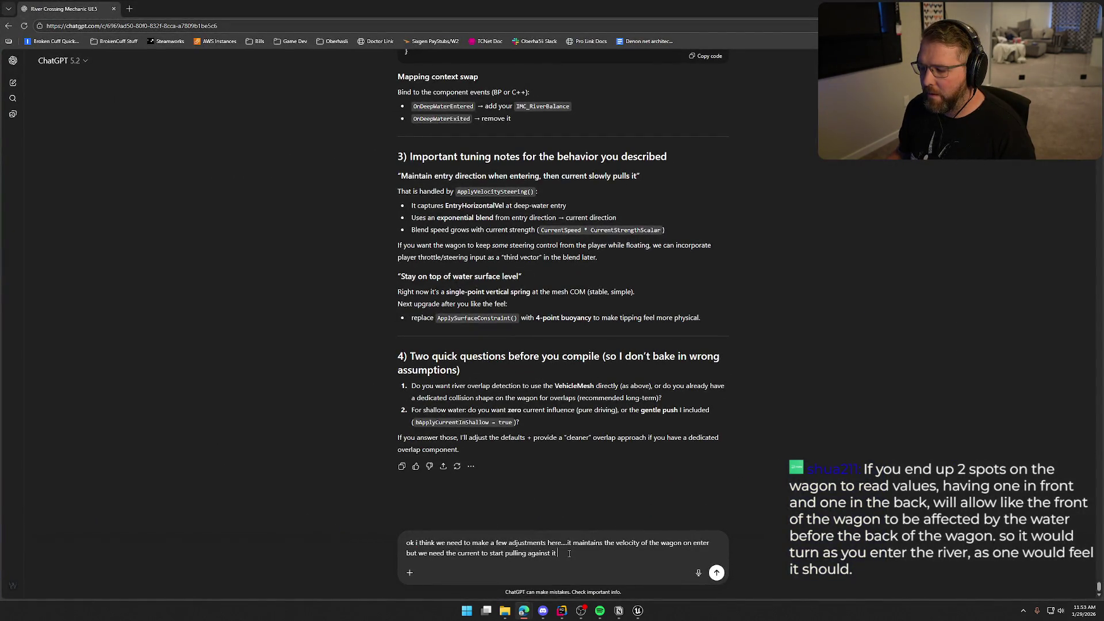
pyautogui.moveTo(569, 553); pyautogui.dragTo(568, 543)
pyautogui.press('BackSpace')
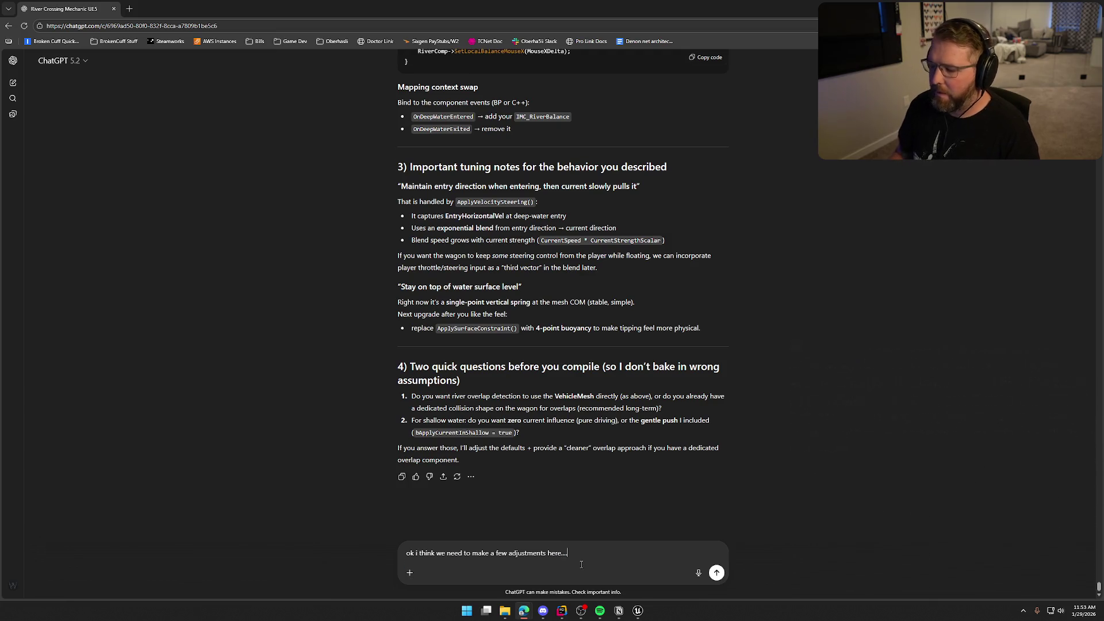
pyautogui.write('the main iss')
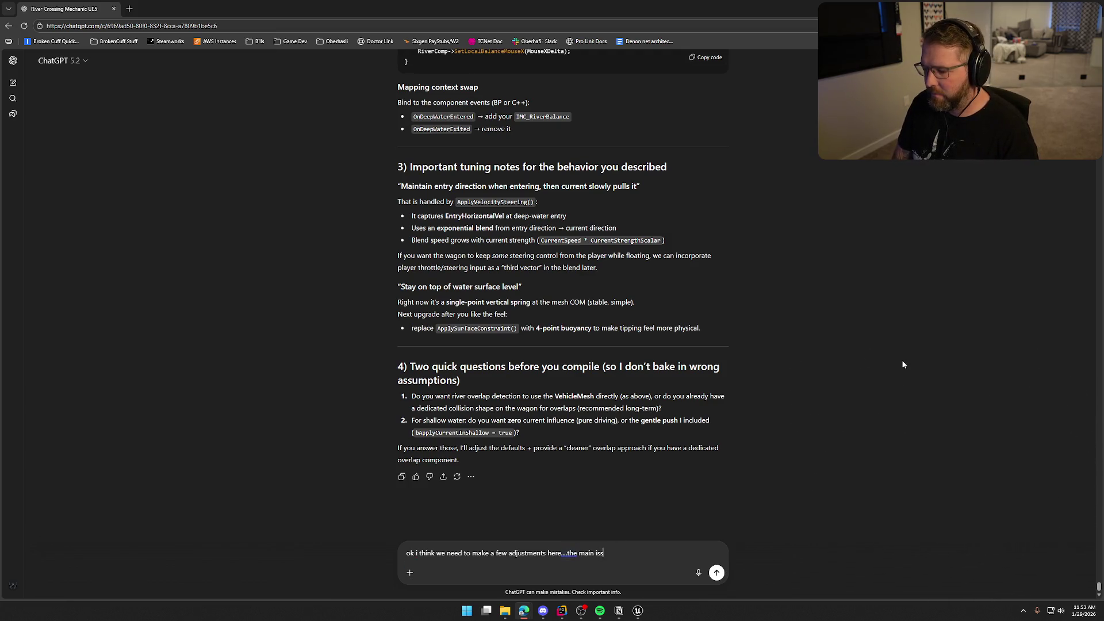
pyautogui.write('ue iight now is th')
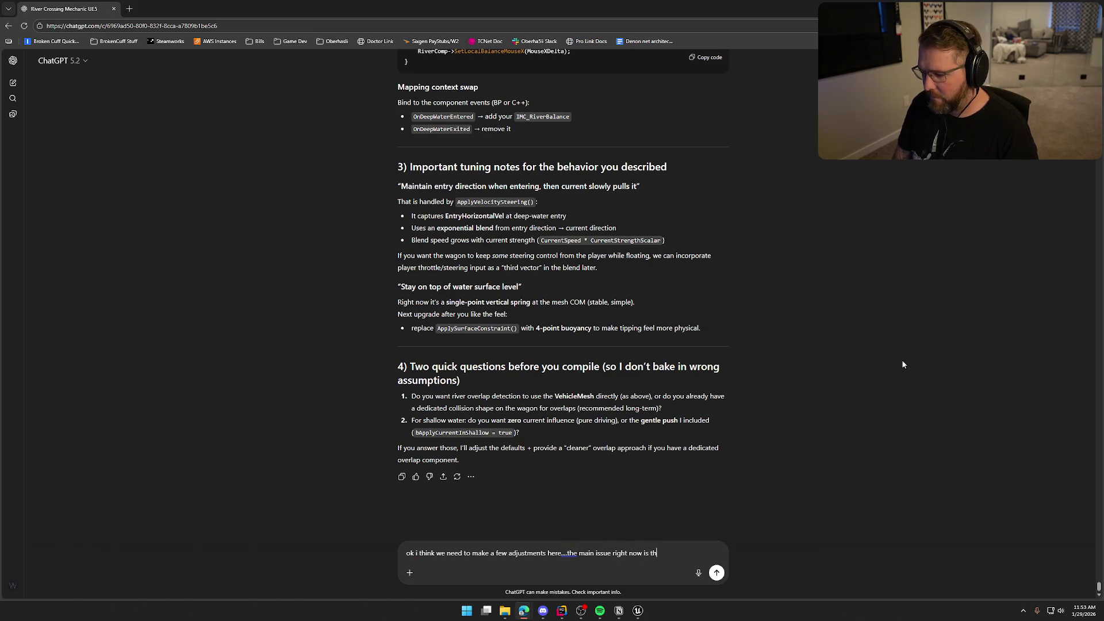
pyautogui.write('at he wagon doesnt')
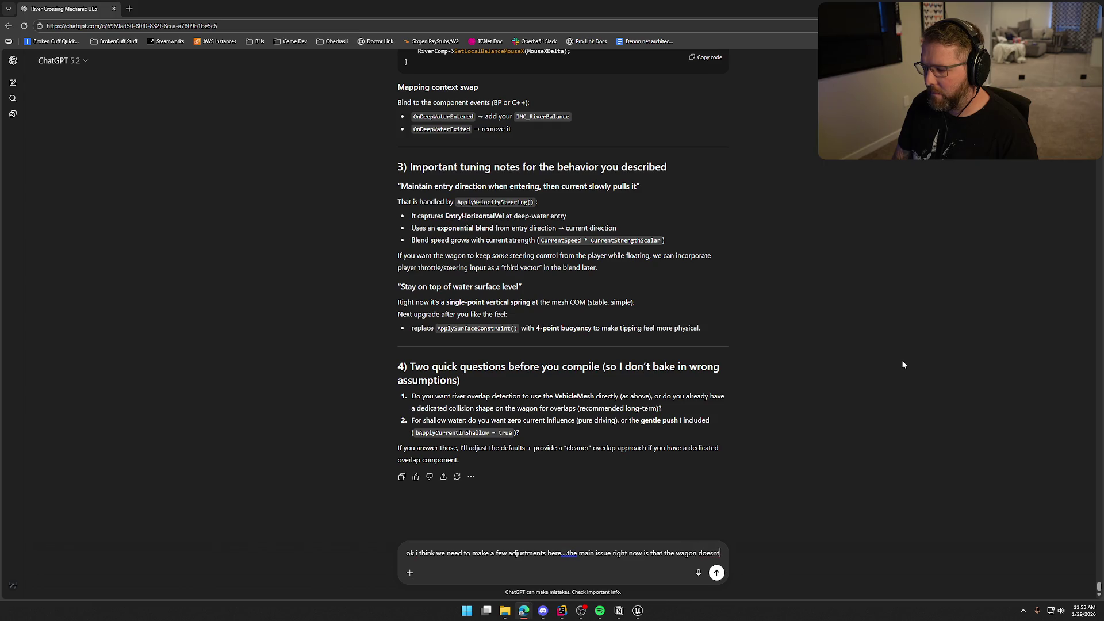
pyautogui.write(' level out at')
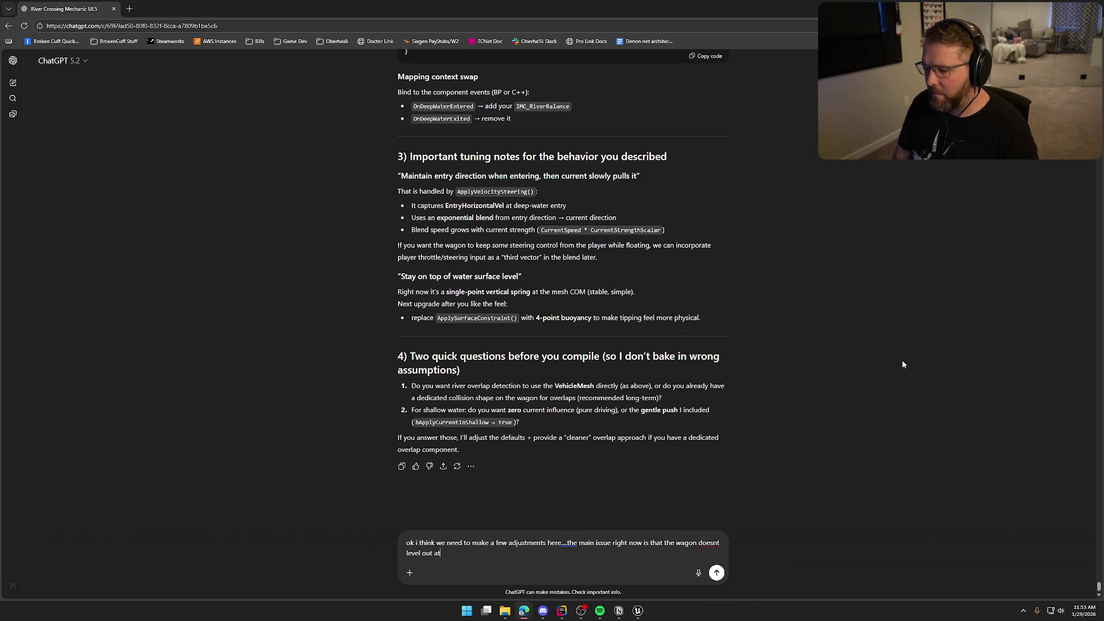
pyautogui.write(' all w')
pyautogui.write('after i')
pyautogui.write('t starts to fl')
pyautogui.write('oat...')
pyautogui.write('i think we should have')
pyautogui.write(' some sor')
pyautogui.write('t of ')
pyautogui.write('le')
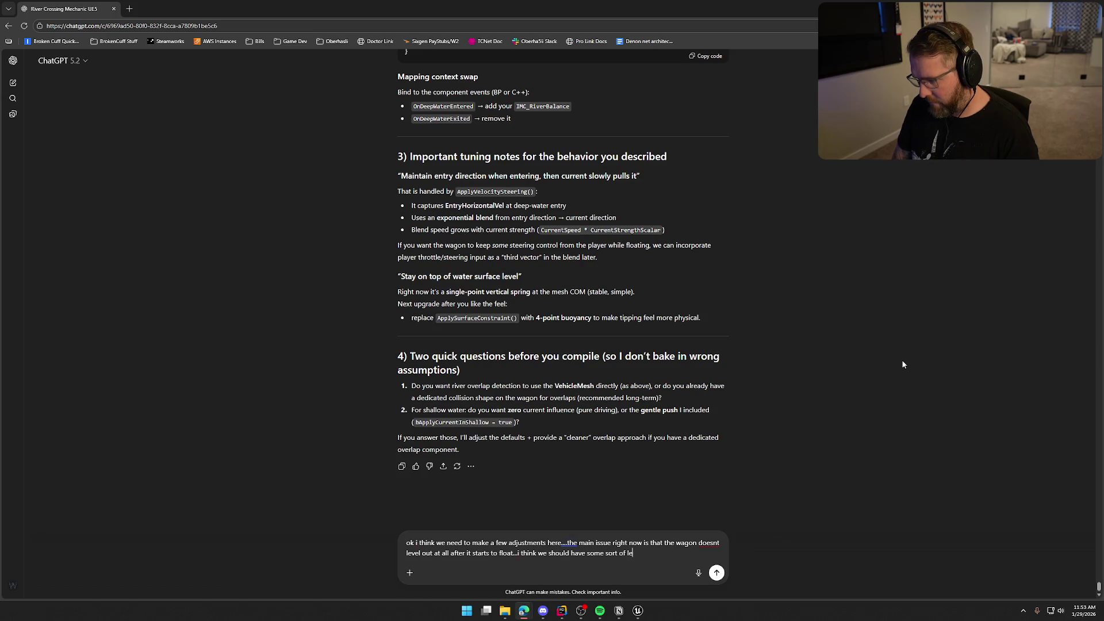
pyautogui.write('veling system ')
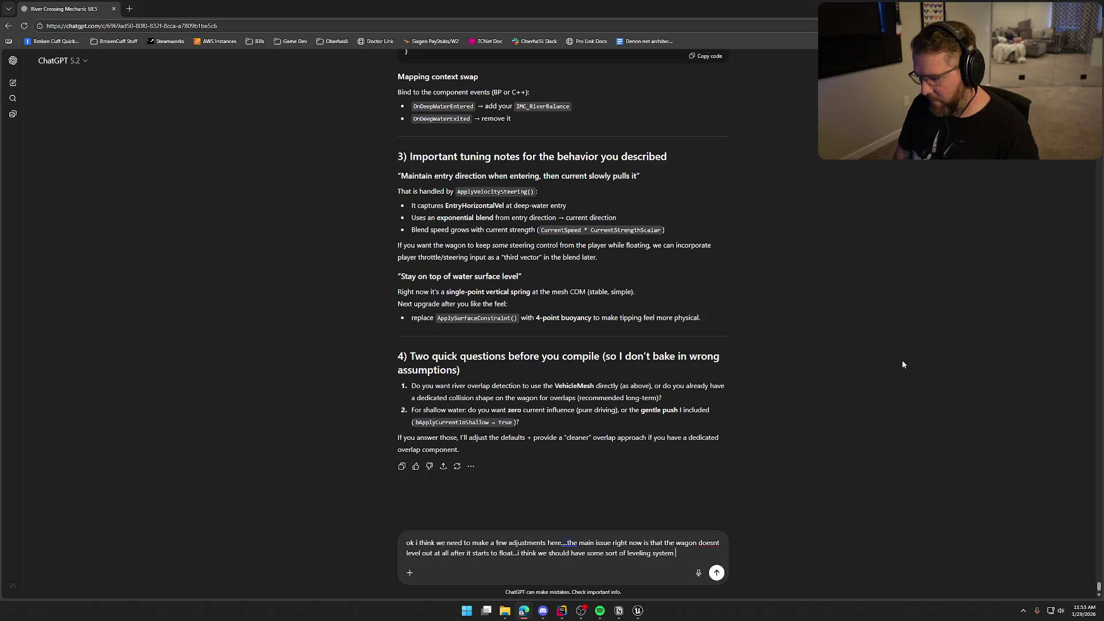
pyautogui.write('buildt in so that')
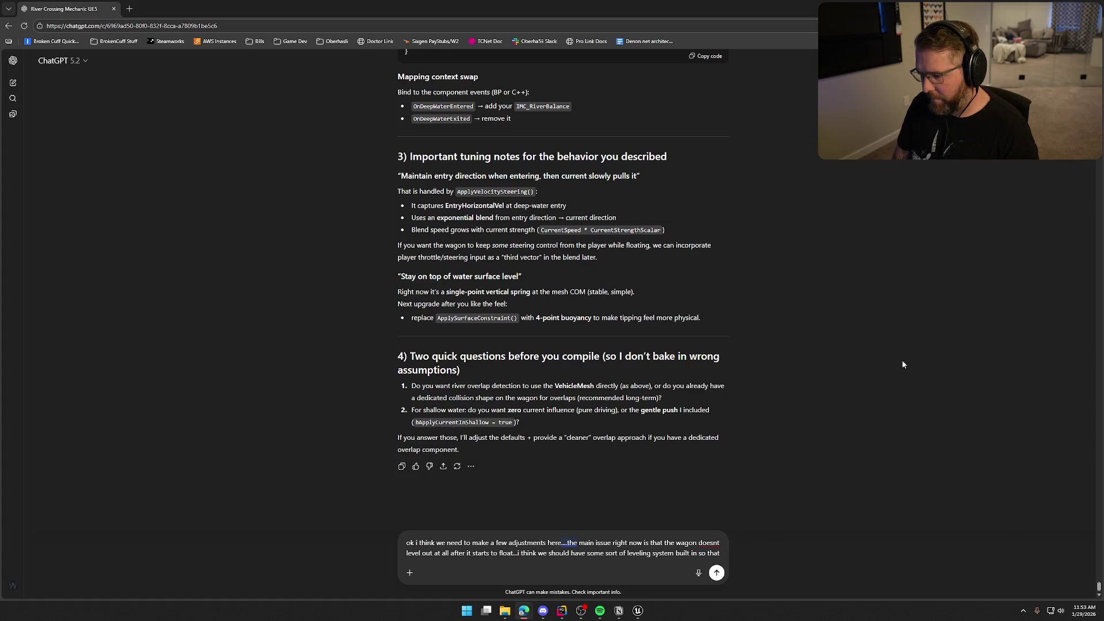
pyautogui.write(' its not ')
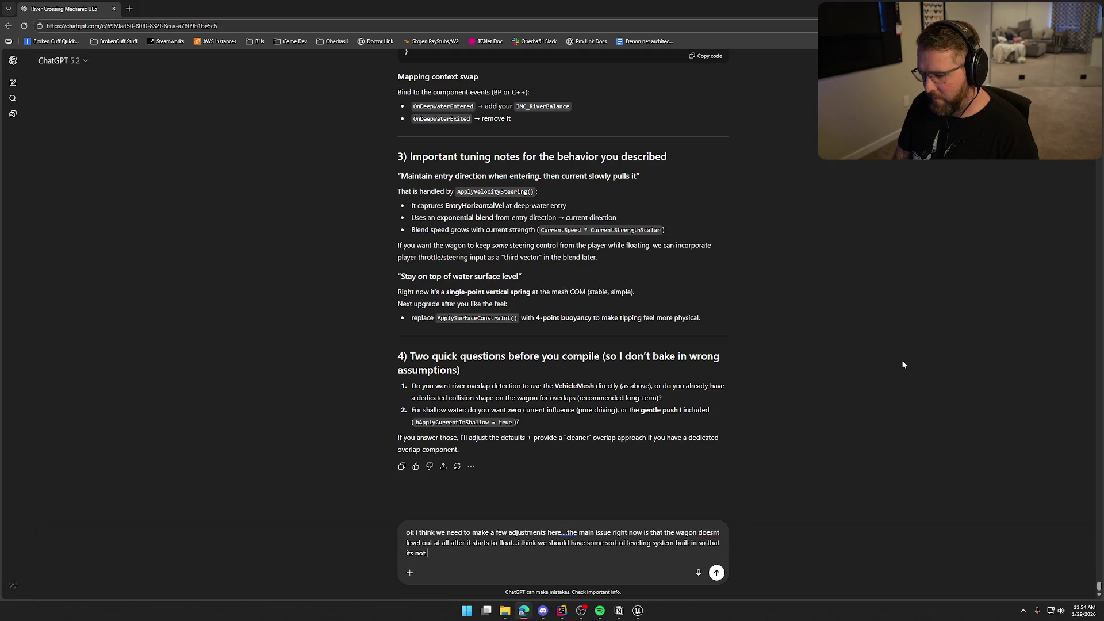
pyautogui.write('nos')
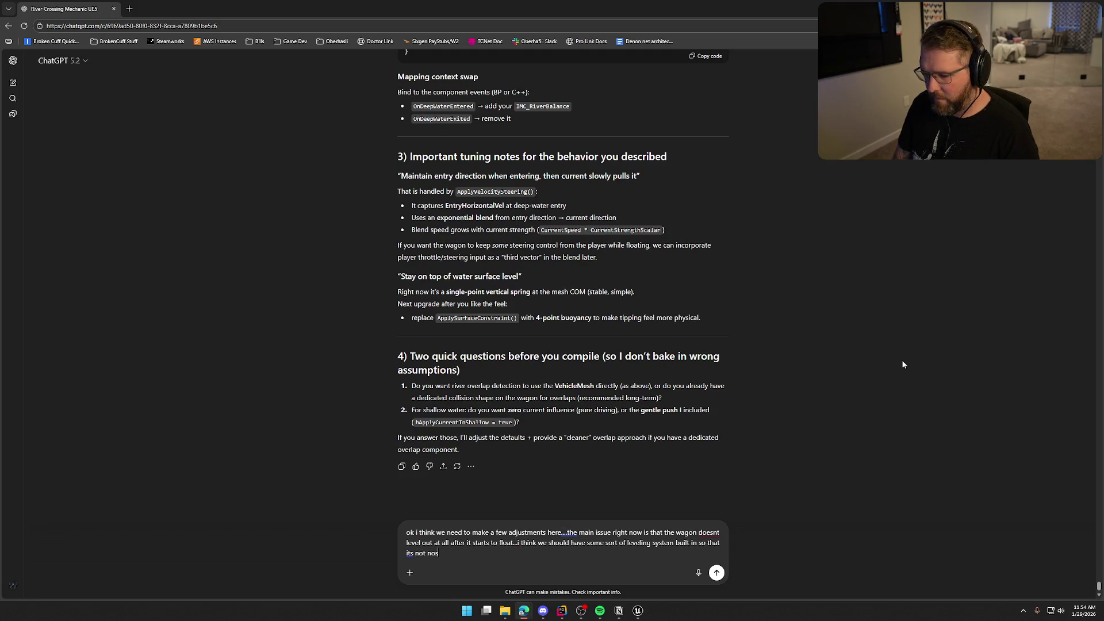
pyautogui.write('e diving into the f')
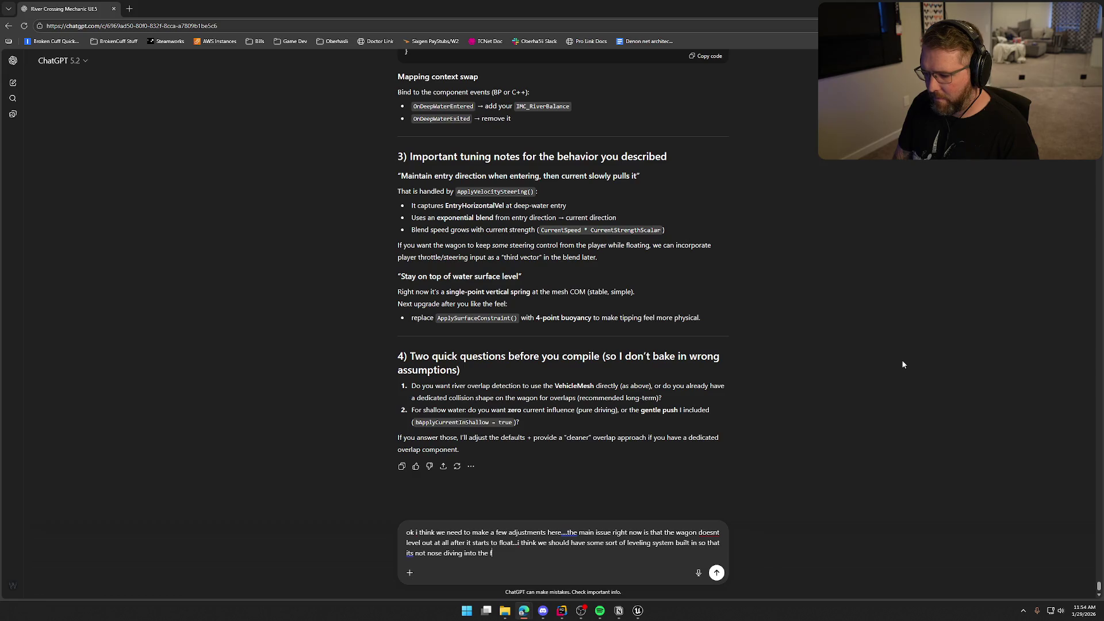
pyautogui.write('ver and then st')
pyautogui.write('aying ')
pyautogui.write('that way ')
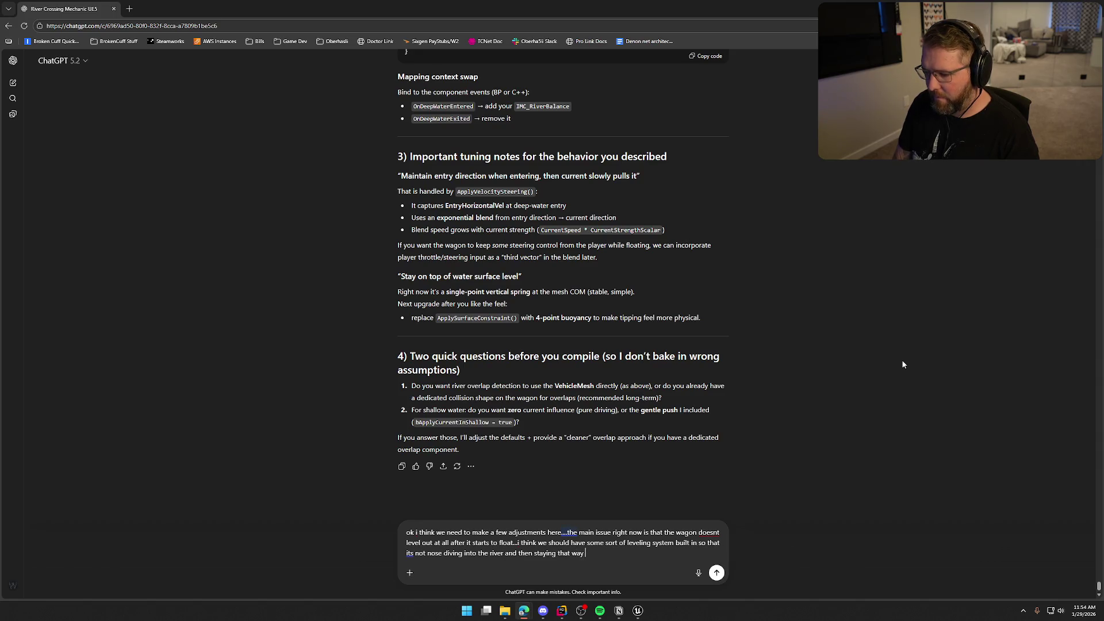
pyautogui.write('as it floats')
pyautogui.press('Return')
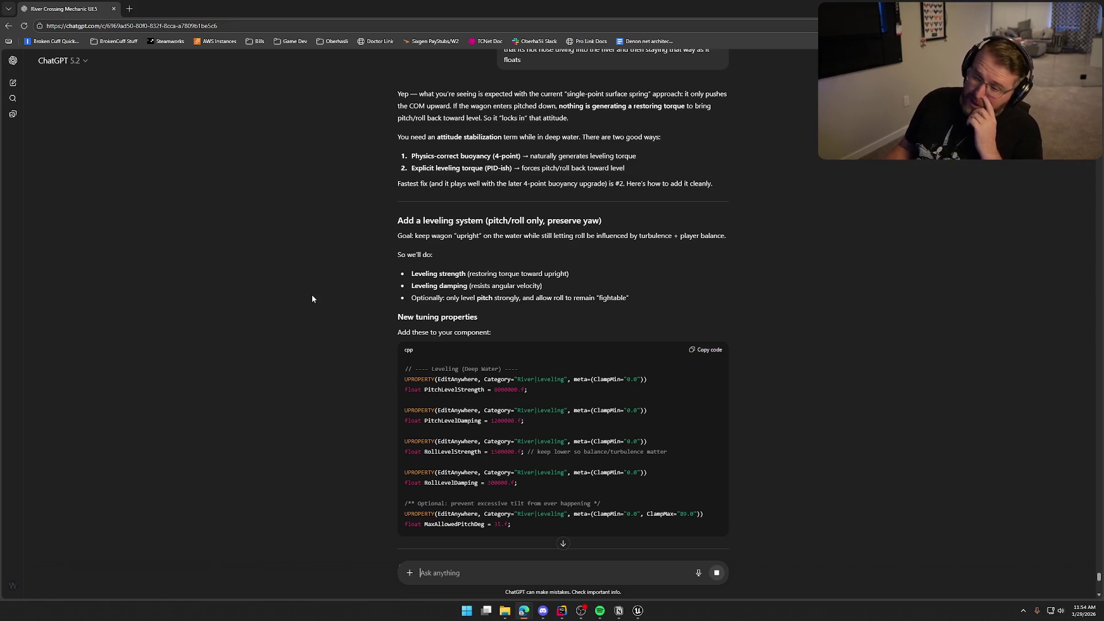
# Read through ChatGPT's pitch/roll leveling reply, including the ApplyLevelingTorque declaration and torque implementation
pyautogui.scroll(-2, 325, 286)
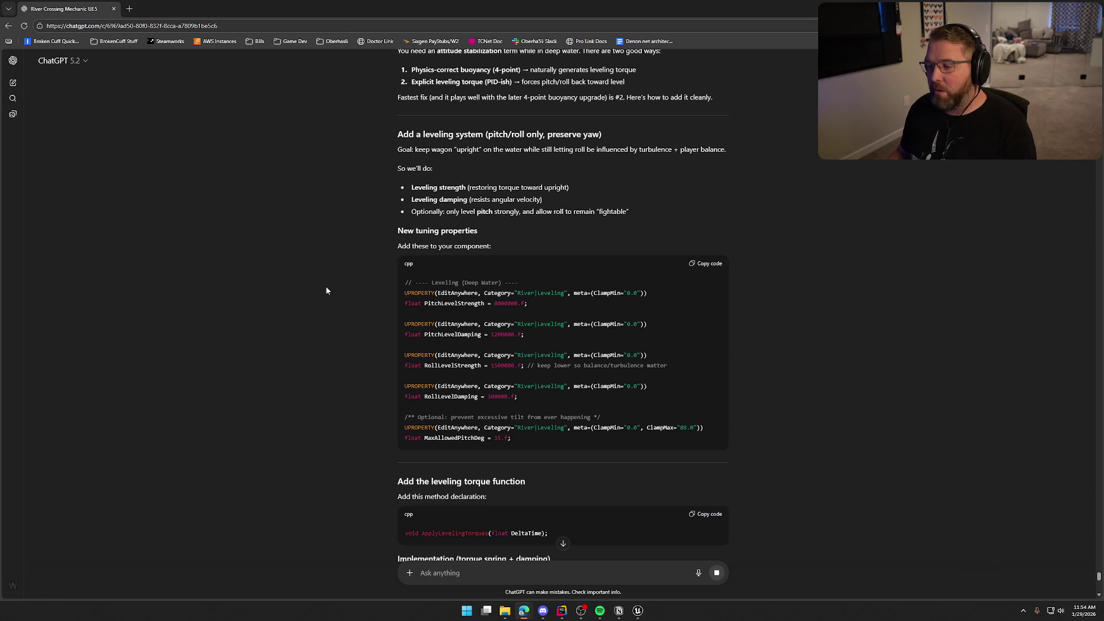
pyautogui.scroll(2, 326, 290)
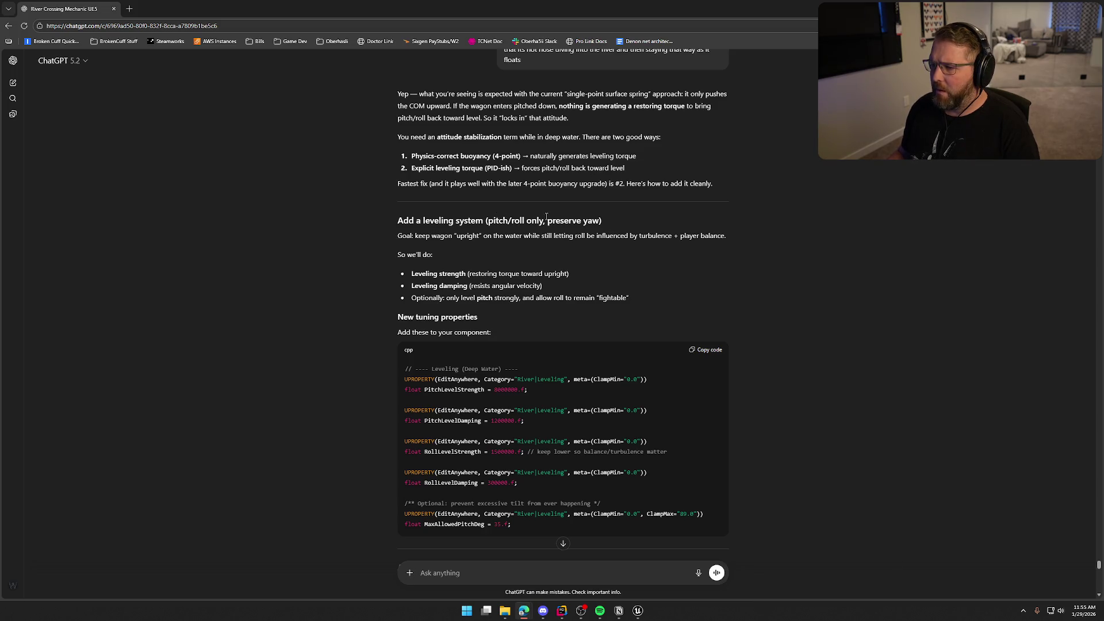
pyautogui.scroll(-2, 546, 216)
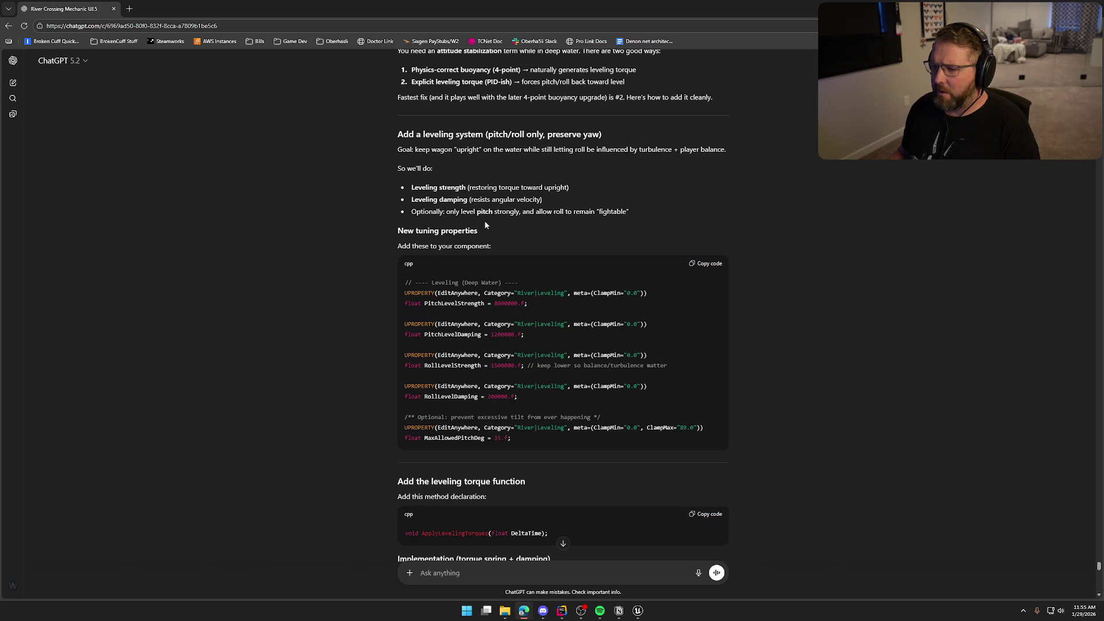
pyautogui.scroll(-2, 350, 225)
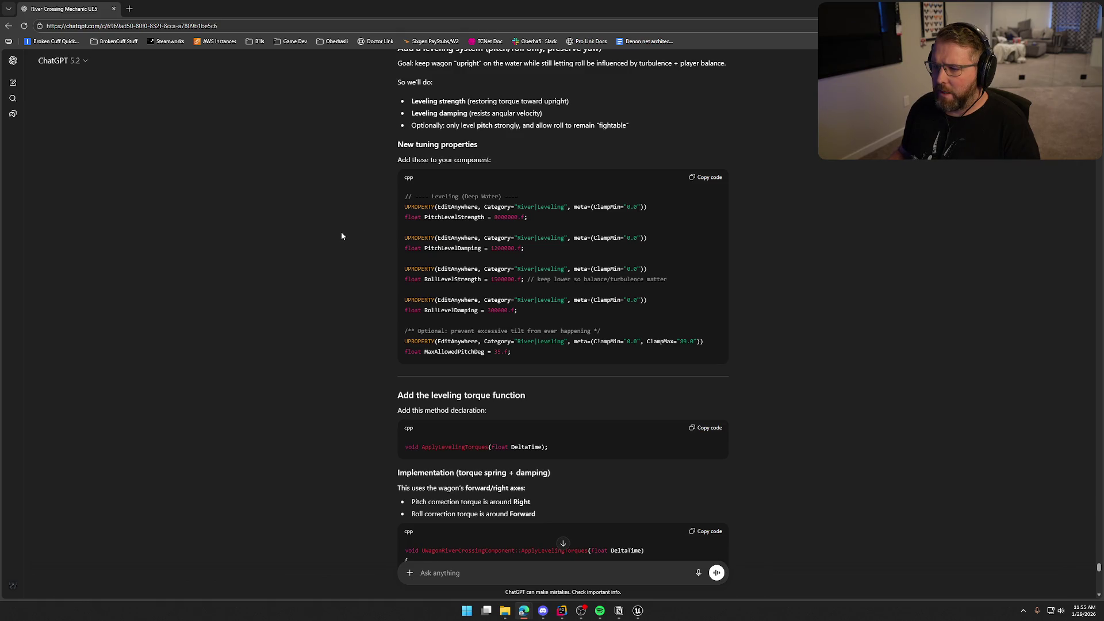
# Switch back to Unreal Engine and save the GameWorld map
pyautogui.hotkey('alt', 'Tab')
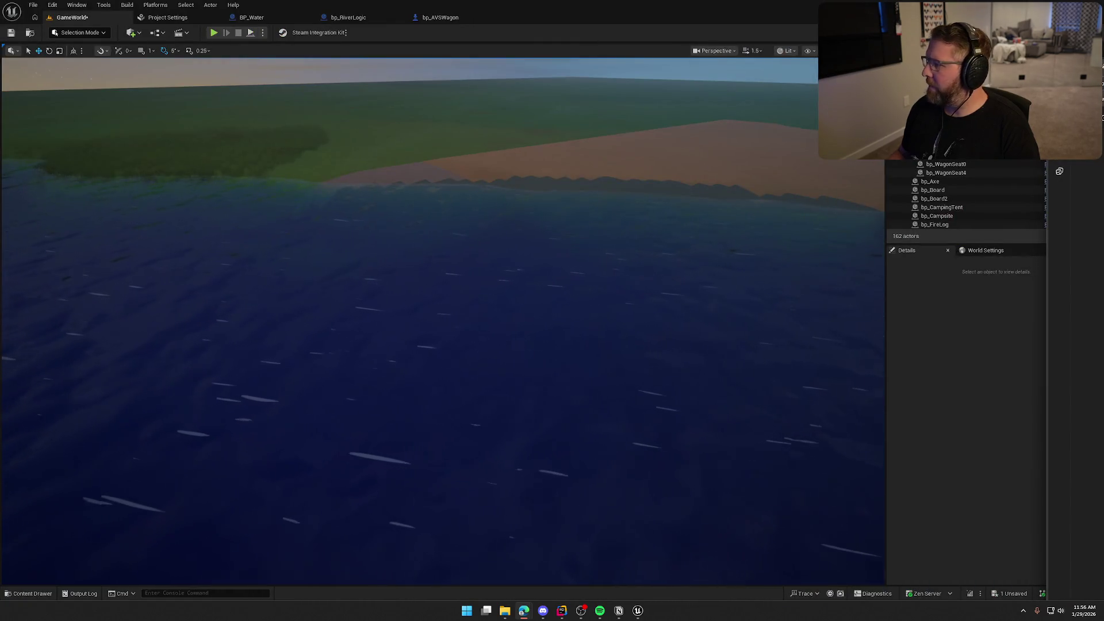
pyautogui.hotkey('ctrl', 'shift', 's')
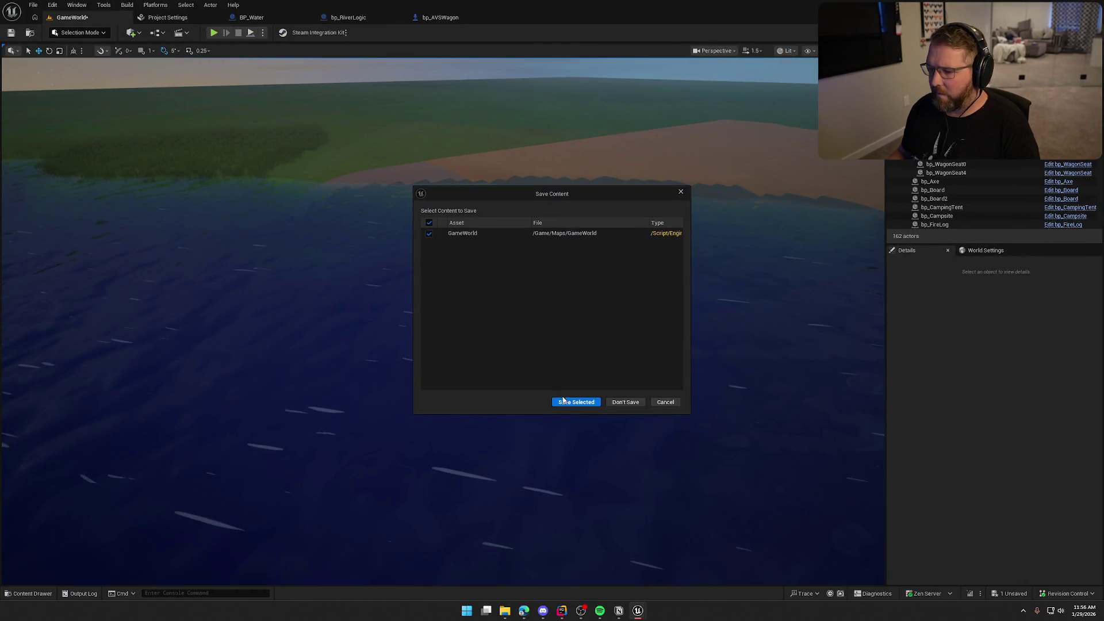
pyautogui.click(569, 400)
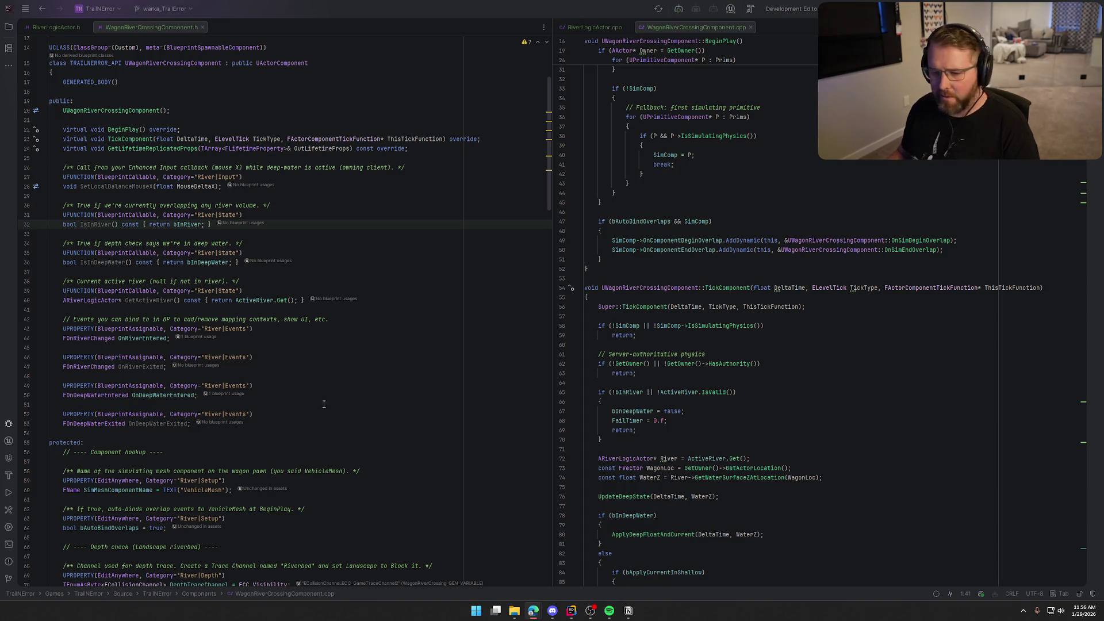
# Paste the Leveling (Deep Water) UPROPERTY block after the overrides in WagonRiverCrossingComponent.h
pyautogui.scroll(-2, 252, 368)
pyautogui.click(210, 368)
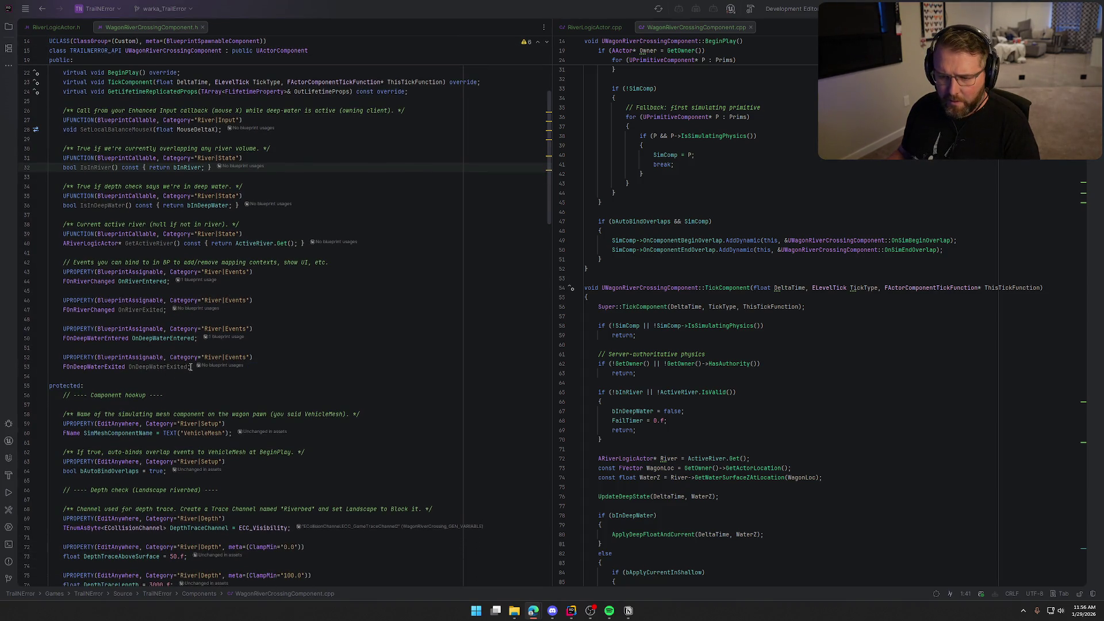
pyautogui.scroll(4, 220, 396)
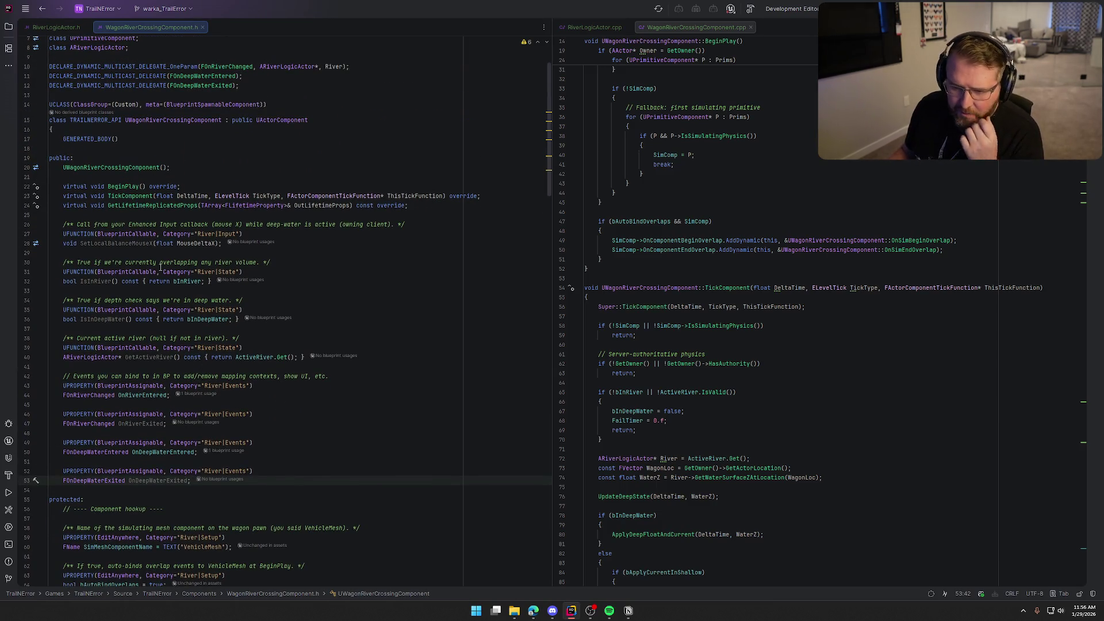
pyautogui.click(107, 215)
pyautogui.press('Return')
pyautogui.write('// ---- Leveling (Deep Water) ----     UPROPERTY(EditAnywhere, Category="River|Leveling", meta=(ClampMin="0.0"))     float PitchLevelStrength = 8000000.f;      UPROPERTY(EditAnywhere, Category="River|Leveling", meta=(ClampMin="0.0"))     float PitchLevelDamping = 1200000.f;      UPROPERTY(EditAnywhere, Category="River|Leveling", meta=(ClampMin="0.0"))     float RollLevelStrength = 1500000.f; // keep lower so balance/turbulence matter      UPROPERTY(EditAnywhere, Category="River|Leveling", meta=(ClampMin="0.0"))     float RollLevelDamping = 300000.f;      /** Optional: prevent excessive tilt from ever happening */     UPROPERTY(EditAnywhere, Category="River|Leveling", meta=(ClampMin="0.0", ClampMax="89.0"))     float MaxAllowedPitchDeg = 35.f;')
pyautogui.press('BackSpace')
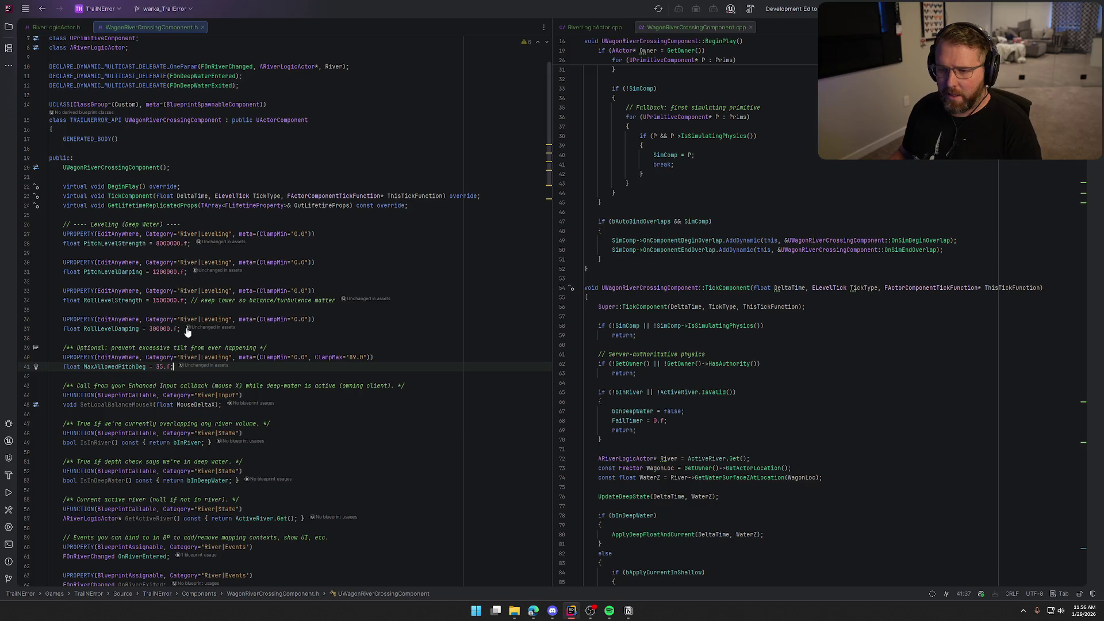
# Lower the pitch and roll strength and damping defaults to 800, 1200, 1500 and 3000
pyautogui.click(182, 244)
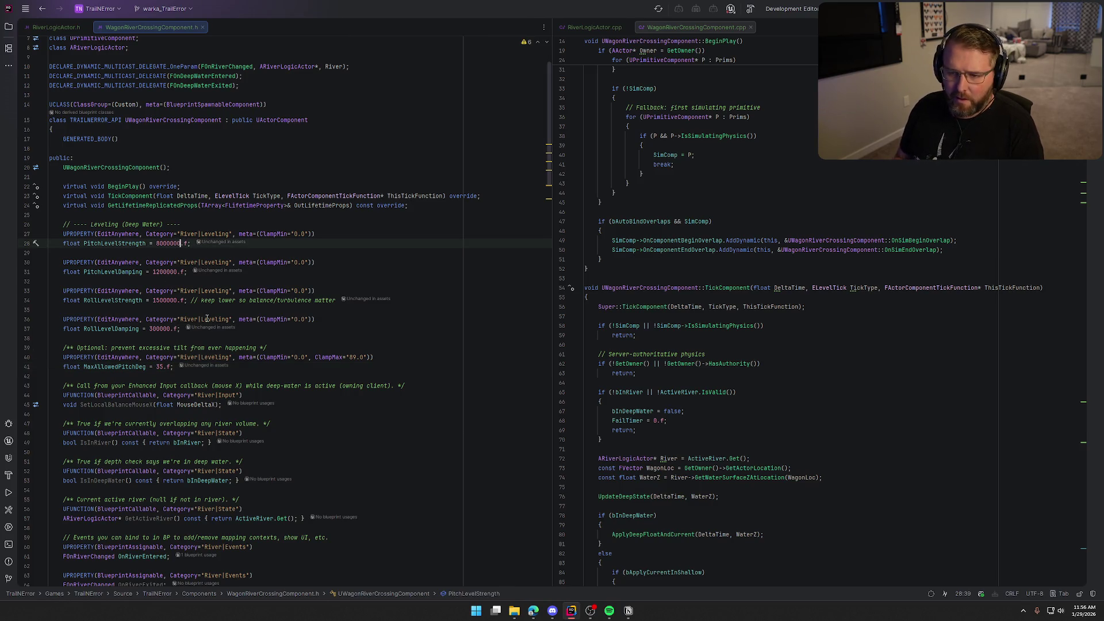
pyautogui.press('BackSpace')
pyautogui.press('BackSpace')
pyautogui.press('BackSpace')
pyautogui.press('Down')
pyautogui.press('Down')
pyautogui.press('Down')
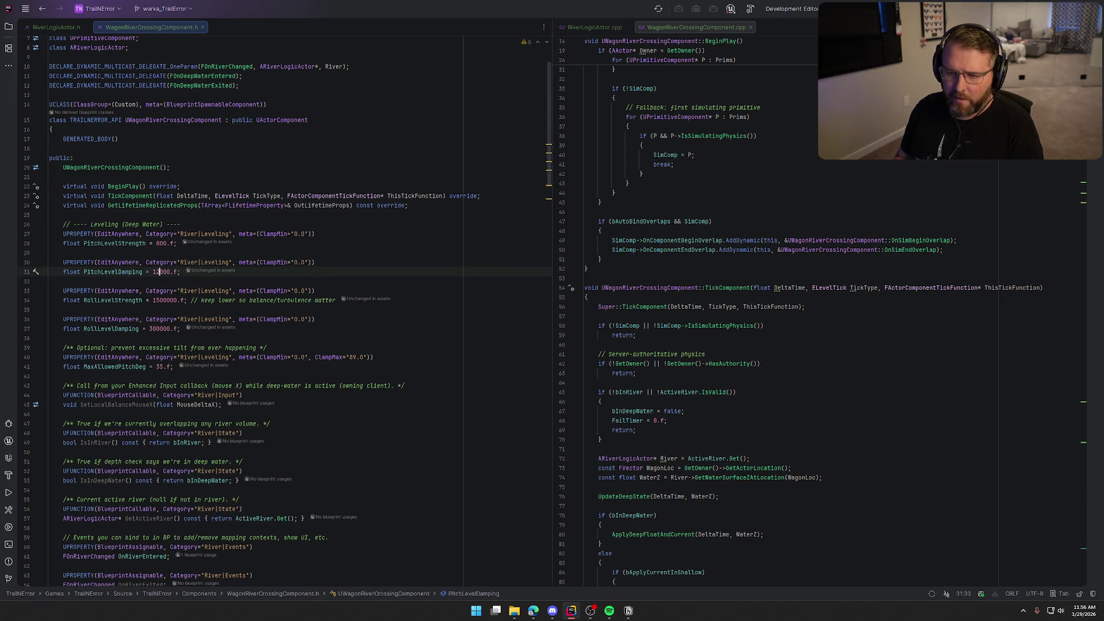
pyautogui.click(156, 300)
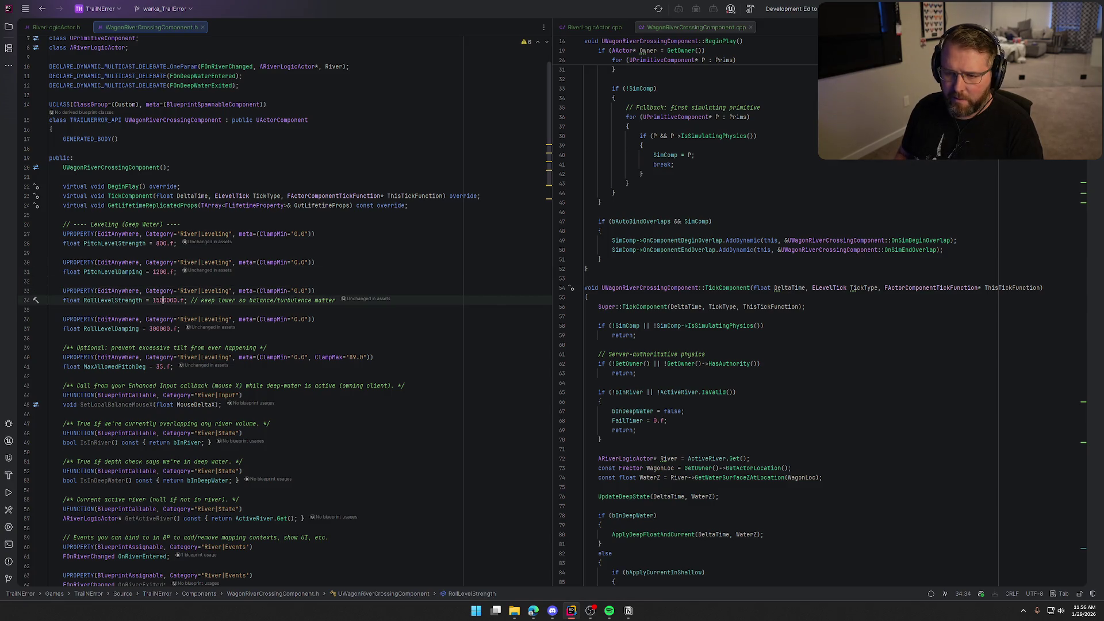
pyautogui.press('Delete')
pyautogui.press('Delete')
pyautogui.press('Down')
pyautogui.press('Down')
pyautogui.press('Down')
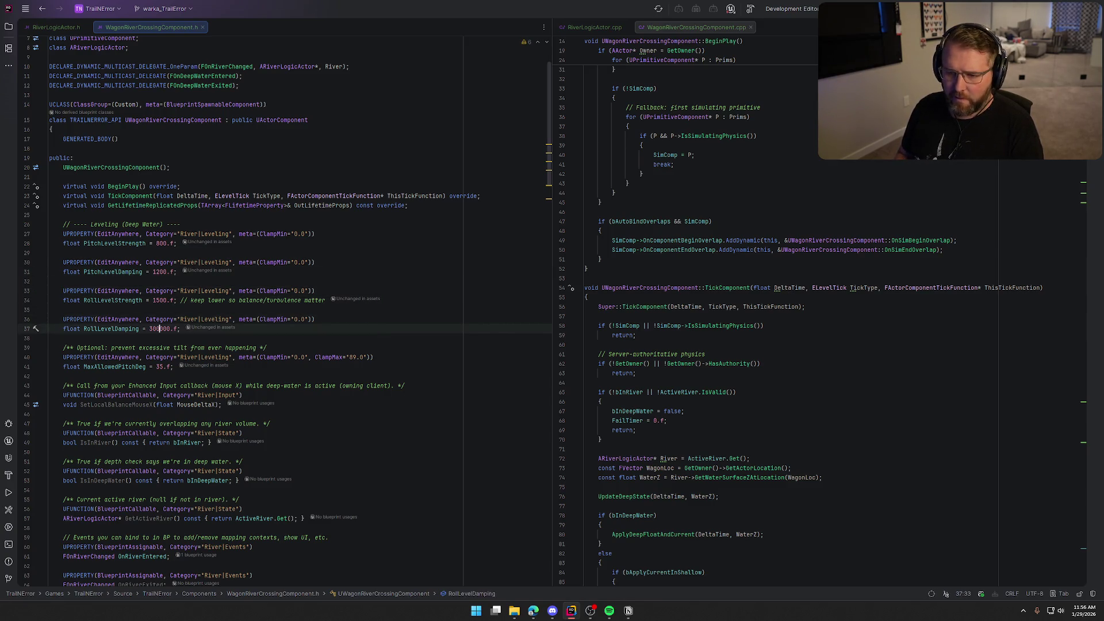
pyautogui.press('Down')
pyautogui.press('Down')
pyautogui.press('Down')
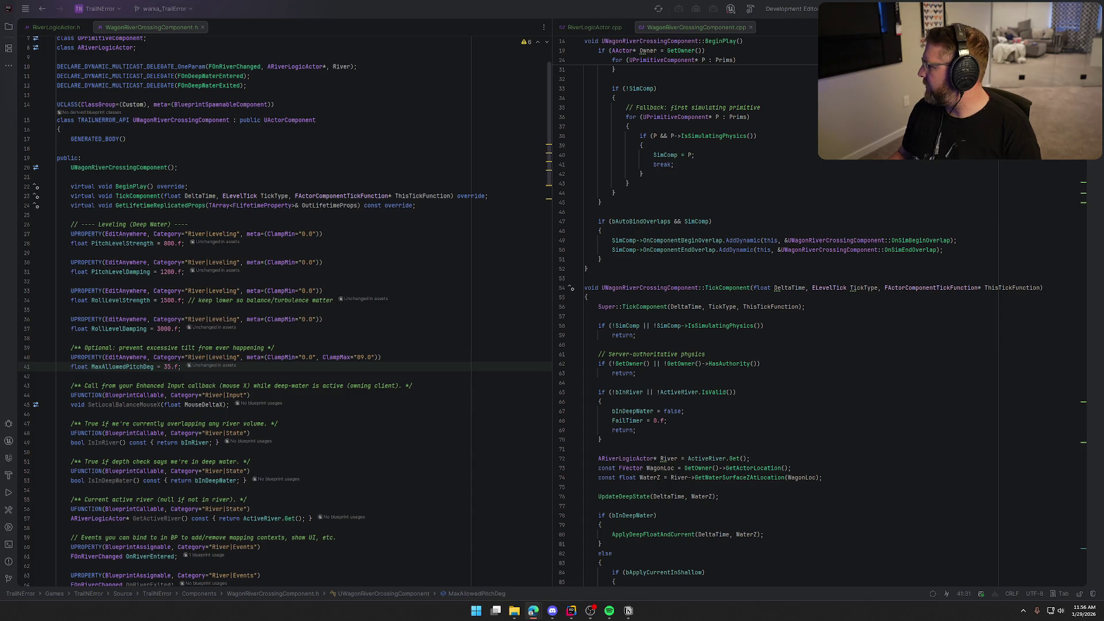
# Declare ApplyLevelingTorques(float DeltaTime) after the last event declaration in the header
pyautogui.scroll(-15, 486, 369)
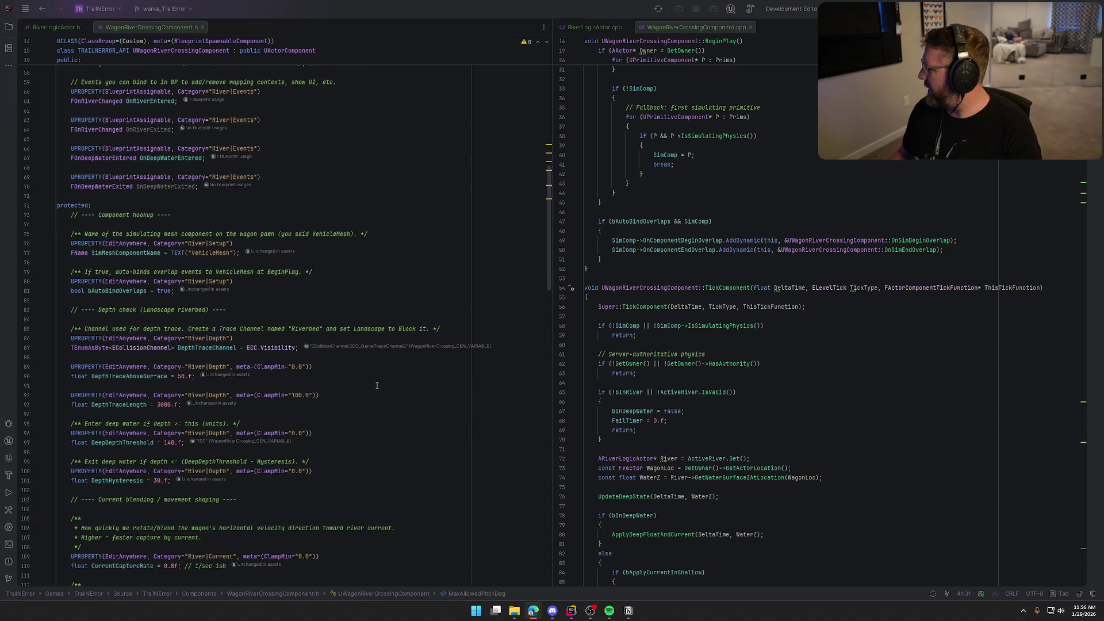
pyautogui.scroll(5, 273, 368)
pyautogui.click(199, 328)
pyautogui.hotkey('ctrl', 'v')
pyautogui.press('BackSpace')
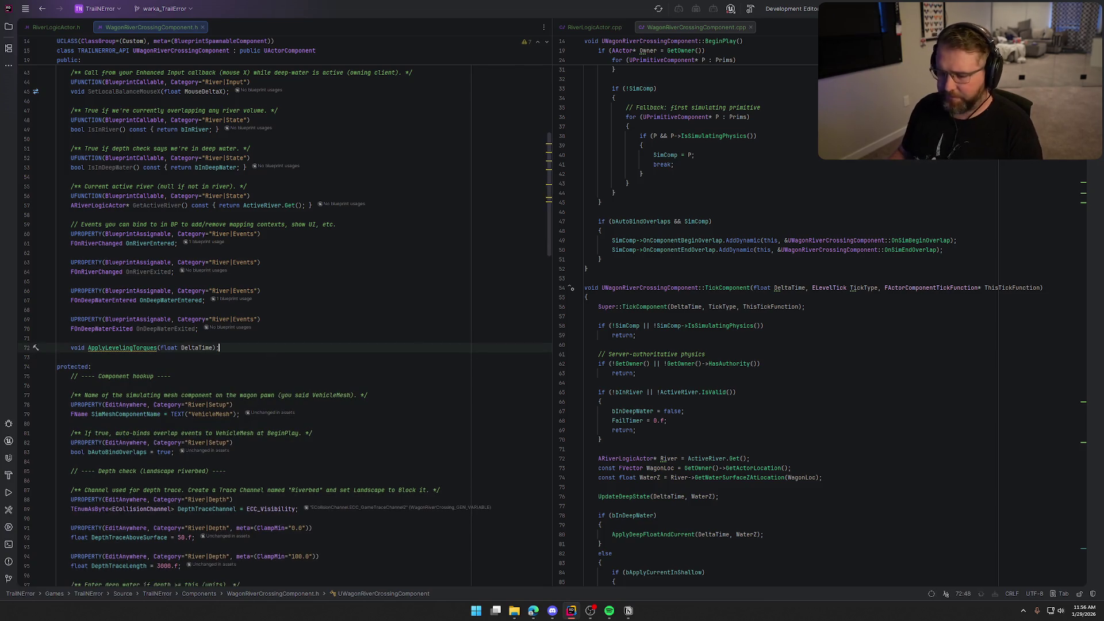
# Generate the ApplyLevelingTorques definition in the .cpp, paste its torque implementation, and search for 'applydeepf'
pyautogui.hotkey('alt', 'Tab')
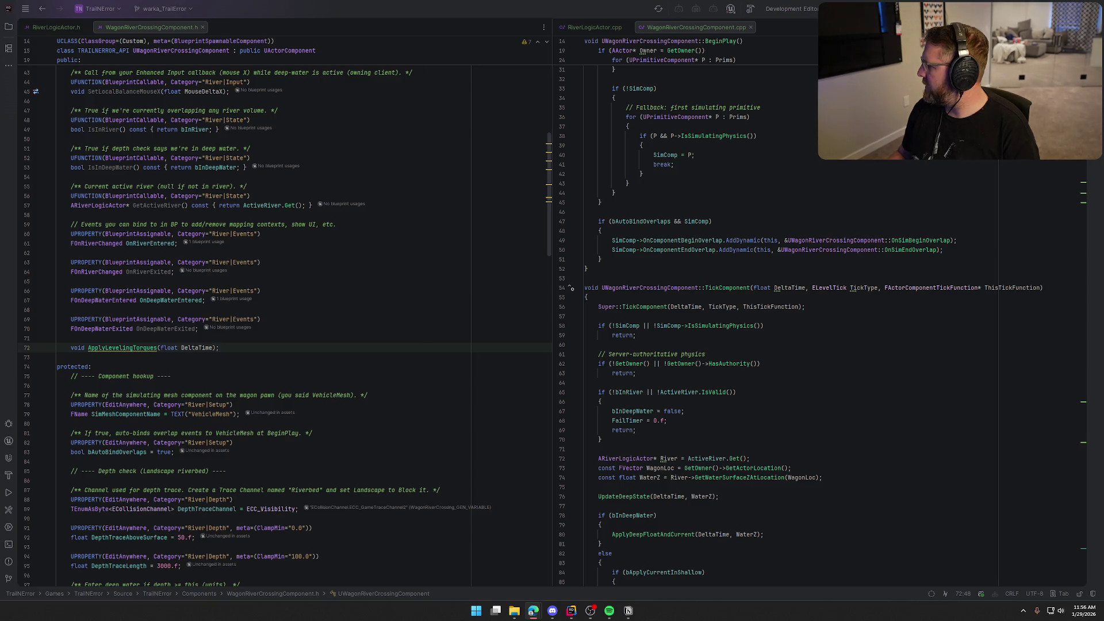
pyautogui.click(126, 347)
pyautogui.hotkey('alt', 'Return')
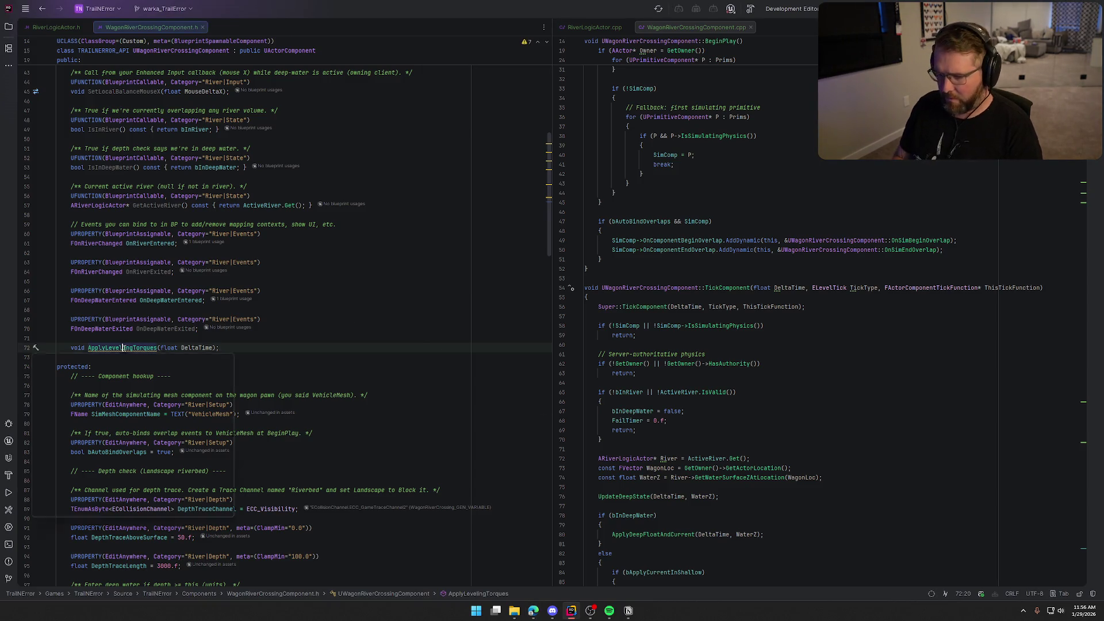
pyautogui.press('Return')
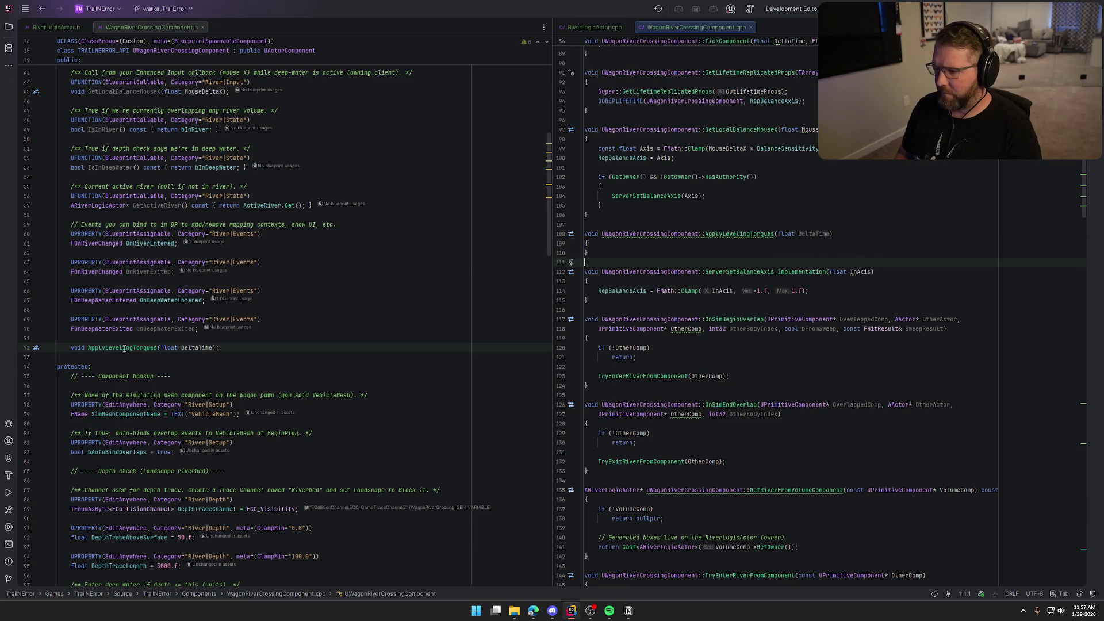
pyautogui.write("void UWagonRiverCrossingComponent::ApplyLevelingTorques(float DeltaTime) { \tif (!SimComp) return;  \tconst AActor* Owner = GetOwner(); \tif (!Owner) return;  \t// World desired up \tconst FVector WorldUp = FVector::UpVector;  \t// Actor basis \tconst FVector Forward = Owner->GetActorForwardVector(); \tconst FVector Right   = Owner->GetActorRightVector(); \tconst FVector Up      = Owner->GetActorUpVector();  \t// Angular velocity (world space) \tconst FVector AngVel = SimComp->GetPhysicsAngularVelocityInRadians();  \t// --- PITCH error (nose up/down) --- \t// Pitch is how much the forward vector points up/down. \t// Dot(forward, worldUp) = sin(pitch) approximately for small angles. \tconst float ForwardUp = FVector::DotProduct(Forward, WorldUp); \tfloat PitchErrRad = FMath::Asin(FMath::Clamp(ForwardUp, -1.f, 1.f)); // + = nose up, - = nose down  \t// Optional clamp so we don't apply insane torques at extreme angles \tconst float MaxPitchRad = FMath::DegreesToRadians(MaxAllowedPitchDeg); \tPitchErrRad = FMath::Clamp(PitchErrRad, -MaxPitchRad, MaxPitchRad);  \t// Damping term: angular velocity around Right axis \tconst float PitchRate = FVector::DotProduct(AngVel, Right);  \t// Restore torque should oppose the error (negative feedback) \tconst FVector PitchTorque = \t\t(-PitchErrRad * PitchLevelStrength - PitchRate * PitchLevelDamping) * Right;  \t// --- ROLL error (lean left/right) --- \t// Roll is how much the right vector points up/down (or up points right). \tconst float RightUp = FVector::DotProduct(Right, WorldUp); \tfloat RollErrRad = -FMath::Asin(FMath::Clamp(RightUp, -1.f, 1.f)); // sign so positive means roll right-ish  \tconst float RollRate = FVector::DotProduct(AngVel, Forward);  \tconst FVector RollTorque = \t\t(-RollErrRad * RollLevelStrength - RollRate * RollLevelDamping) * Forward;  \tSimComp->AddTorqueInRadians(PitchTorque + RollTorque, NAME_None, true); }")
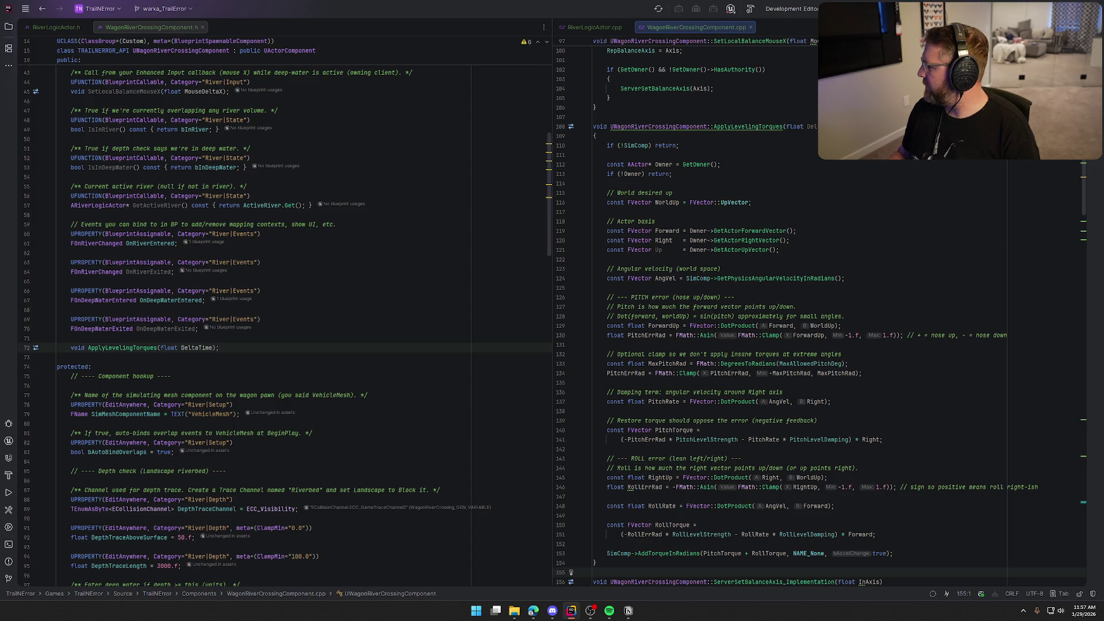
pyautogui.click(534, 611)
pyautogui.click(860, 243)
pyautogui.hotkey('ctrl', 'f')
pyautogui.write('applydeepf')
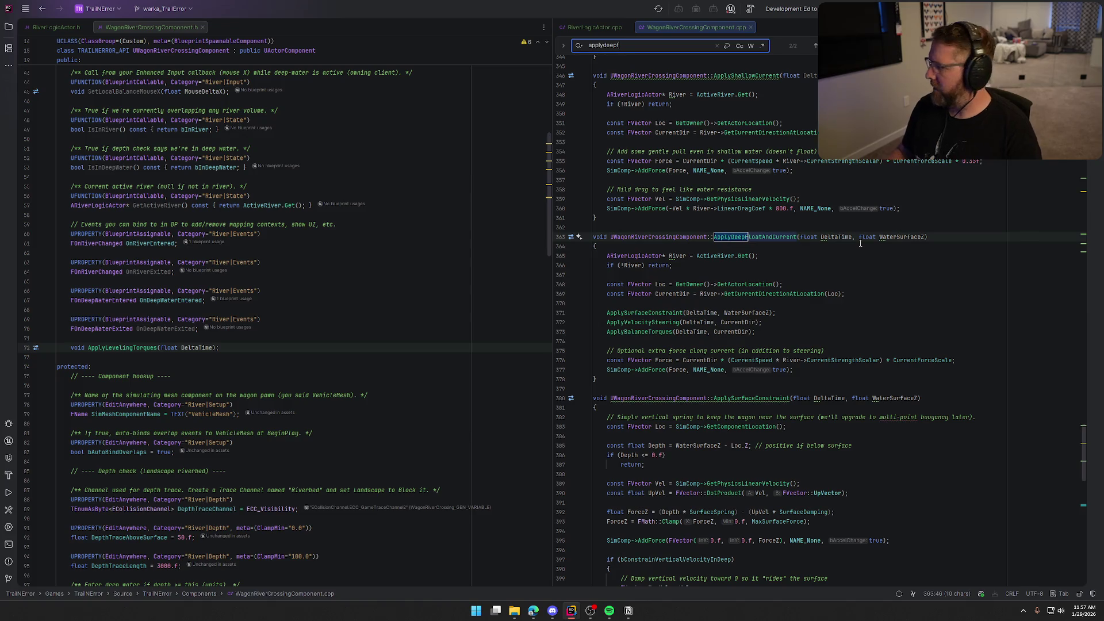
# Replace ApplyDeepFloatAndCurrent with the new version that calls ApplyLevelingTorques
pyautogui.hotkey('alt', 'Tab')
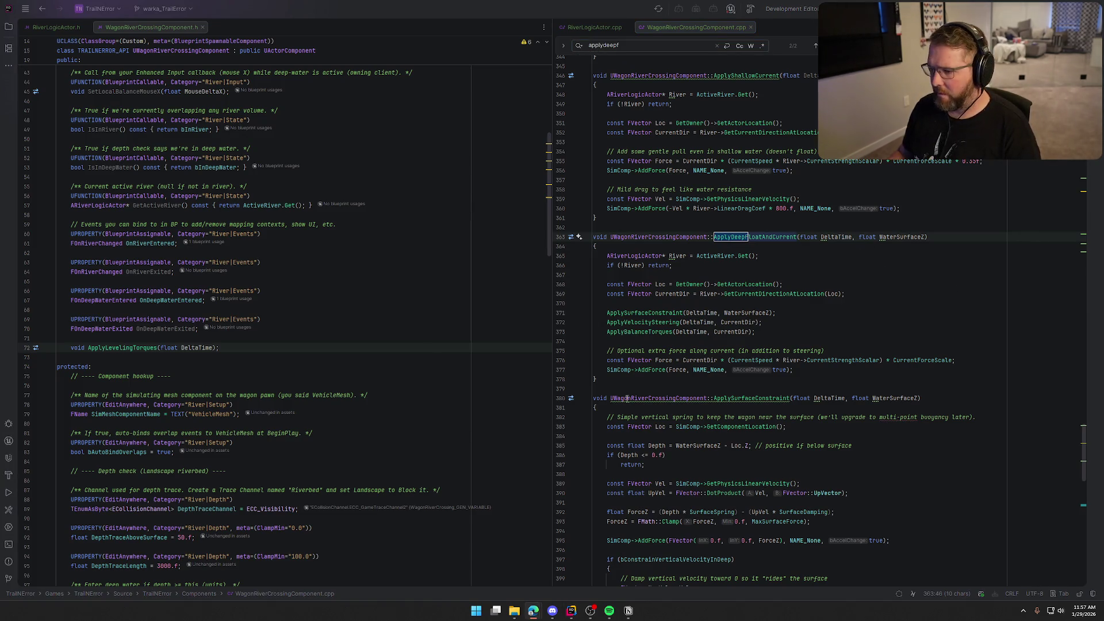
pyautogui.click(603, 379)
pyautogui.keyDown('shift'); pyautogui.click(593, 237); pyautogui.keyUp('shift')
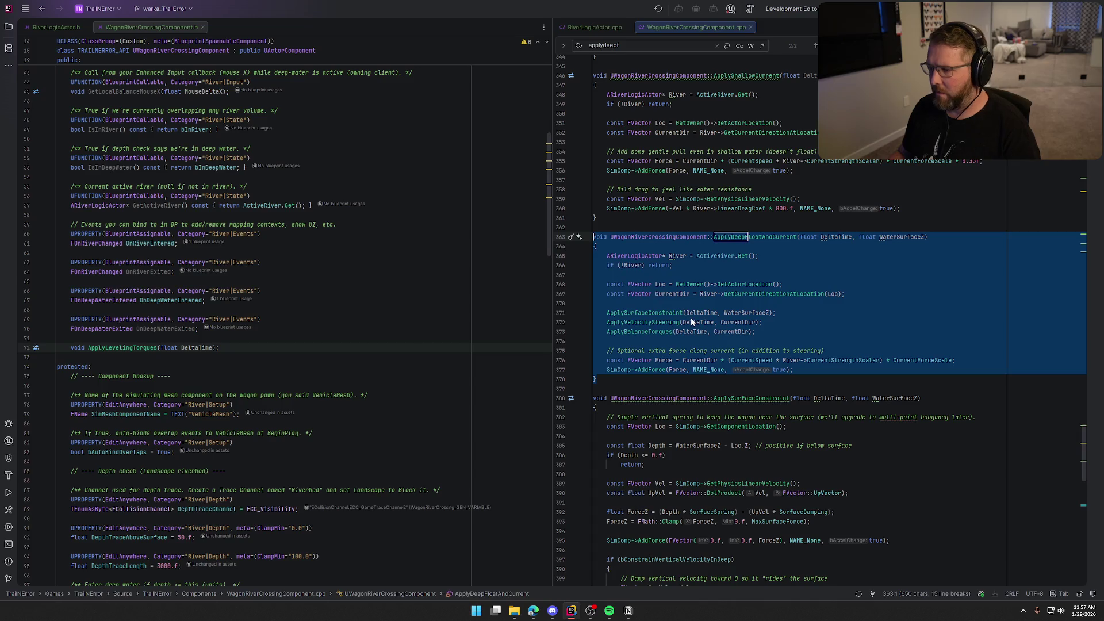
pyautogui.write('void UWagonRiverCrossingComponent::ApplyDeepFloatAndCurrent(float DeltaTime, float WaterSurfaceZ) { \tARiverLogicActor* River = ActiveRiver.Get(); \tif (!River) return;  \tconst FVector Loc = GetOwner()->GetActorLocation(); \tconst FVector CurrentDir = River->GetCurrentDirectionAtLocation(Loc);  \tApplySurfaceConstraint(DeltaTime, WaterSurfaceZ);  \t// NEW: keeps the wagon from staying nose-dived \tApplyLevelingTorques(DeltaTime);  \tApplyVelocitySteering(DeltaTime, CurrentDir); \tApplyBalanceTorques(DeltaTime, CurrentDir);  \t// Optional extra pull along current \tconst FVector Force = CurrentDir * (CurrentSpeed * River->CurrentStrengthScalar) * CurrentForceScale; \tSimComp->AddForce(Force, NAME_None, true); }')
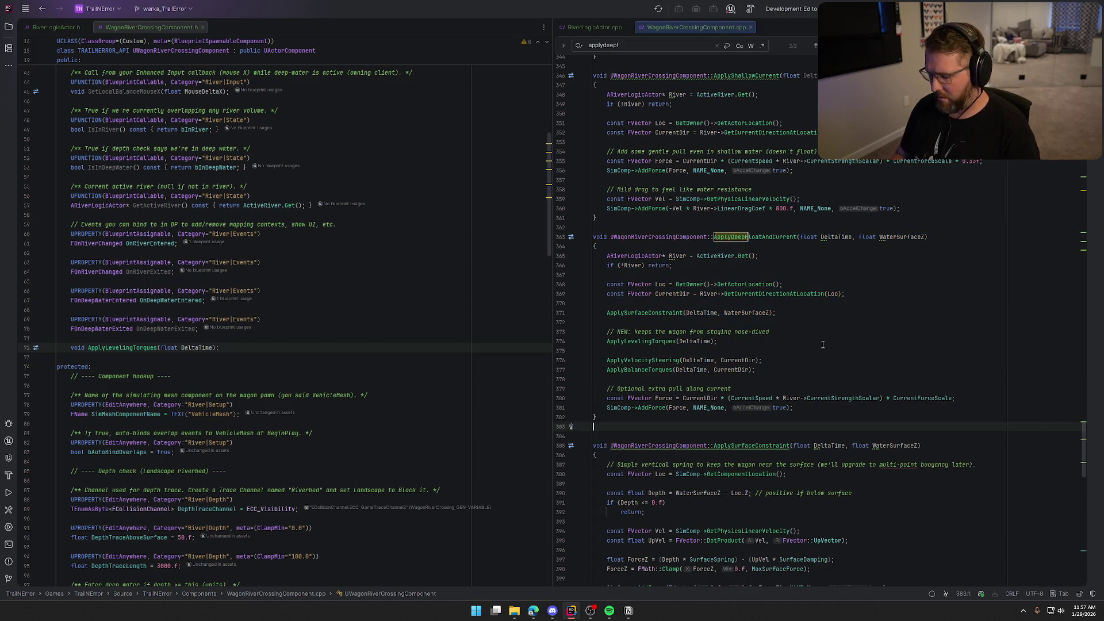
pyautogui.press('BackSpace')
pyautogui.press('Escape')
# Rebuild the project and hide the UnrealLink build log once it succeeds
pyautogui.hotkey('alt', 'Tab')
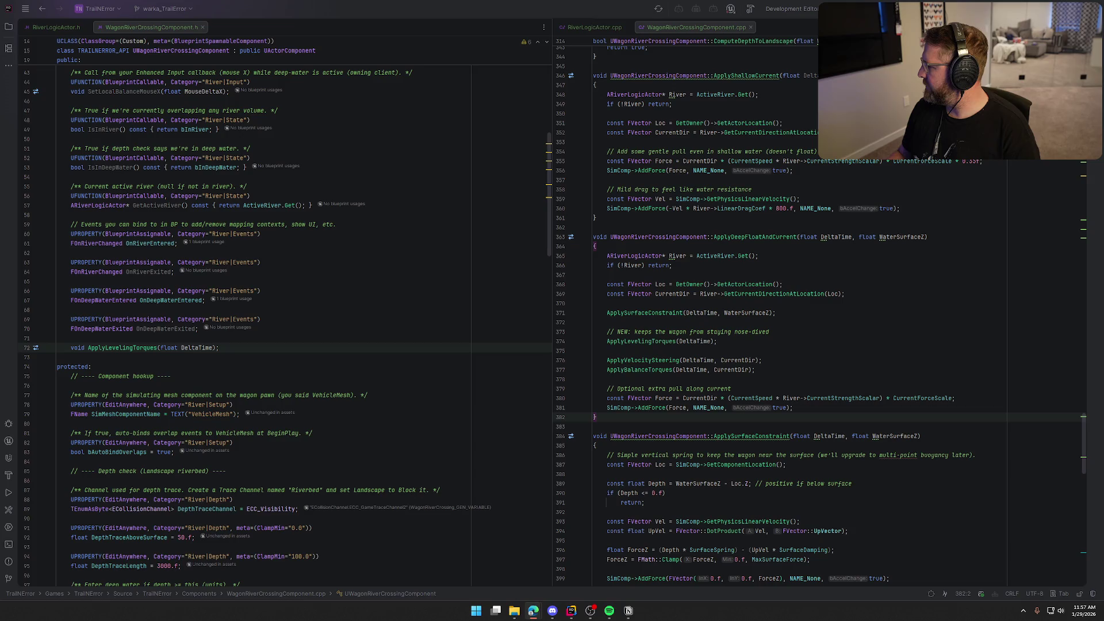
pyautogui.hotkey('alt', 'Tab')
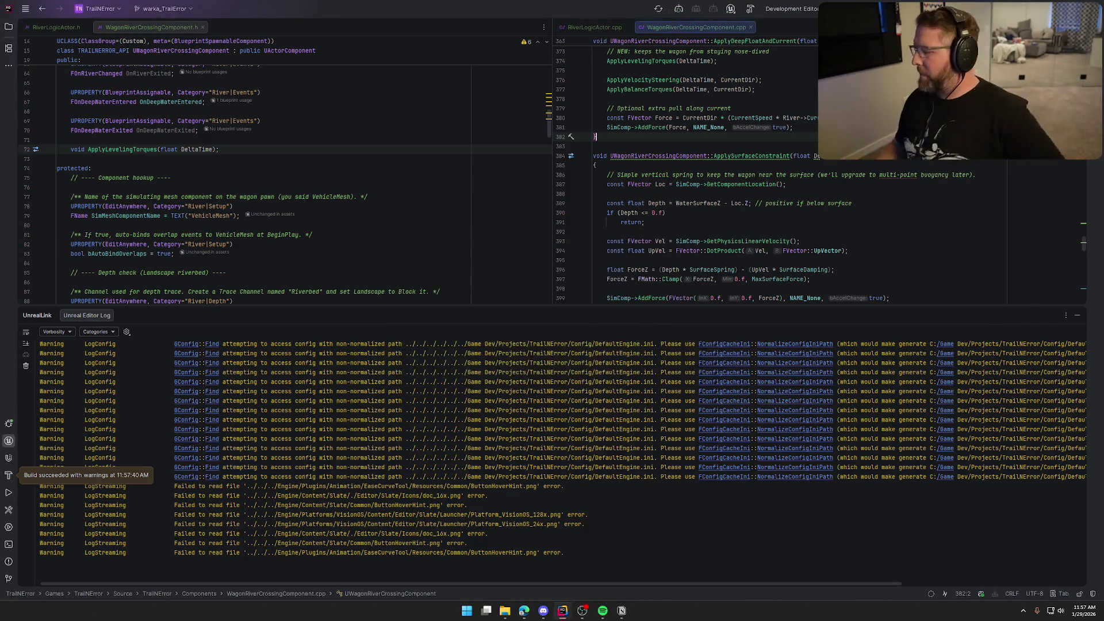
pyautogui.click(1077, 315)
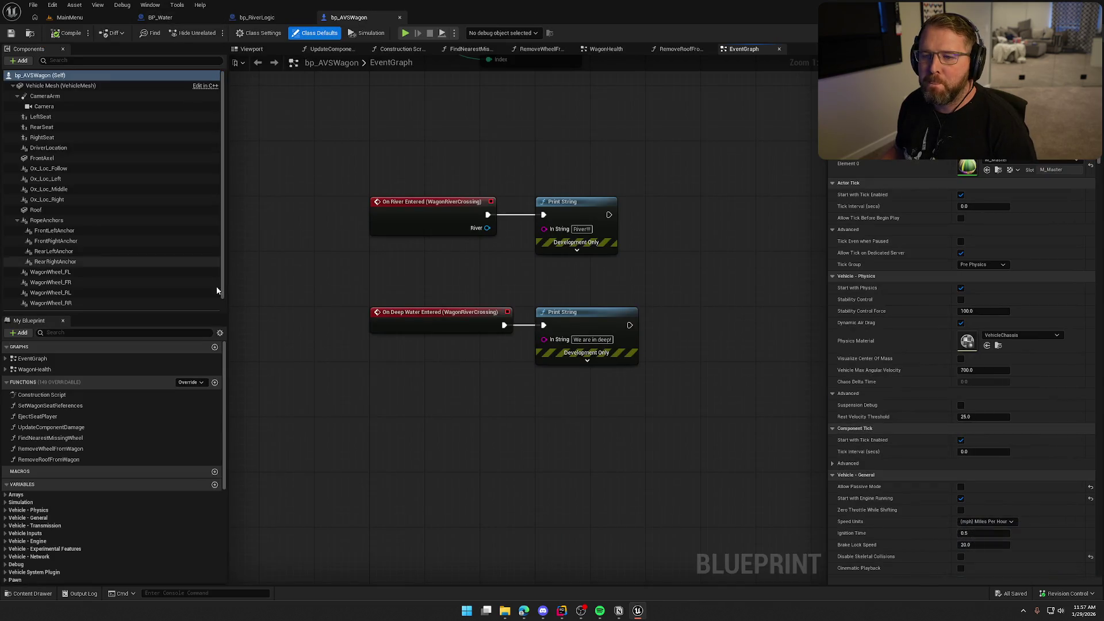
# Reopen the asset editors, load the GameWorld map and start a play session
pyautogui.hotkey('ctrl', 'space')
pyautogui.doubleClick(175, 438)
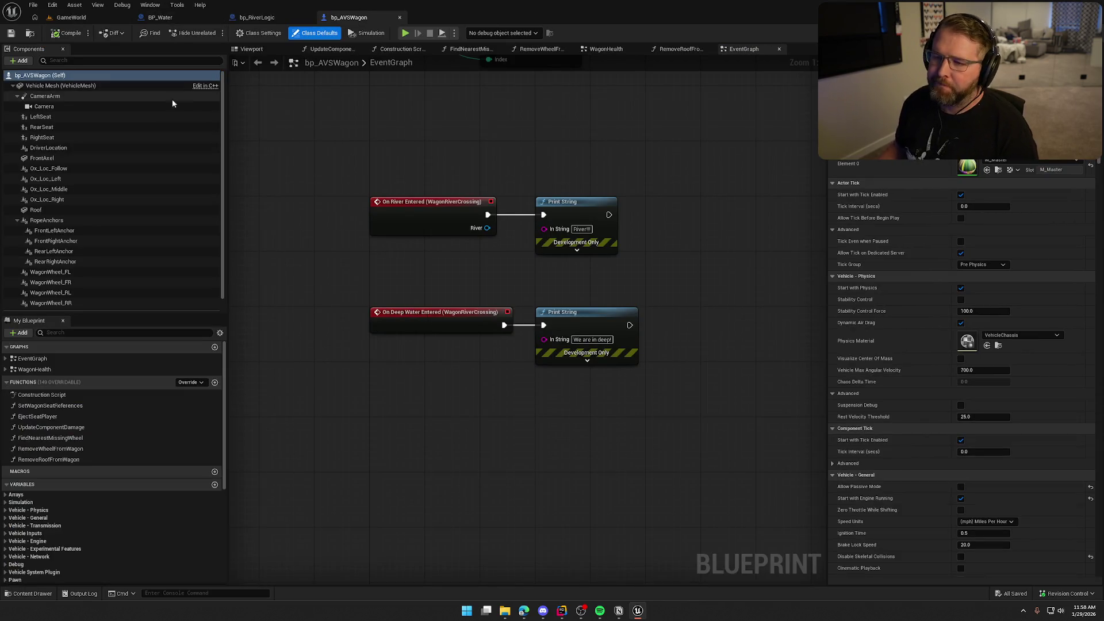
pyautogui.click(71, 18)
pyautogui.click(214, 32)
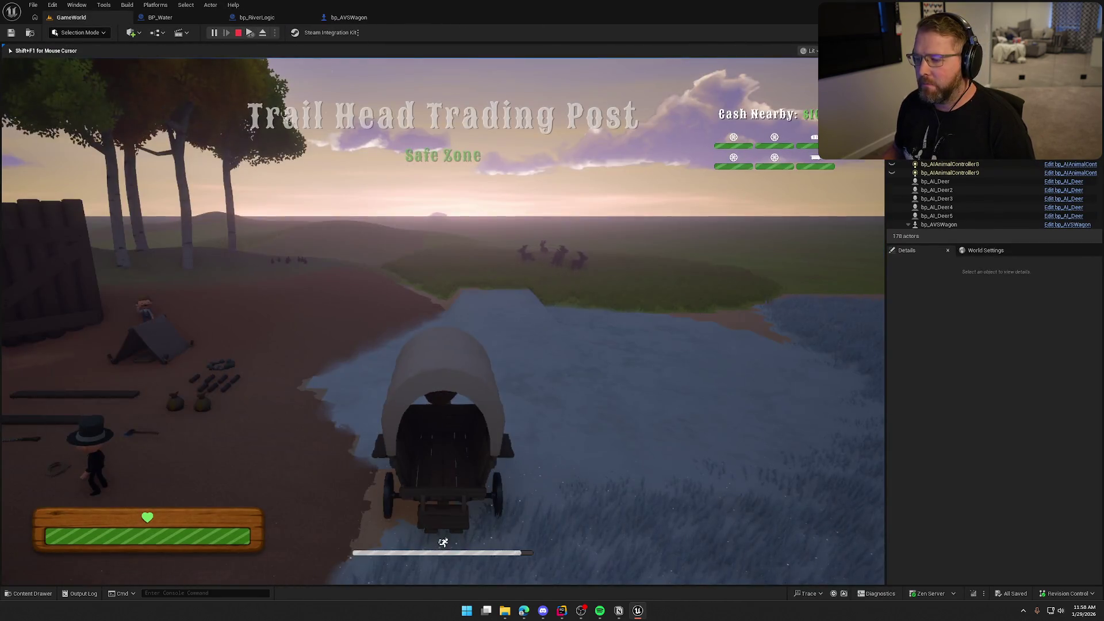
# Drive the wagon into the deep river water, then return to the bp_AVSWagon Blueprint
pyautogui.press('w')
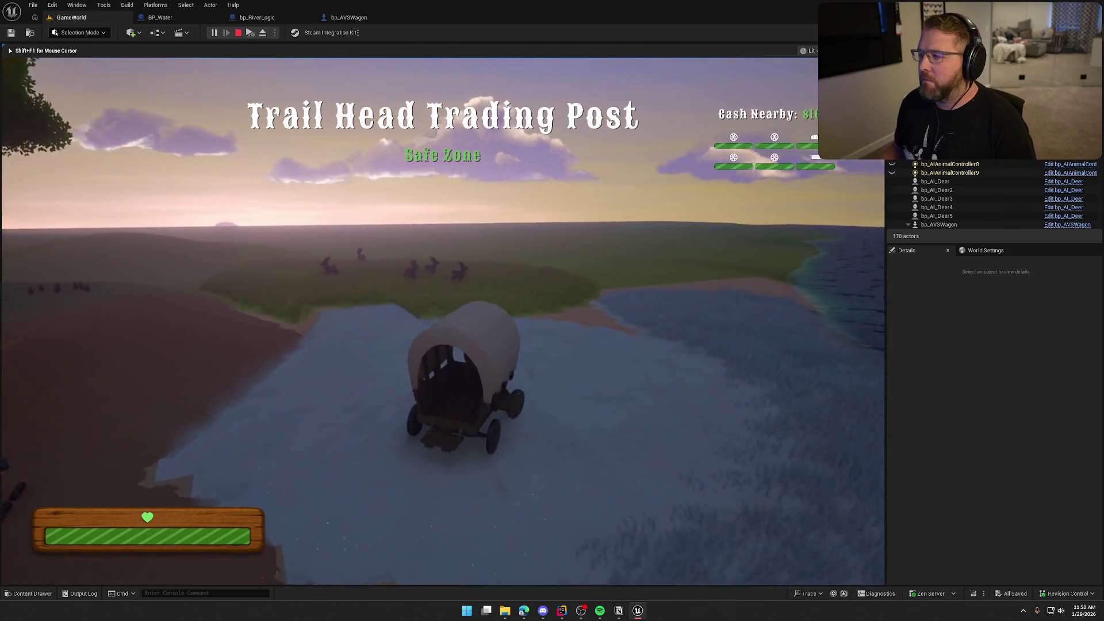
pyautogui.press('w')
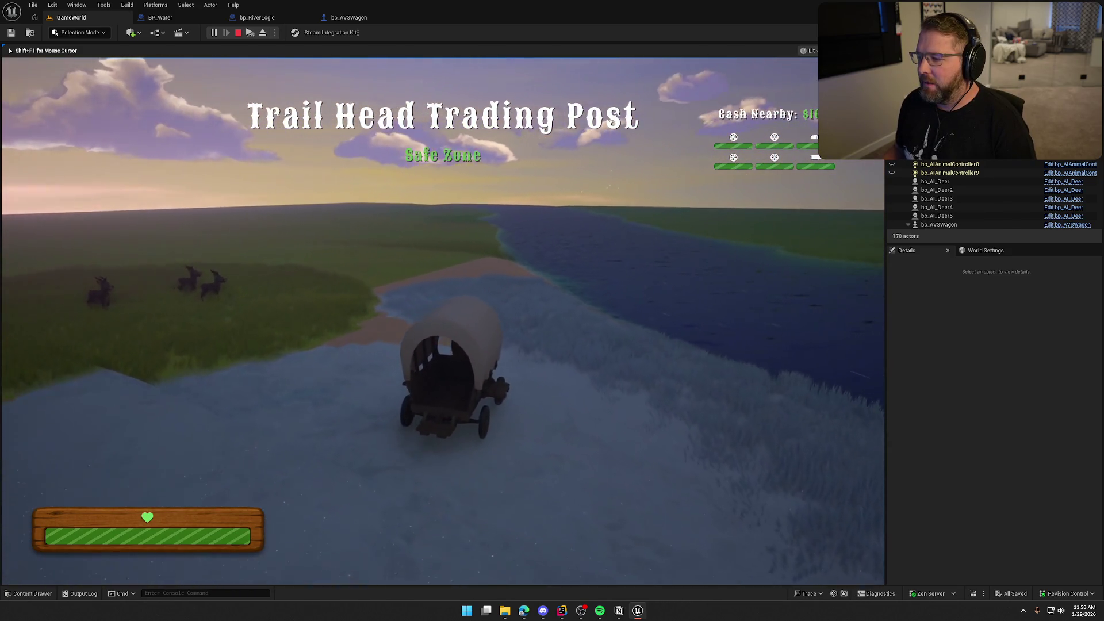
pyautogui.press('d')
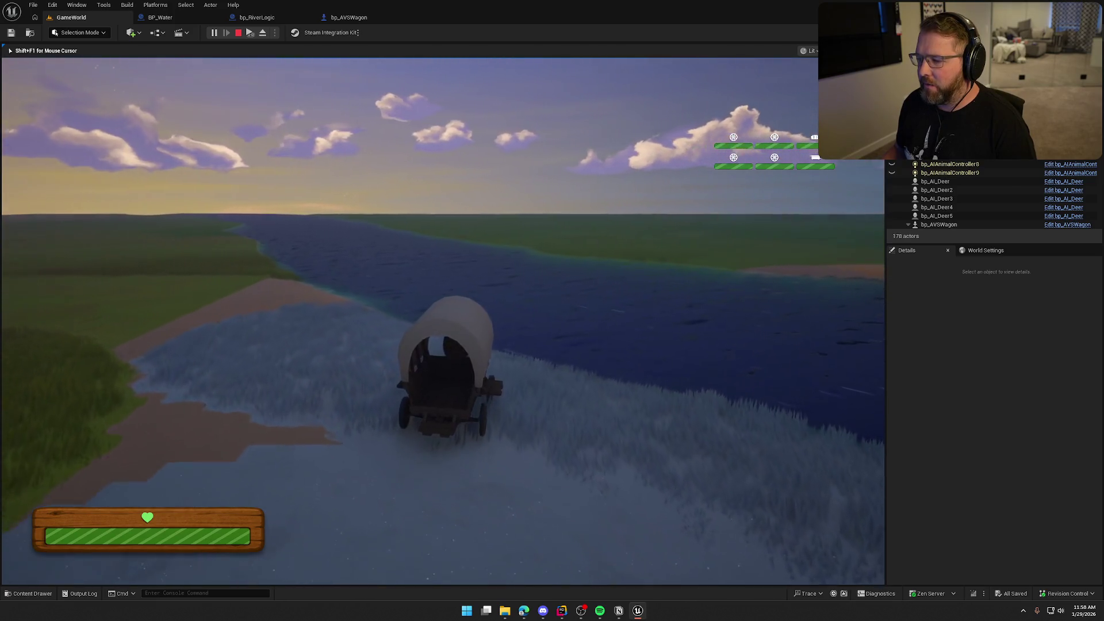
pyautogui.press('a')
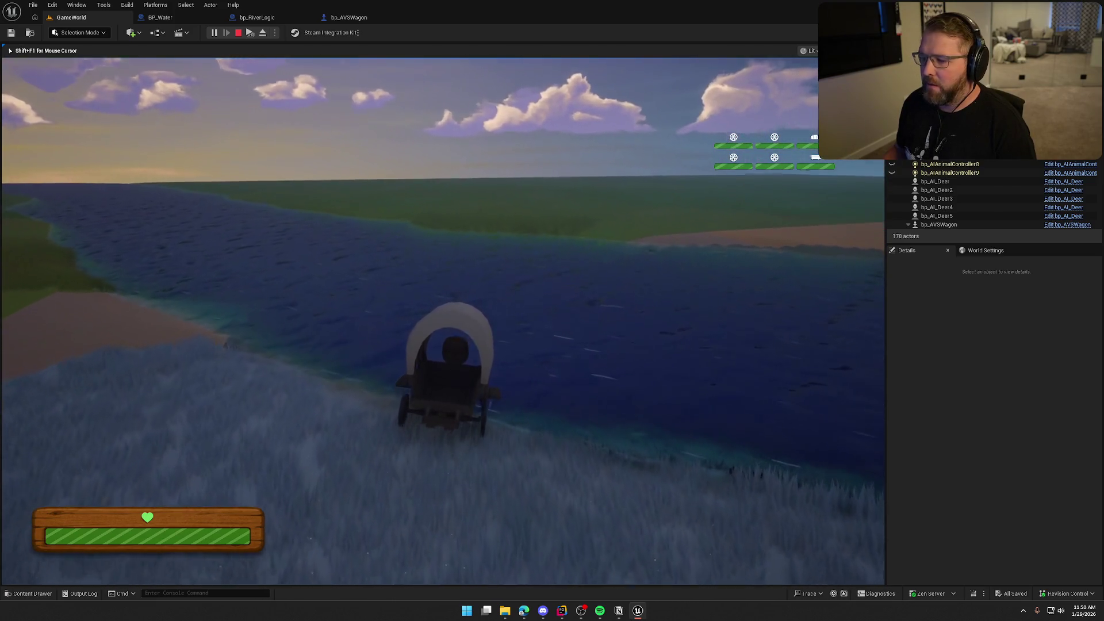
pyautogui.press('w')
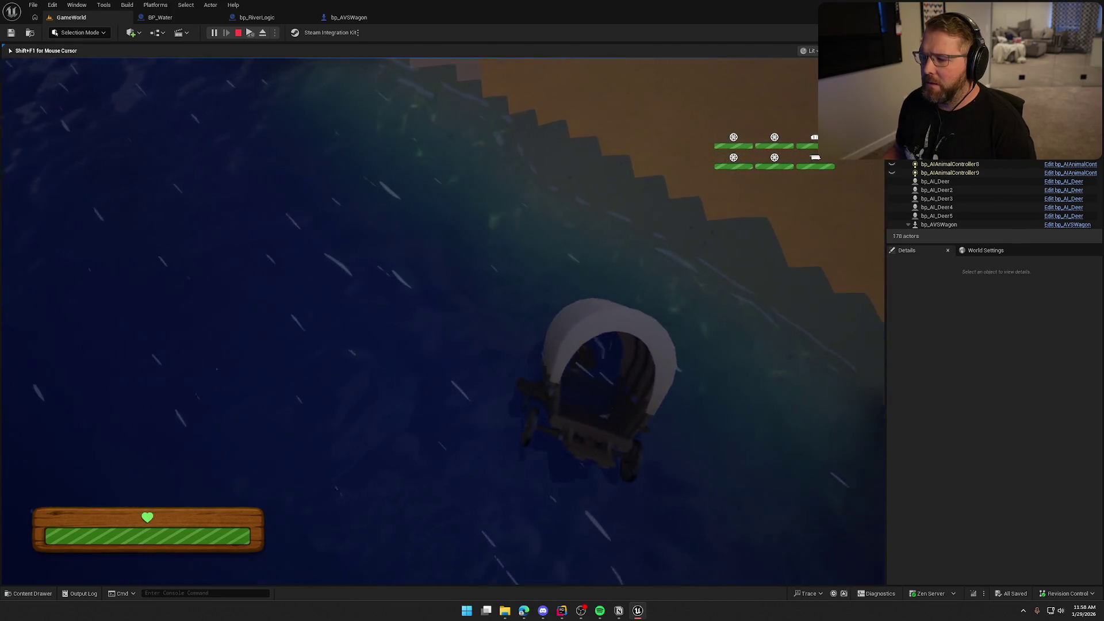
pyautogui.hotkey('shift', 'F1')
pyautogui.click(345, 17)
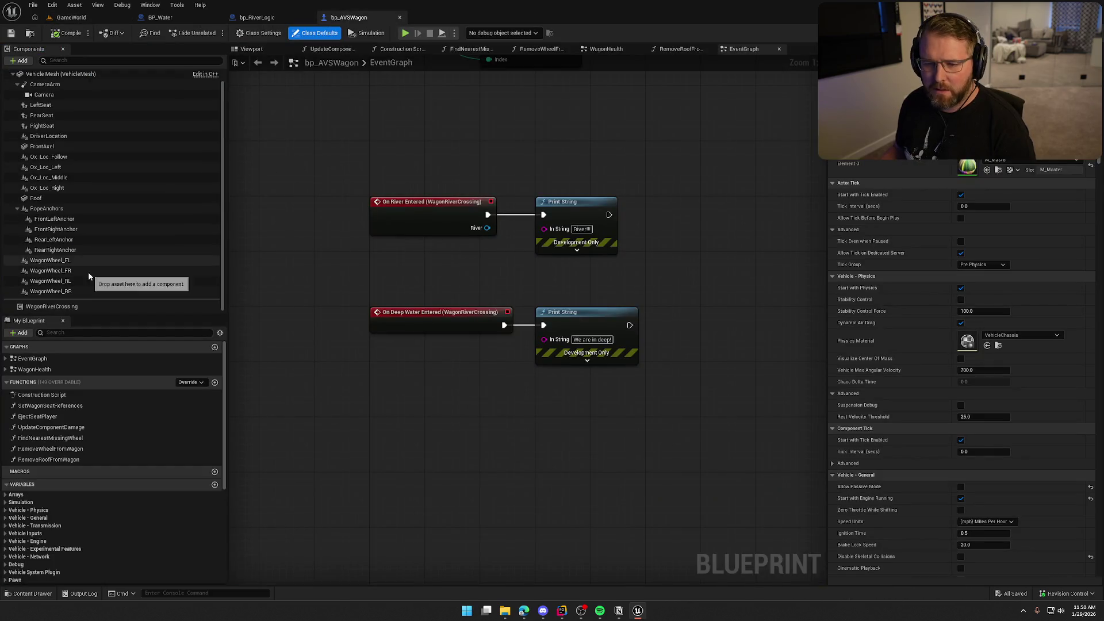
# Set WagonRiverCrossing leveling to pitch strength 50, other strengths/dampings 75, max pitch 10°, and compile
pyautogui.click(58, 306)
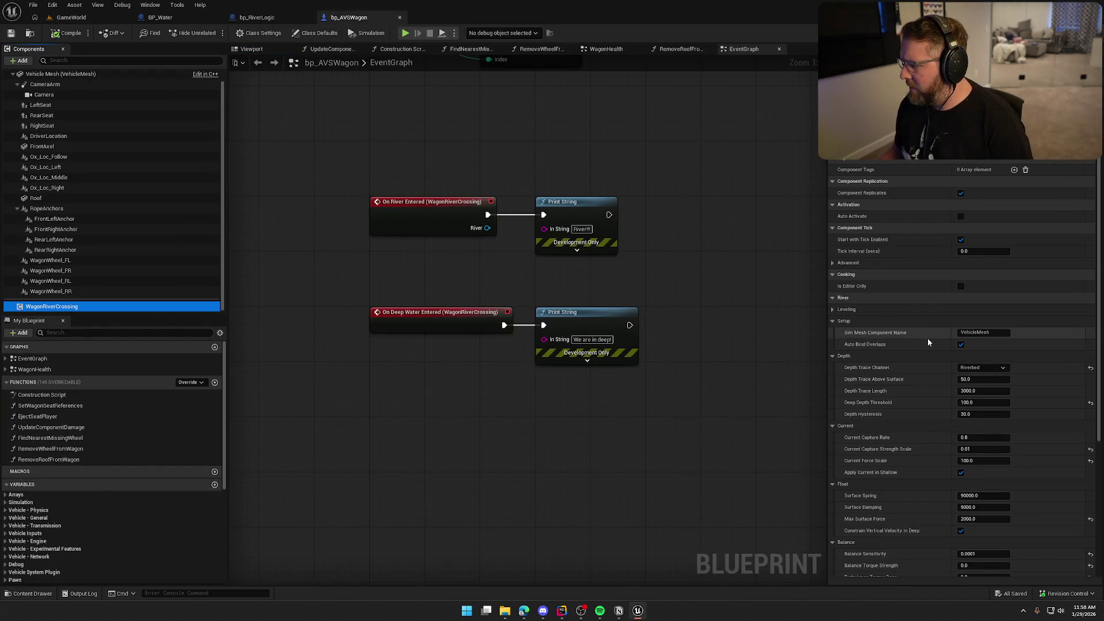
pyautogui.click(832, 309)
pyautogui.scroll(-5, 875, 327)
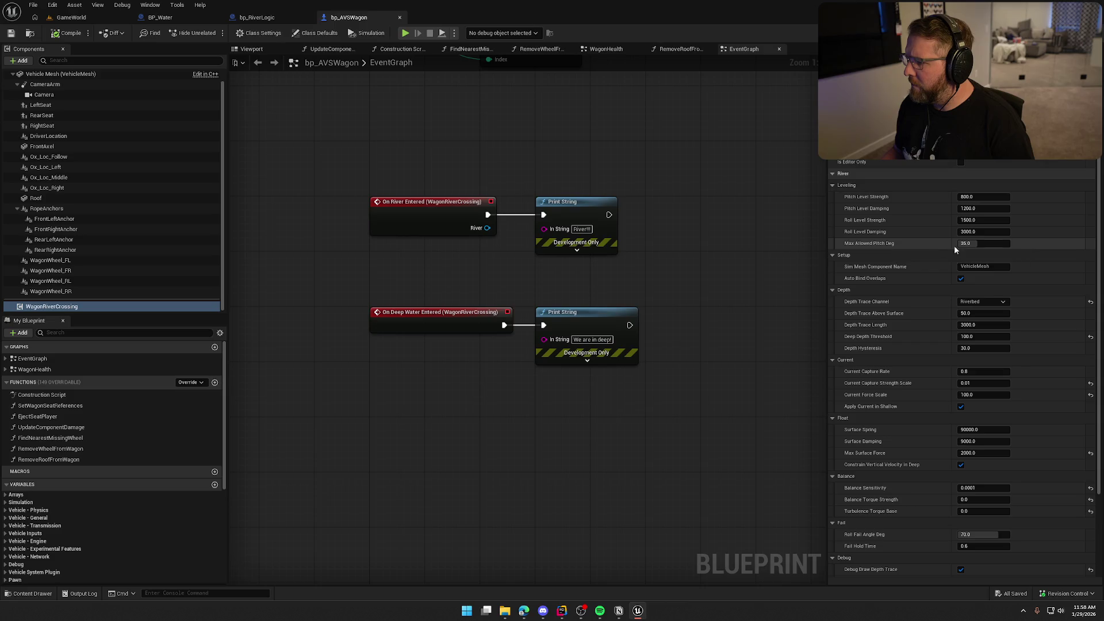
pyautogui.click(977, 197)
pyautogui.write('50')
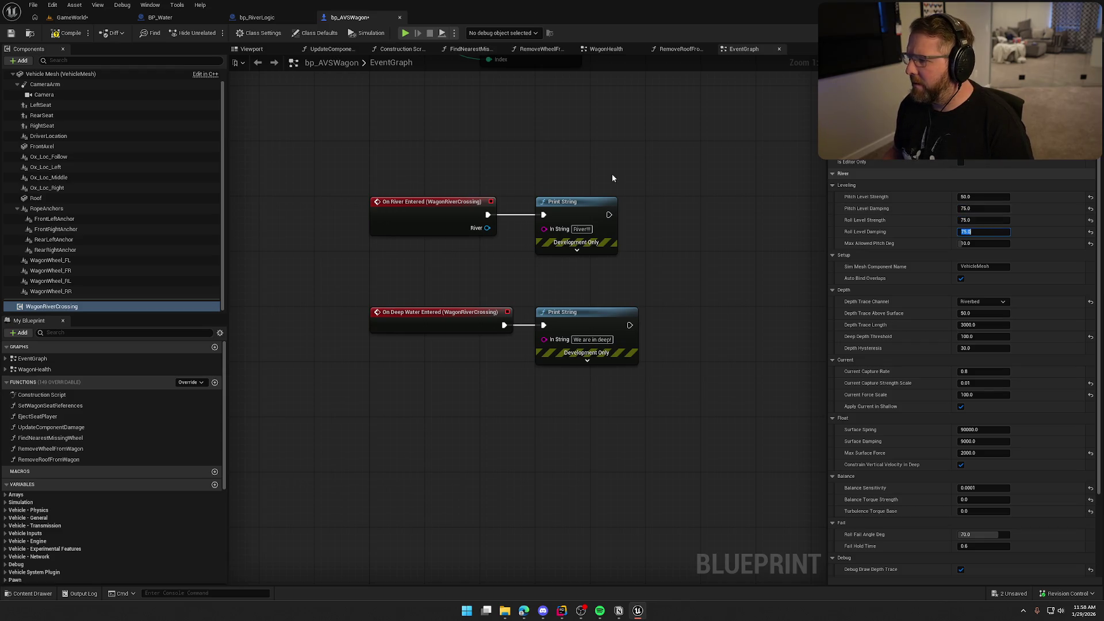
pyautogui.click(56, 34)
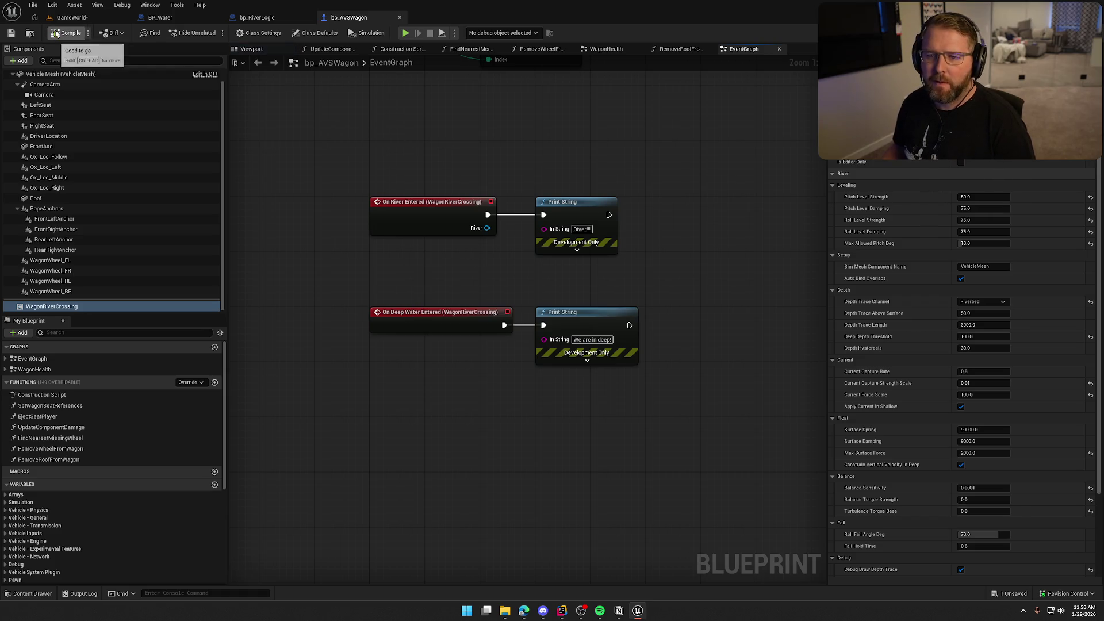
# Play-test the retuned wagon in the GameWorld river, then stop the session
pyautogui.click(72, 17)
pyautogui.click(213, 33)
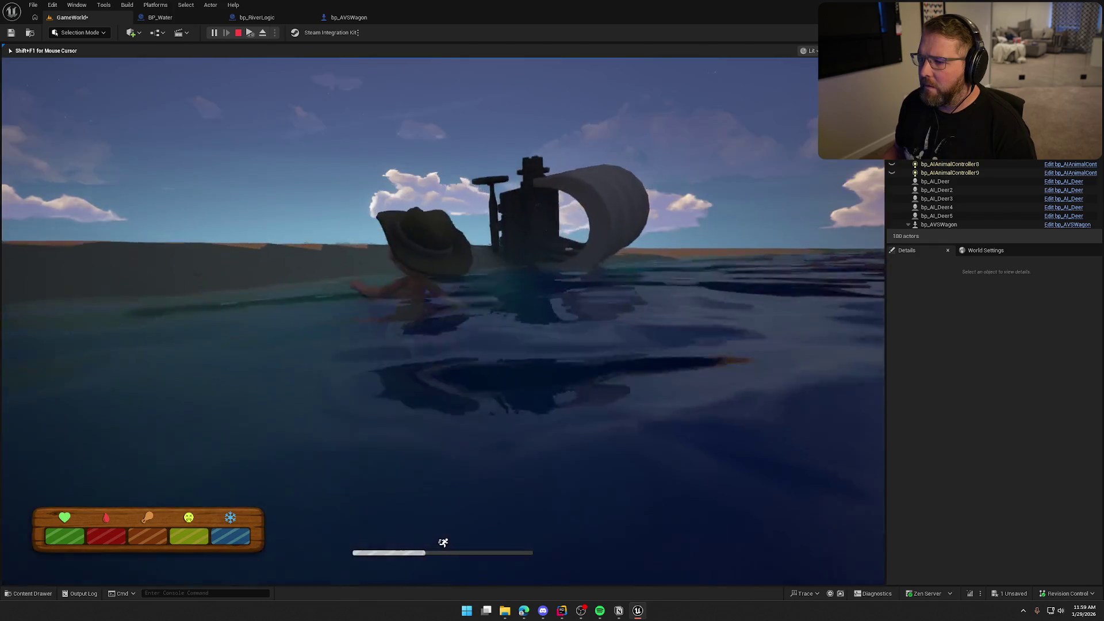
pyautogui.press('Escape')
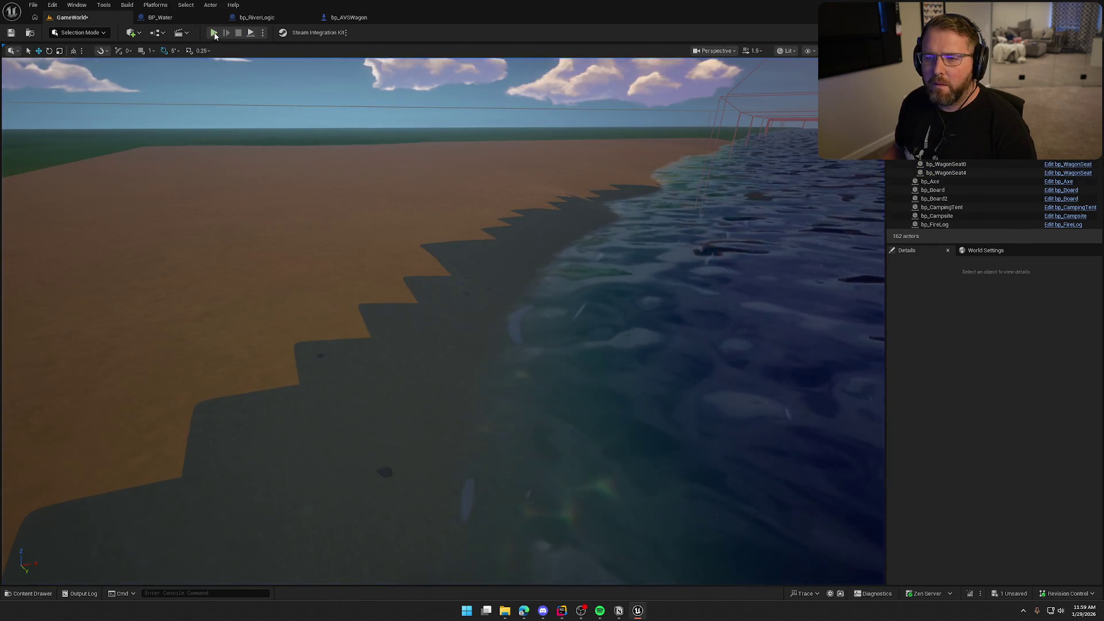
# Set the placed wagon's Z rotation to -90° in the level
pyautogui.click(213, 33)
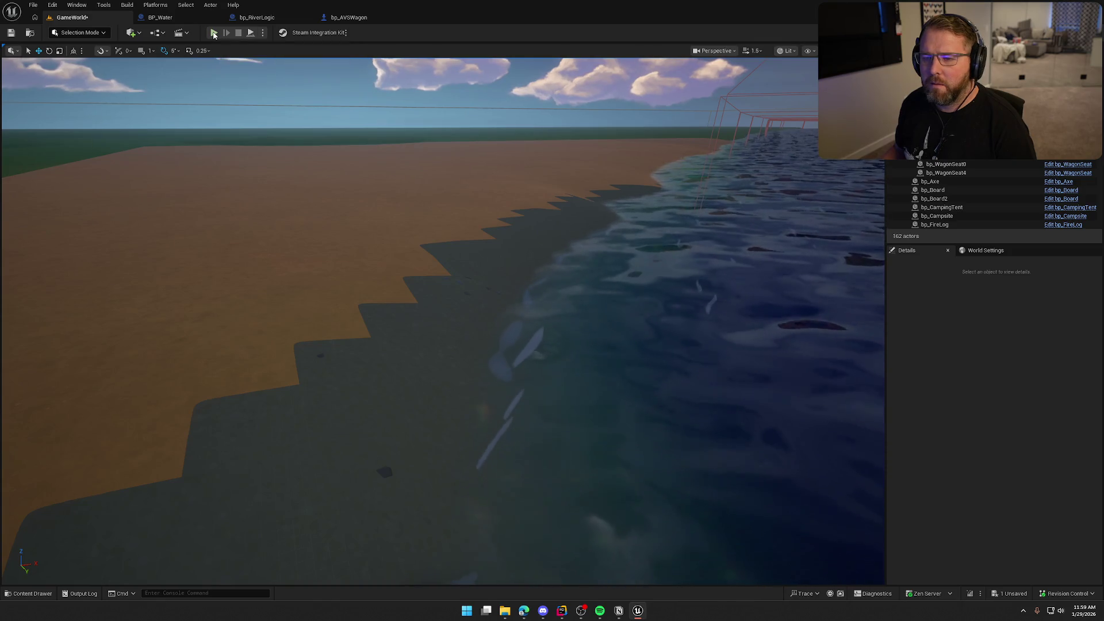
pyautogui.press('Escape')
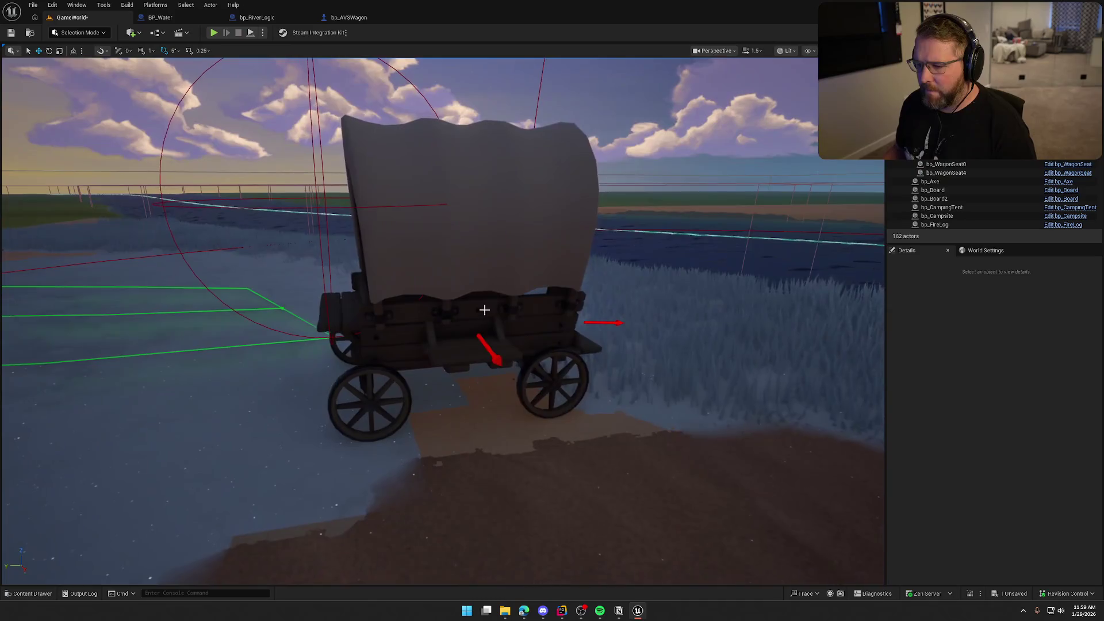
pyautogui.click(484, 309)
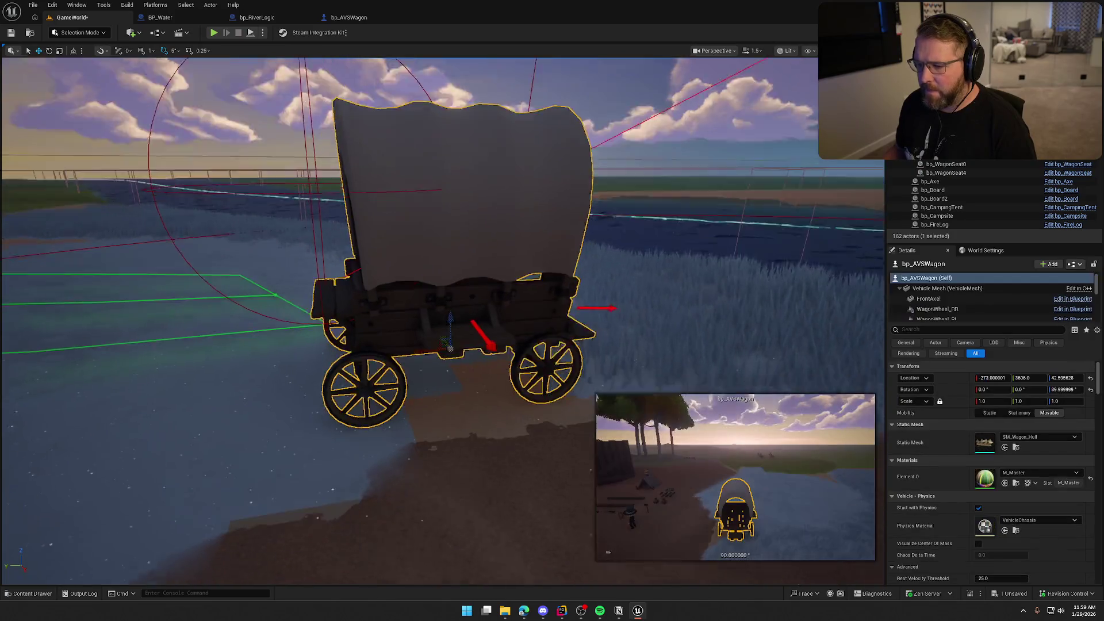
pyautogui.scroll(-3, 484, 309)
pyautogui.click(1062, 389)
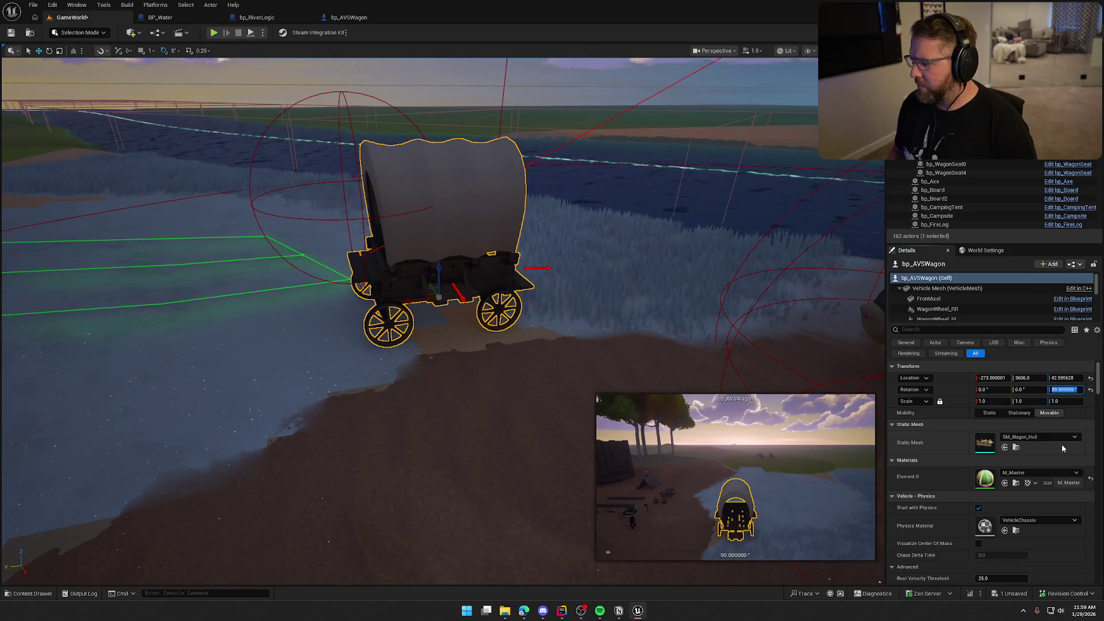
pyautogui.write('0')
pyautogui.press('Return')
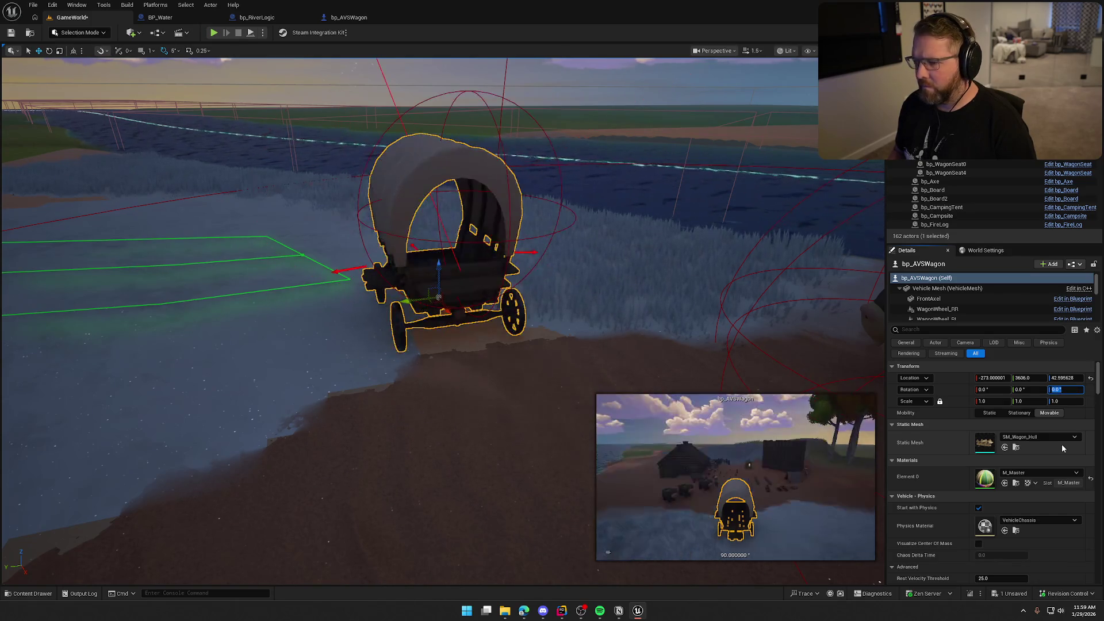
pyautogui.write('-90')
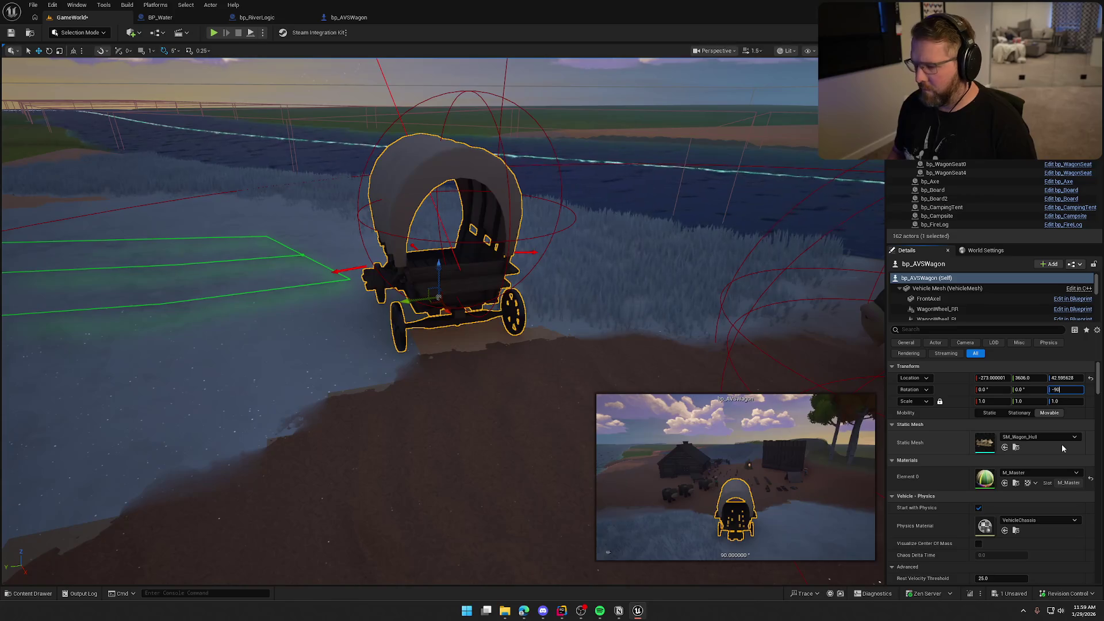
pyautogui.press('Return')
pyautogui.press('Escape')
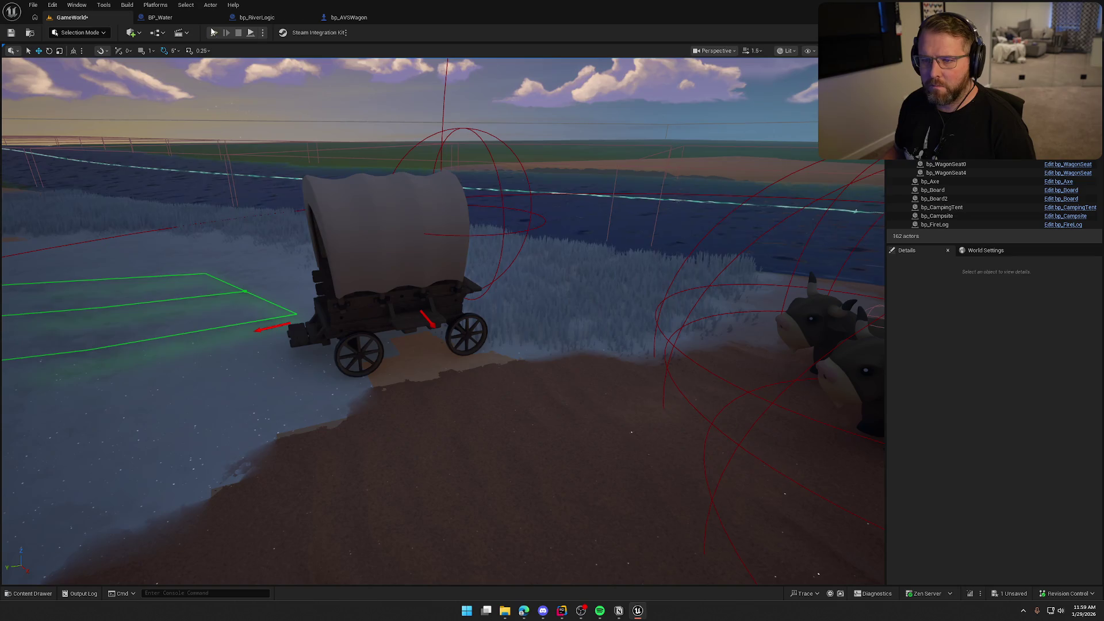
# Play-test the turned wagon, then return to the bp_AVSWagon Blueprint
pyautogui.hotkey('alt', 'p')
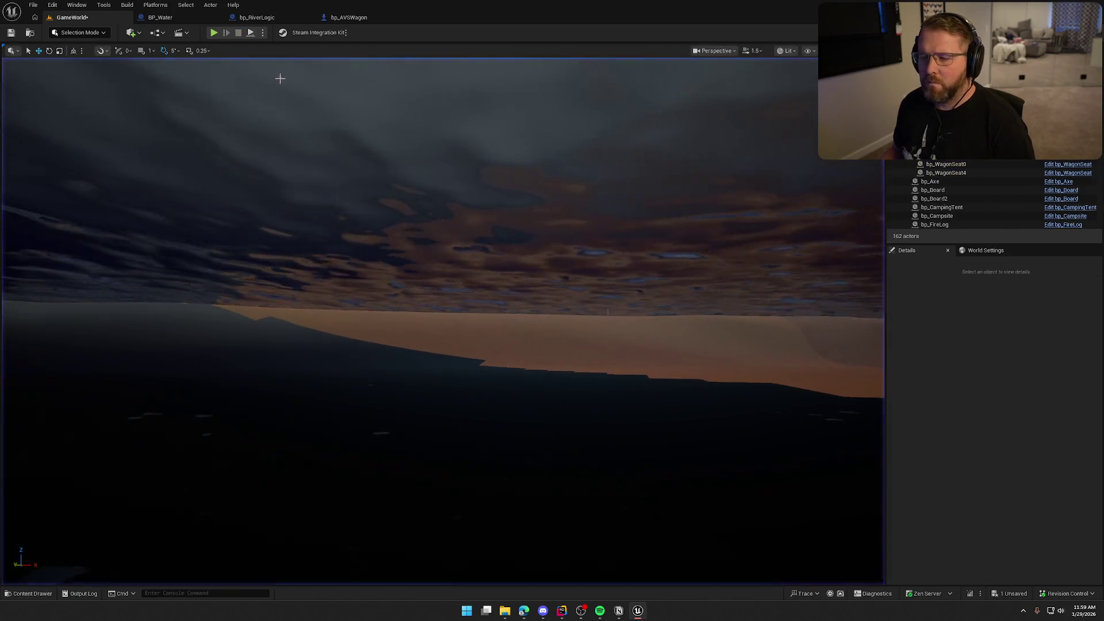
pyautogui.hotkey('shift', 'F1')
pyautogui.click(347, 19)
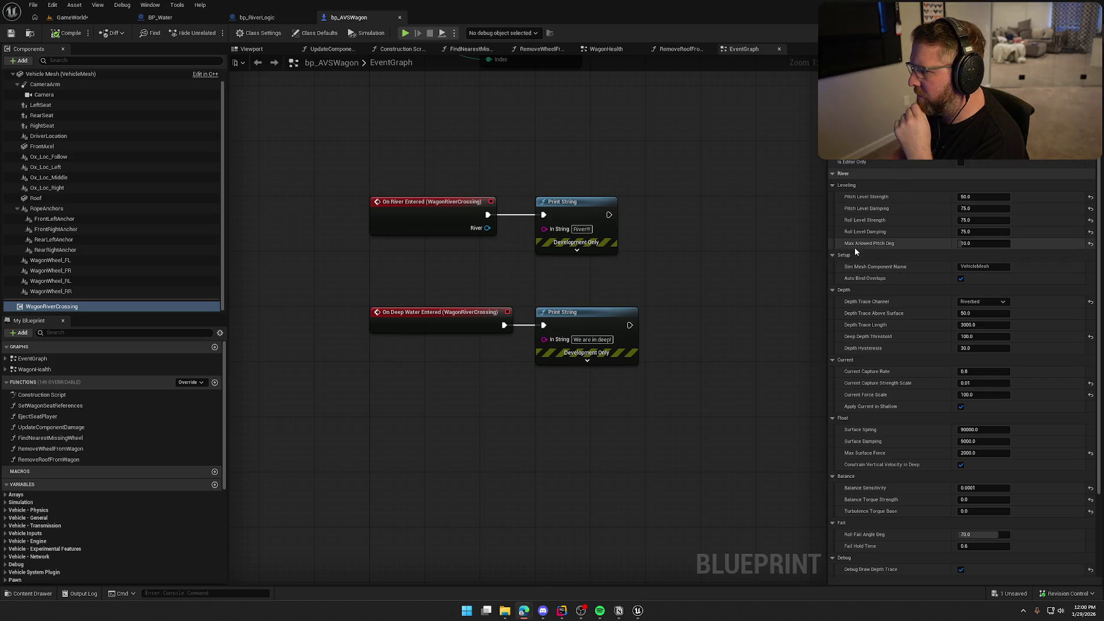
# Commit a Pitch Level Strength of 800 in the Leveling section, then return to GameWorld
pyautogui.moveTo(854, 245)
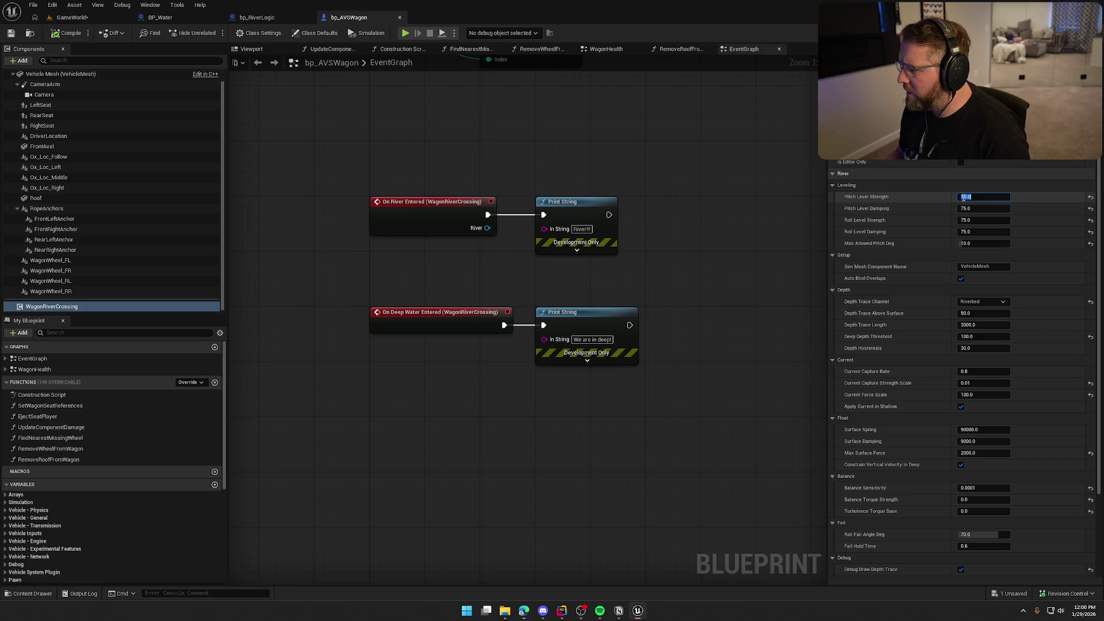
pyautogui.click(1090, 197)
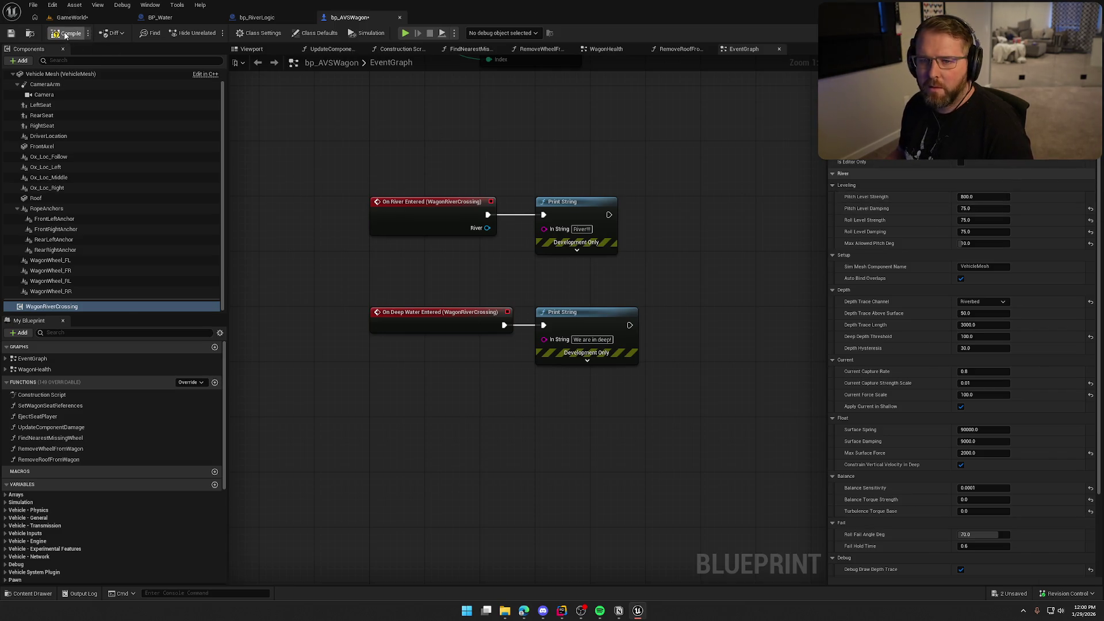
pyautogui.click(74, 18)
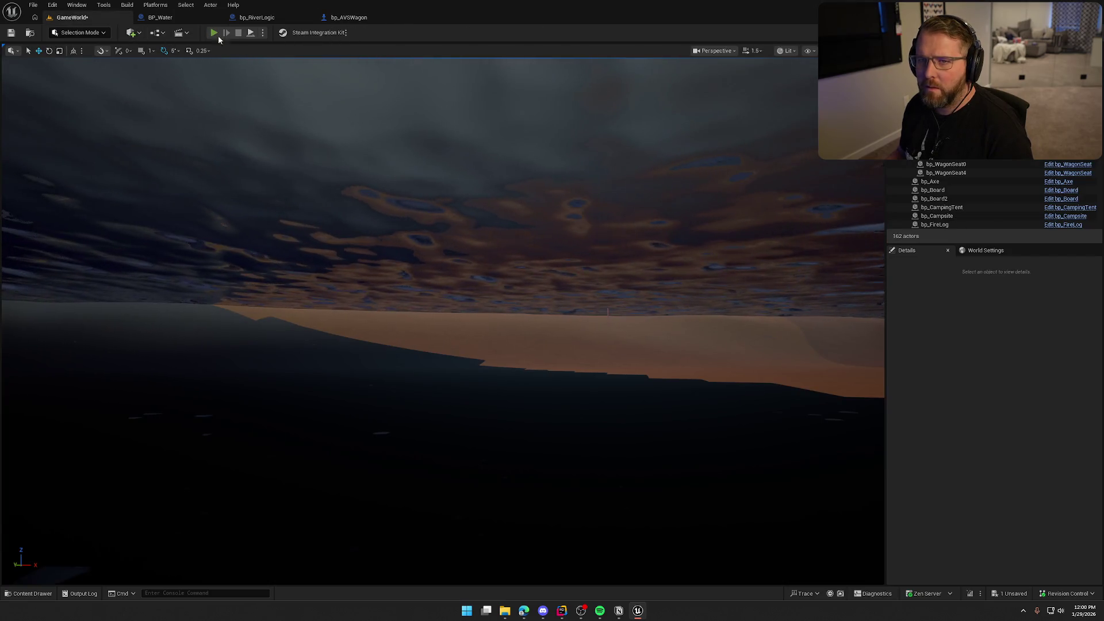
# Play-test driving the wagon into the river at strength 800, then reopen bp_AVSWagon
pyautogui.click(218, 35)
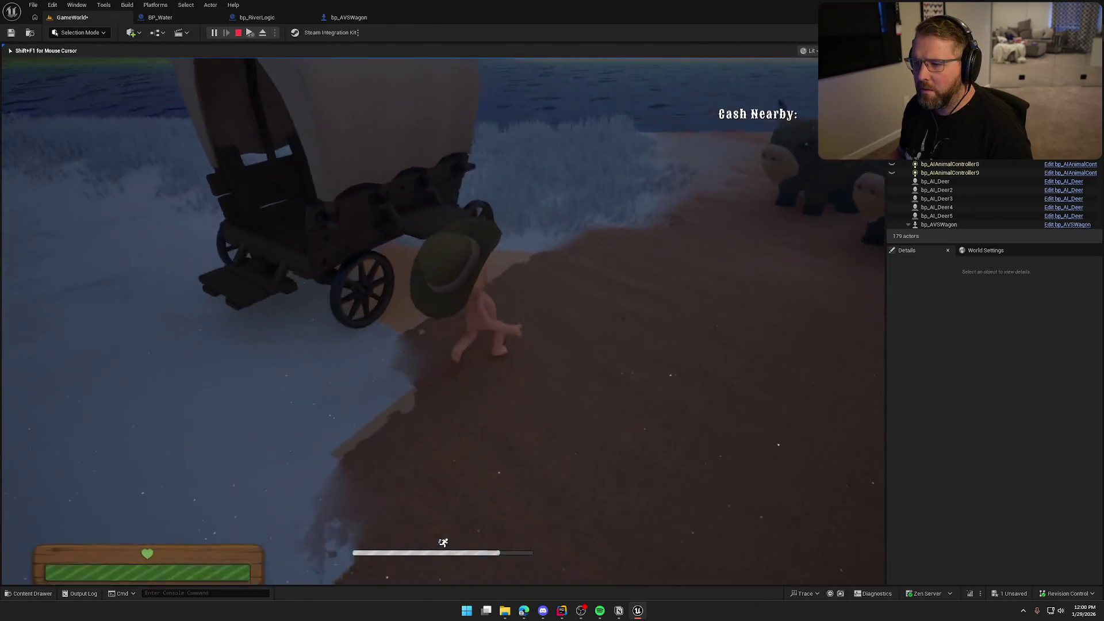
pyautogui.press('e')
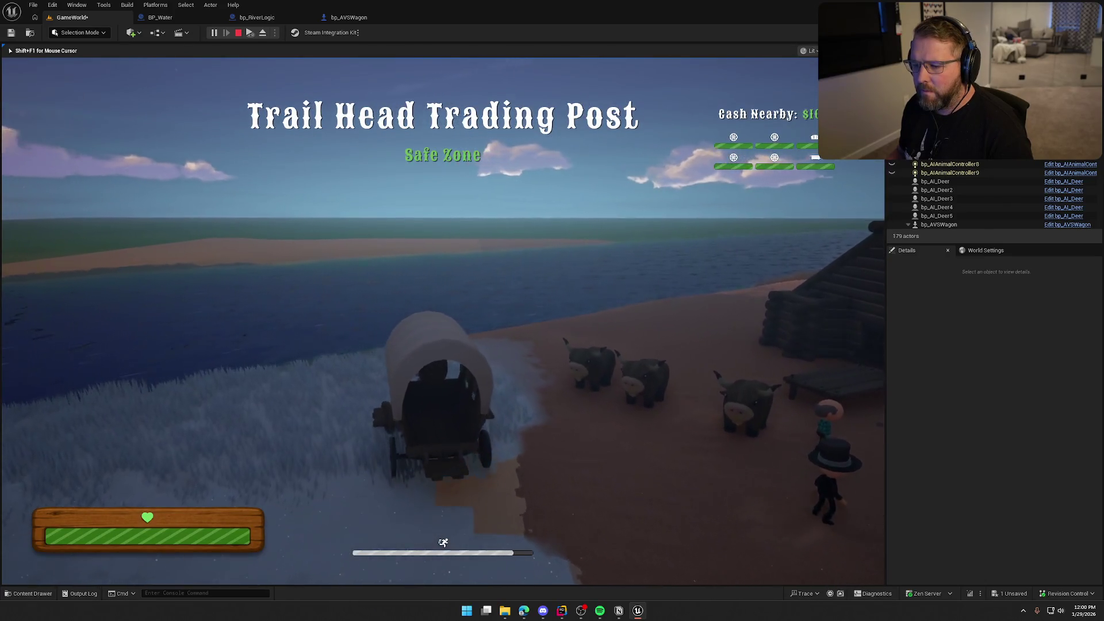
pyautogui.press('w')
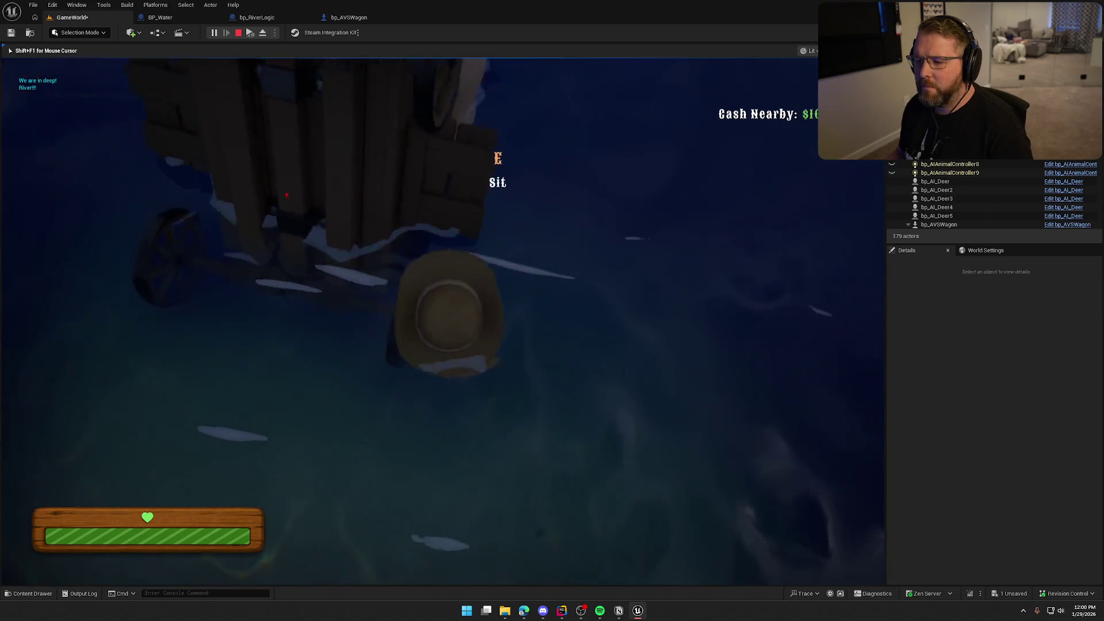
pyautogui.hotkey('shift', 's')
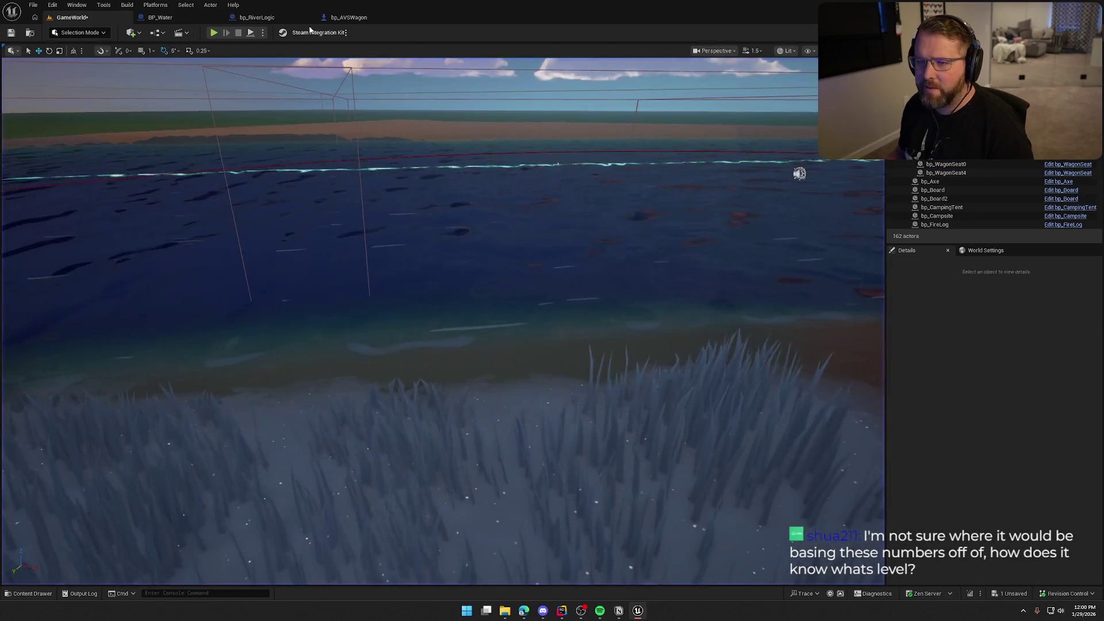
pyautogui.hotkey('shift', 'F1')
pyautogui.click(345, 18)
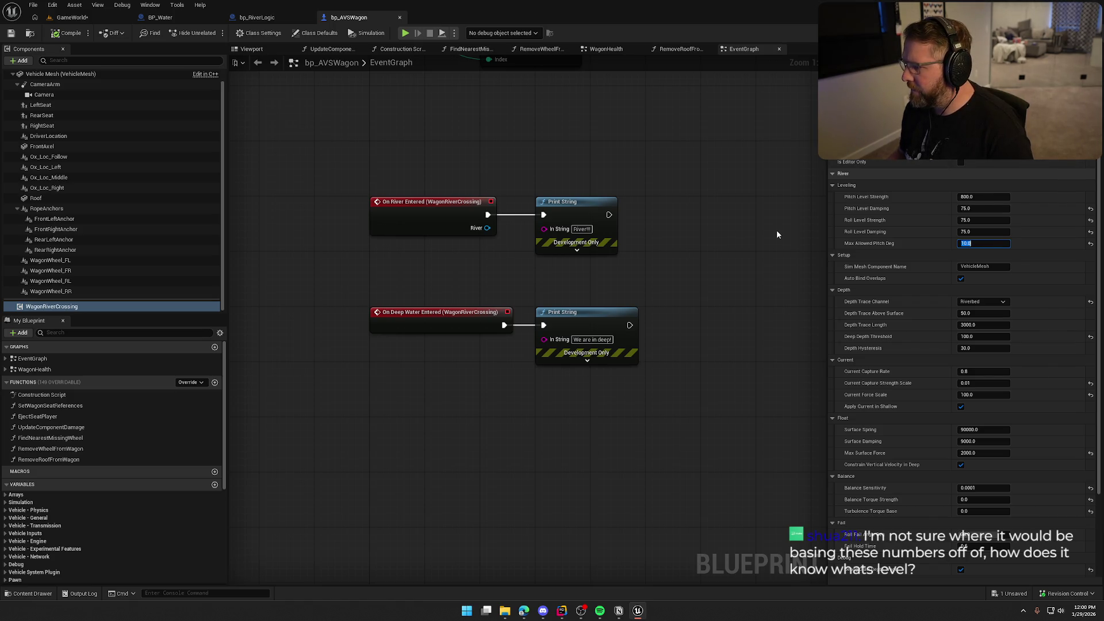
# Reset Pitch Level Damping to its 1200.0 default and drive the wagon into the river
pyautogui.click(1090, 209)
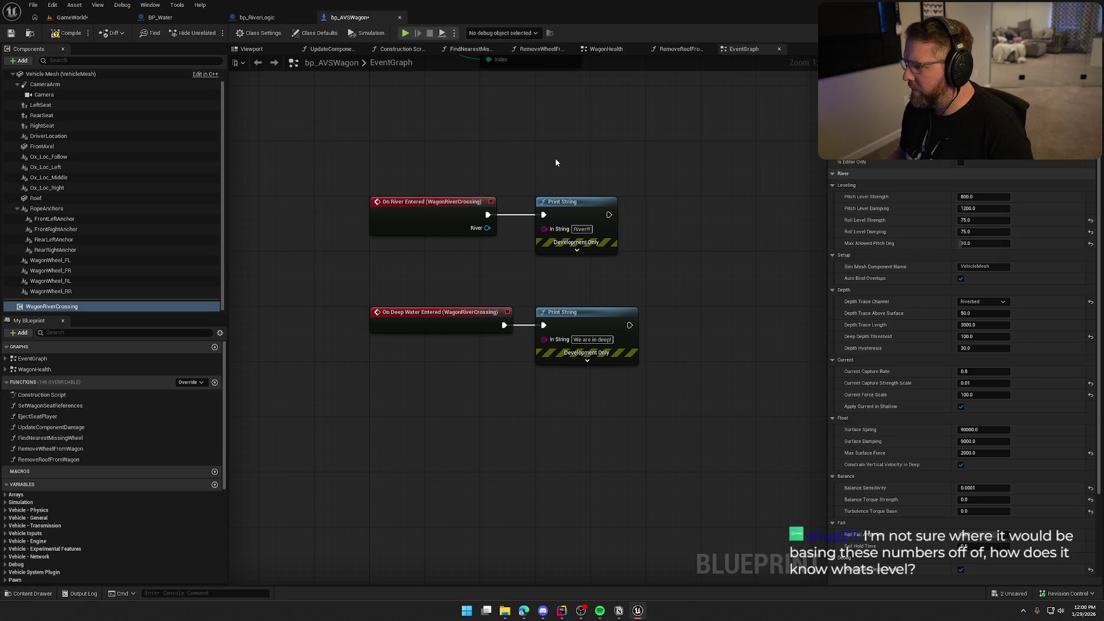
pyautogui.click(65, 21)
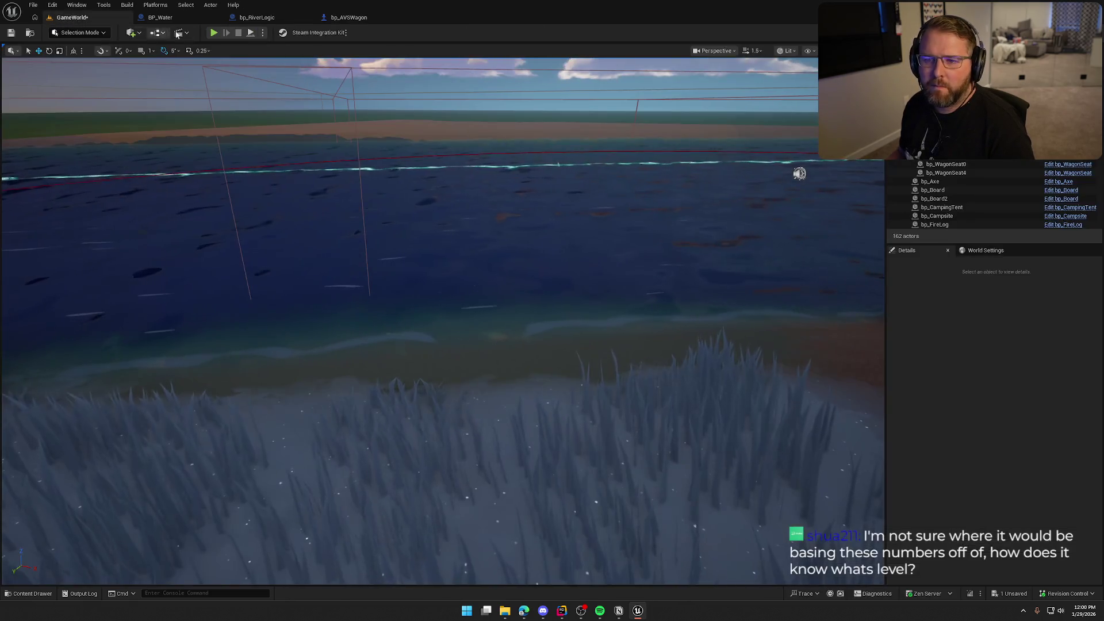
pyautogui.press('w')
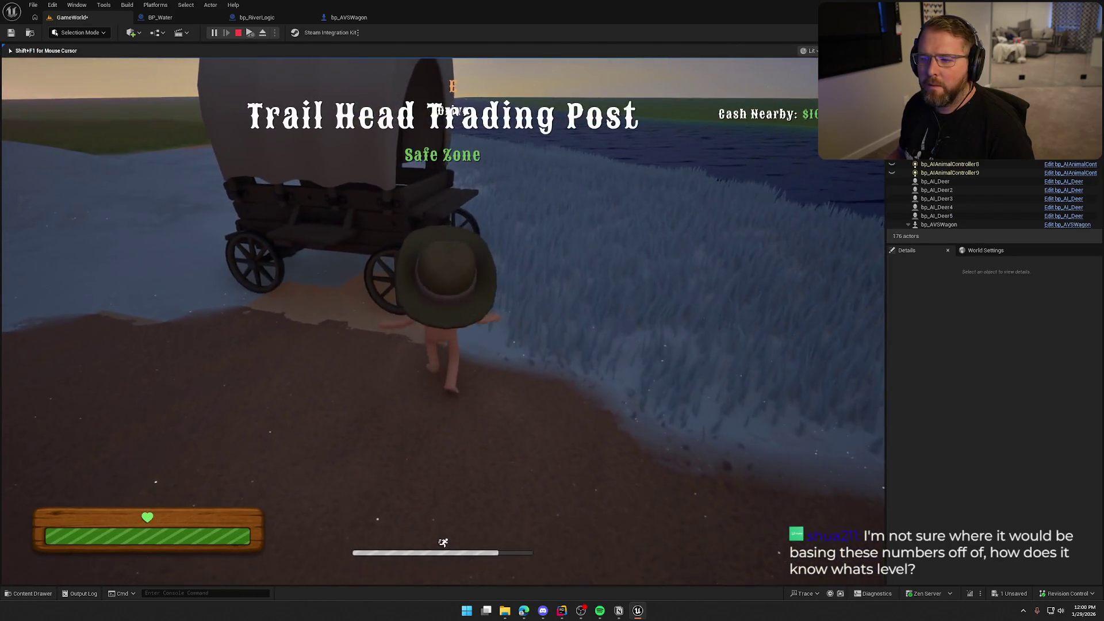
pyautogui.press('e')
pyautogui.press('w')
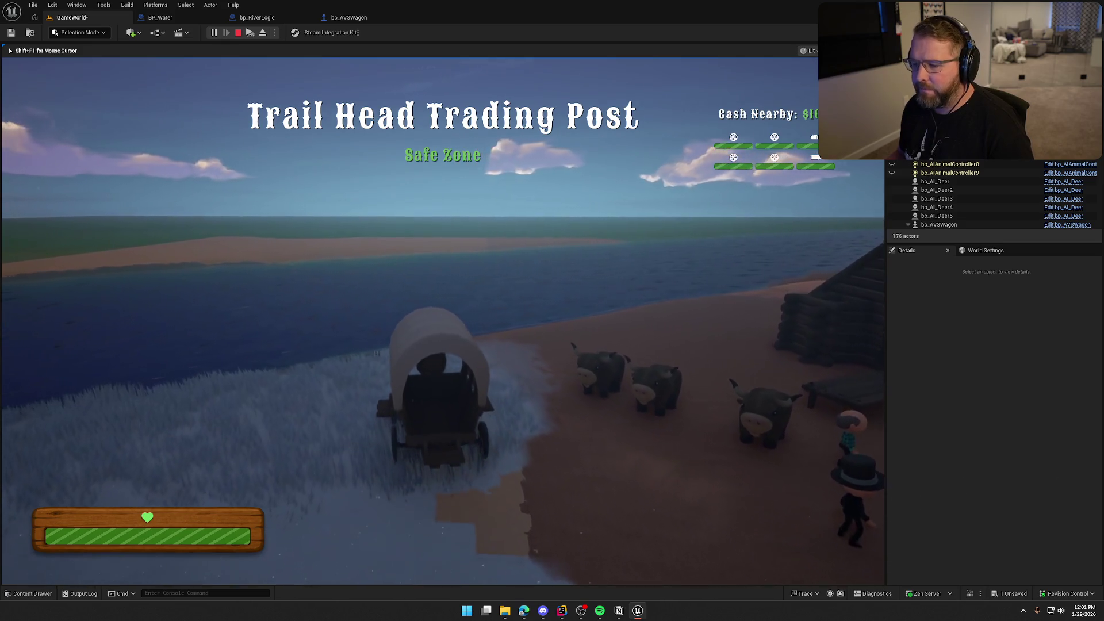
pyautogui.press('w')
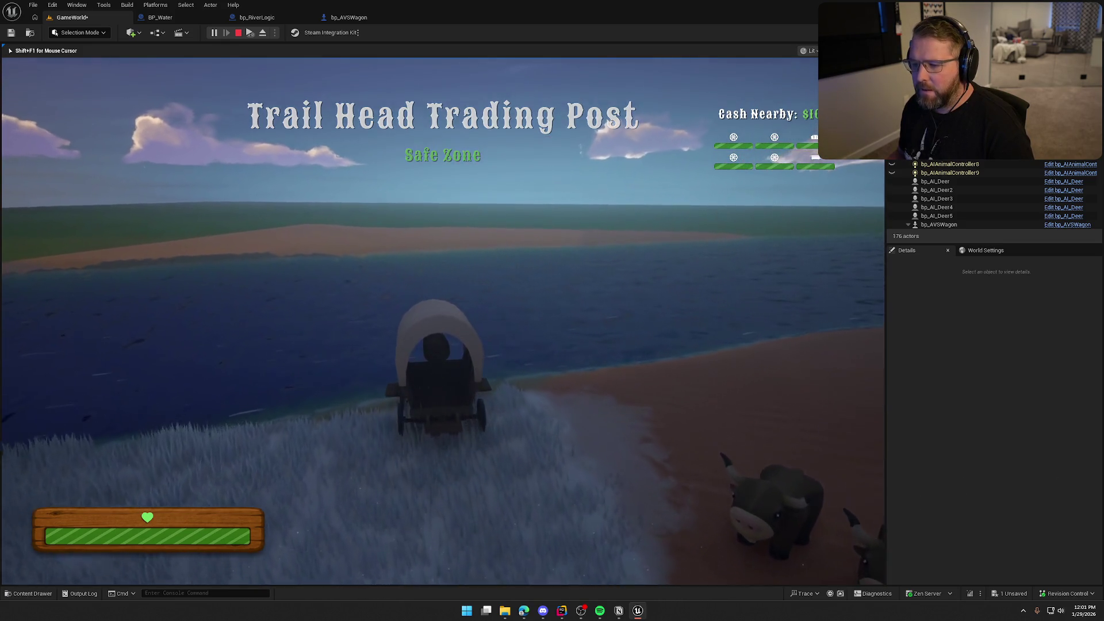
# Drive the wagon upright across onto the far sandbank, then stop the test and return to bp_AVSWagon
pyautogui.press('w')
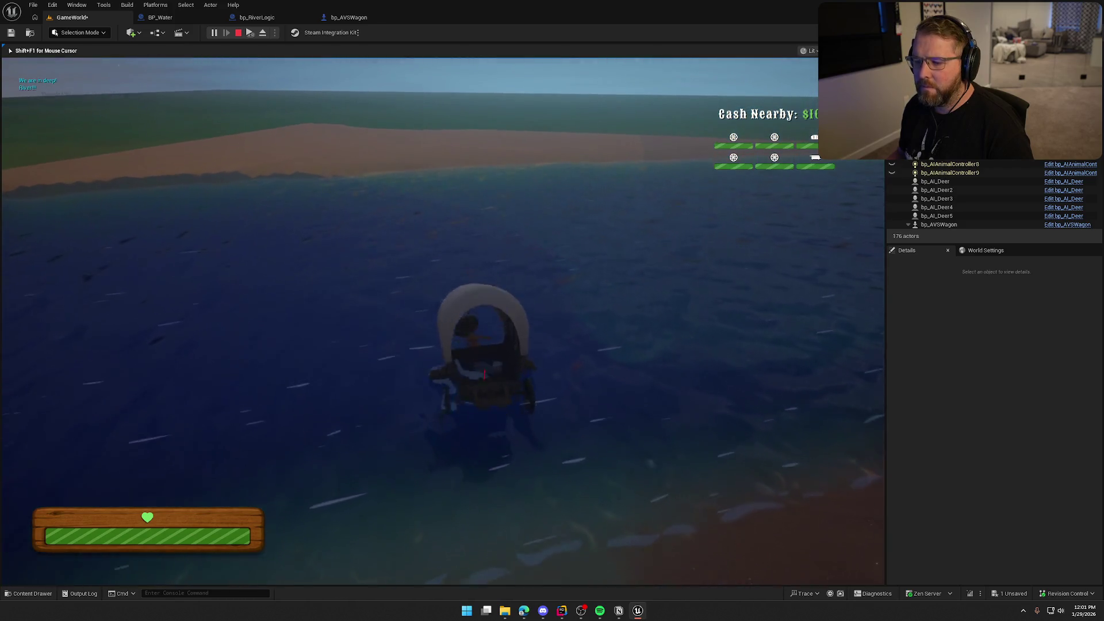
pyautogui.press('w')
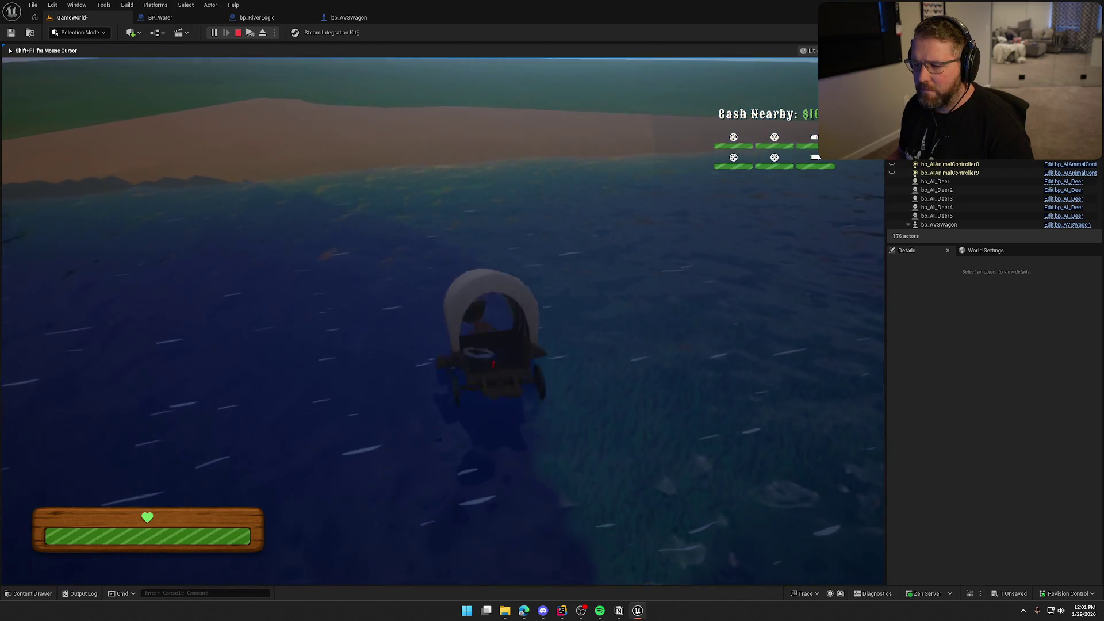
pyautogui.press('w')
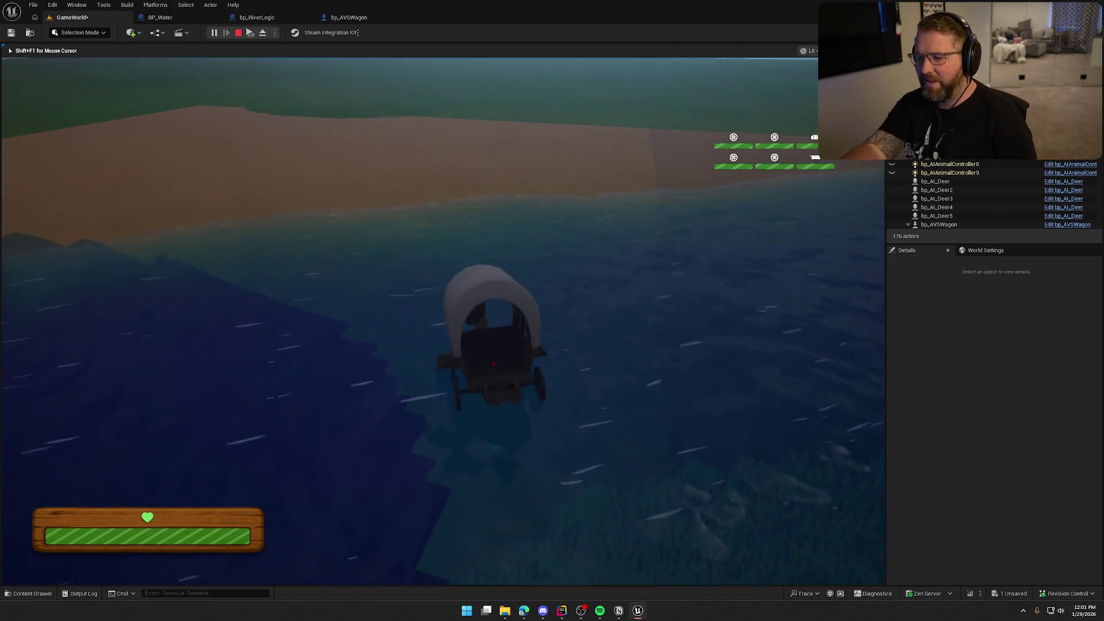
pyautogui.press('w')
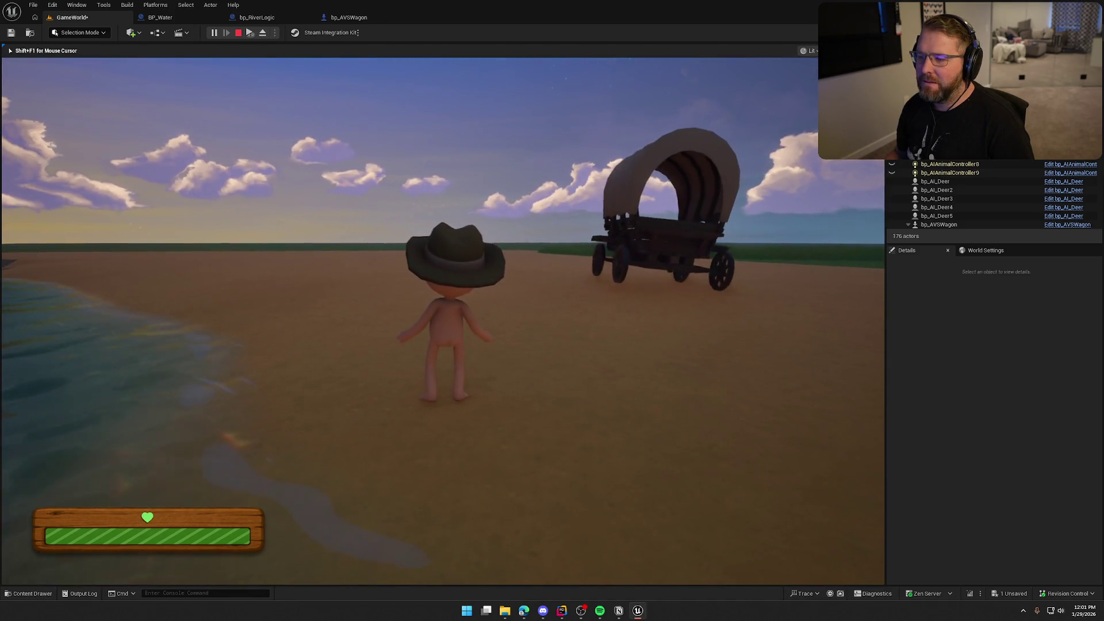
pyautogui.press('a')
pyautogui.hotkey('shift', 'F1')
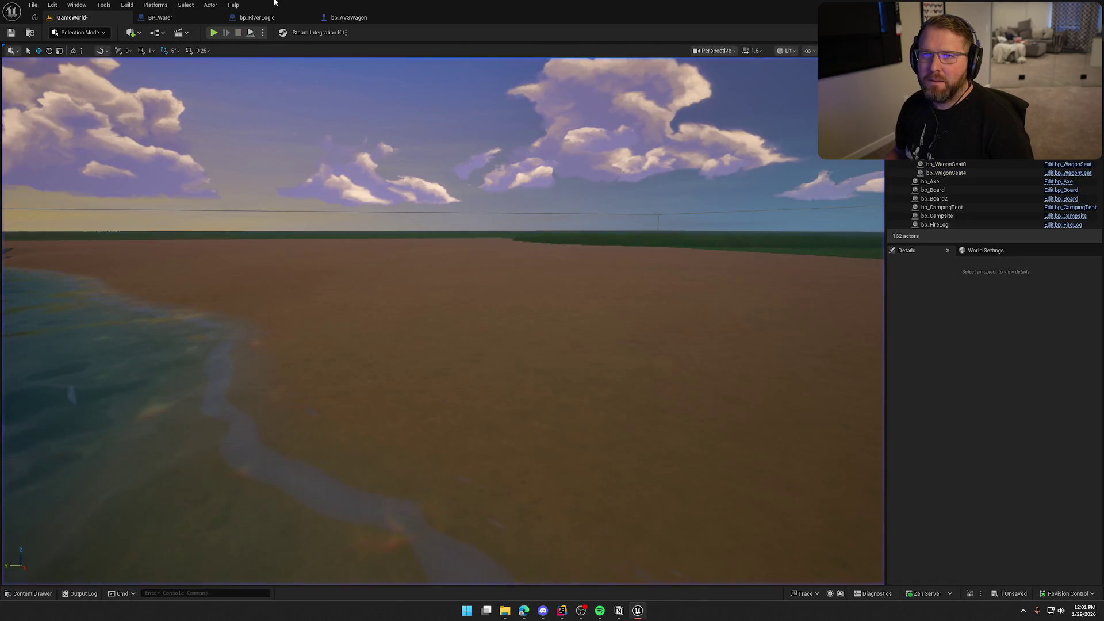
pyautogui.click(353, 17)
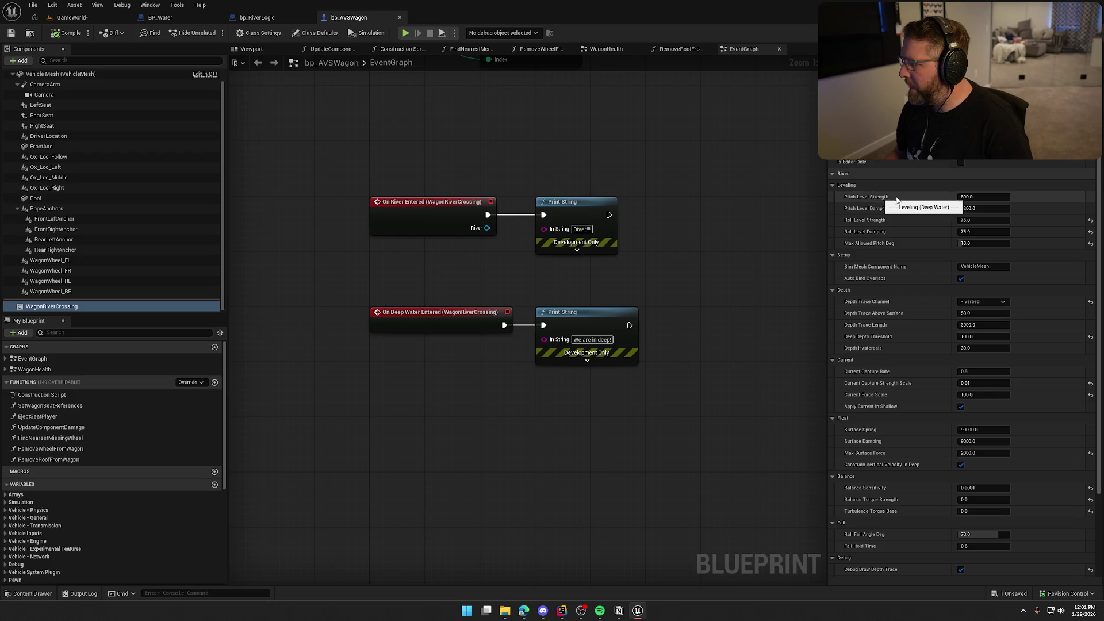
pyautogui.click(562, 611)
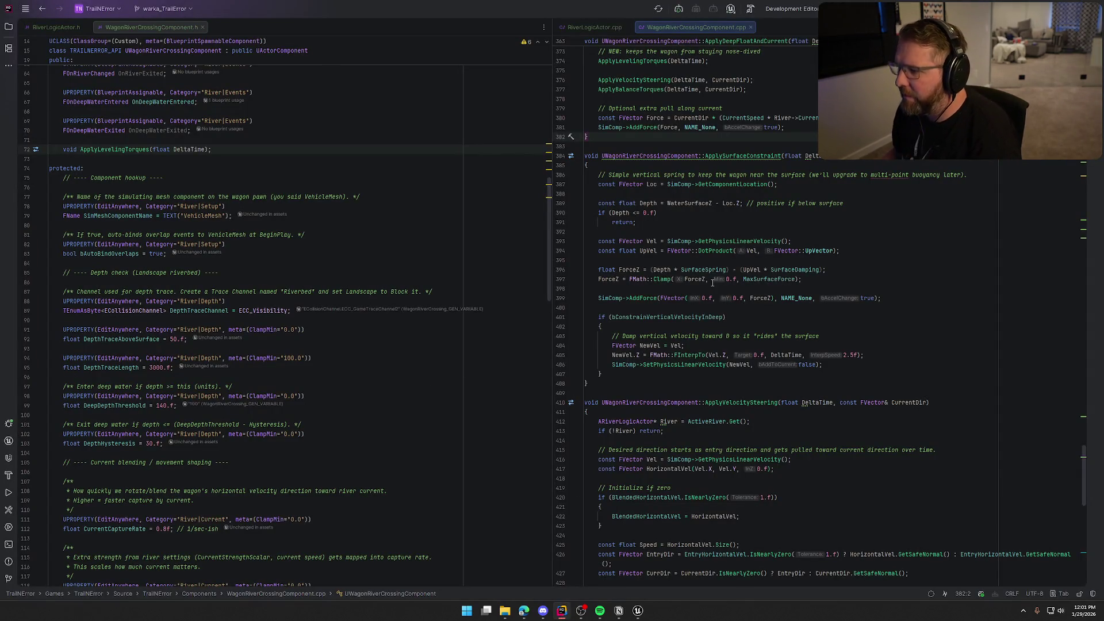
# Inspect the ApplyLevelingTorques definition in Rider, then go back to Unreal
pyautogui.scroll(5, 723, 230)
pyautogui.scroll(4, 726, 238)
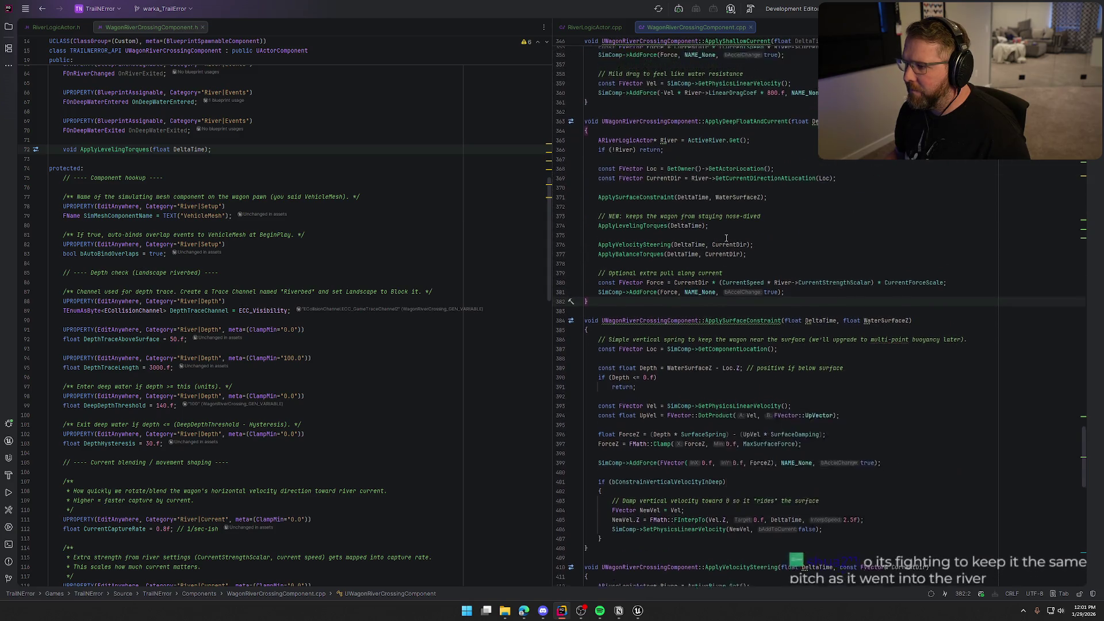
pyautogui.click(641, 317)
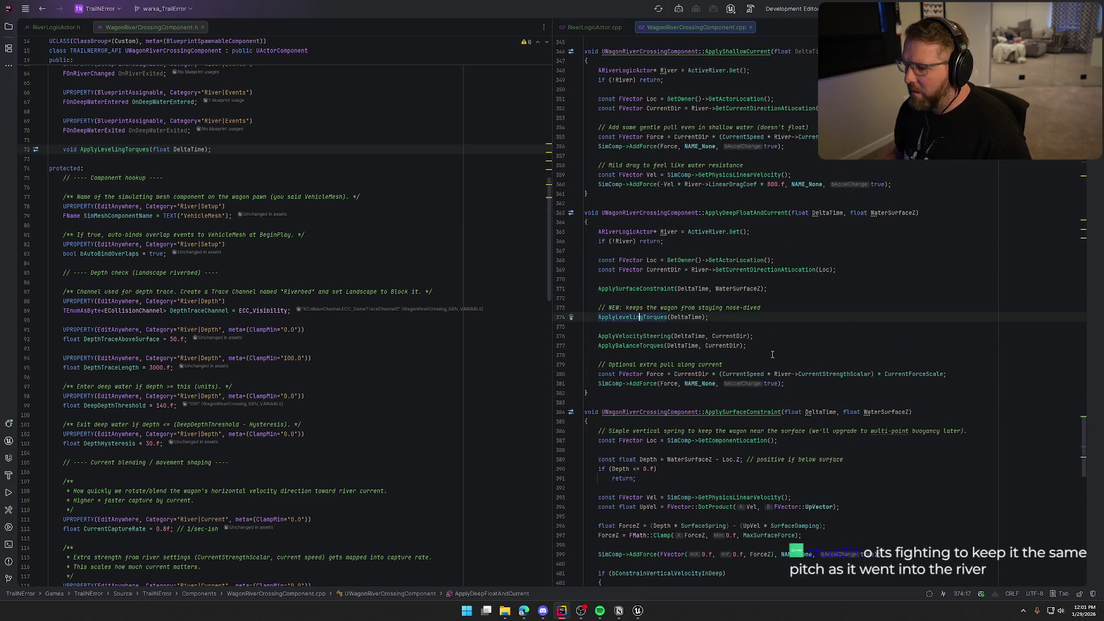
pyautogui.press('F12')
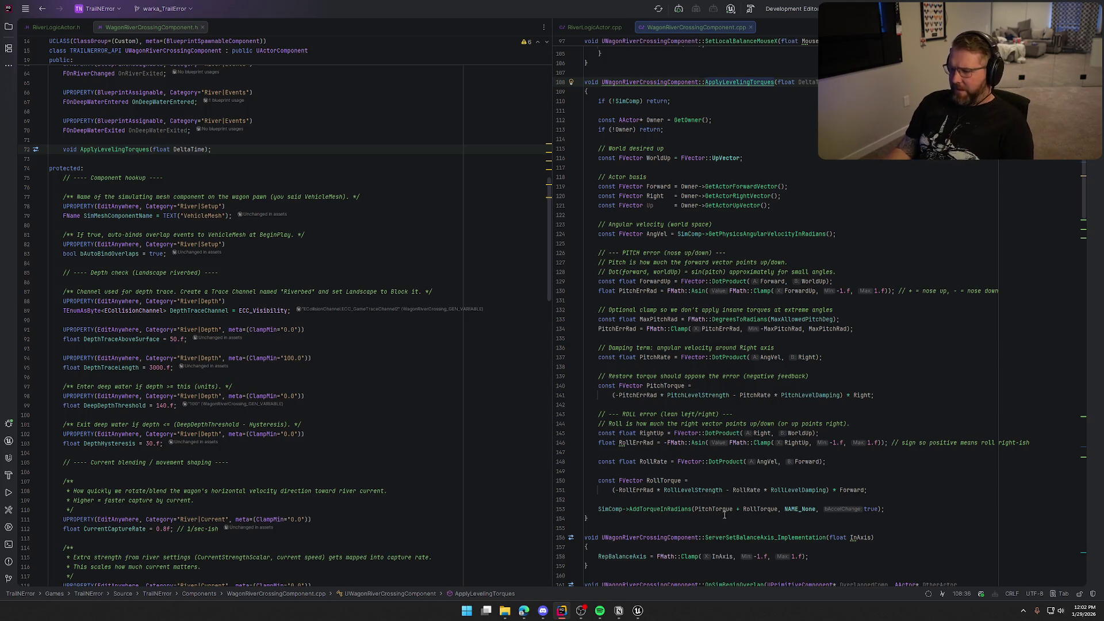
pyautogui.click(637, 614)
pyautogui.write('50')
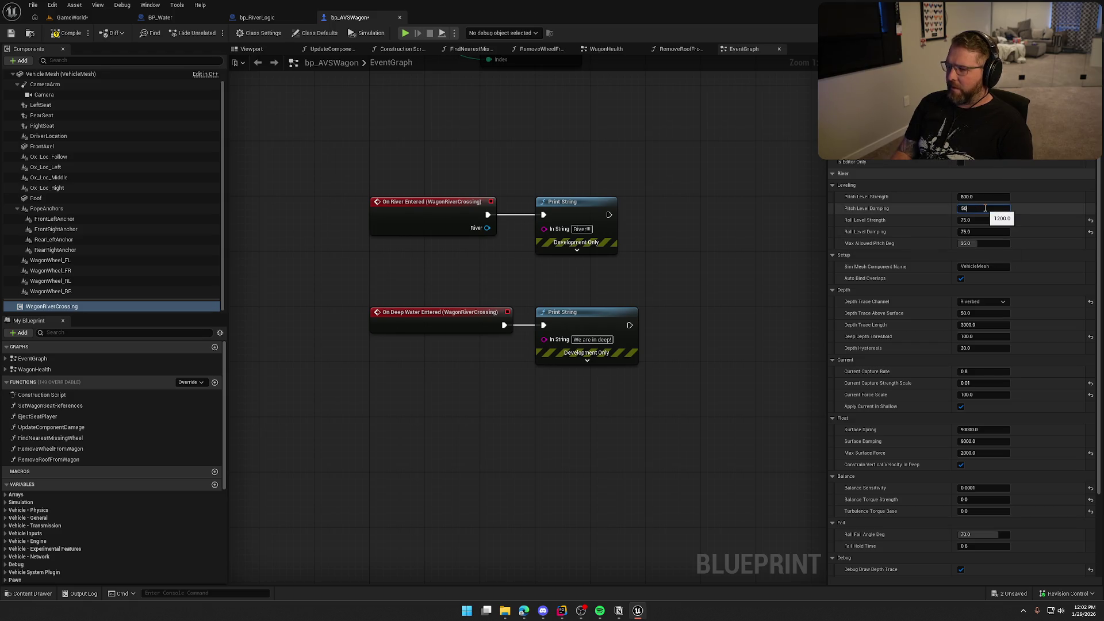
# Confirm Pitch Level Damping 50.0 with Max Allowed Pitch 35.0 and play-test driving into the river
pyautogui.press('Return')
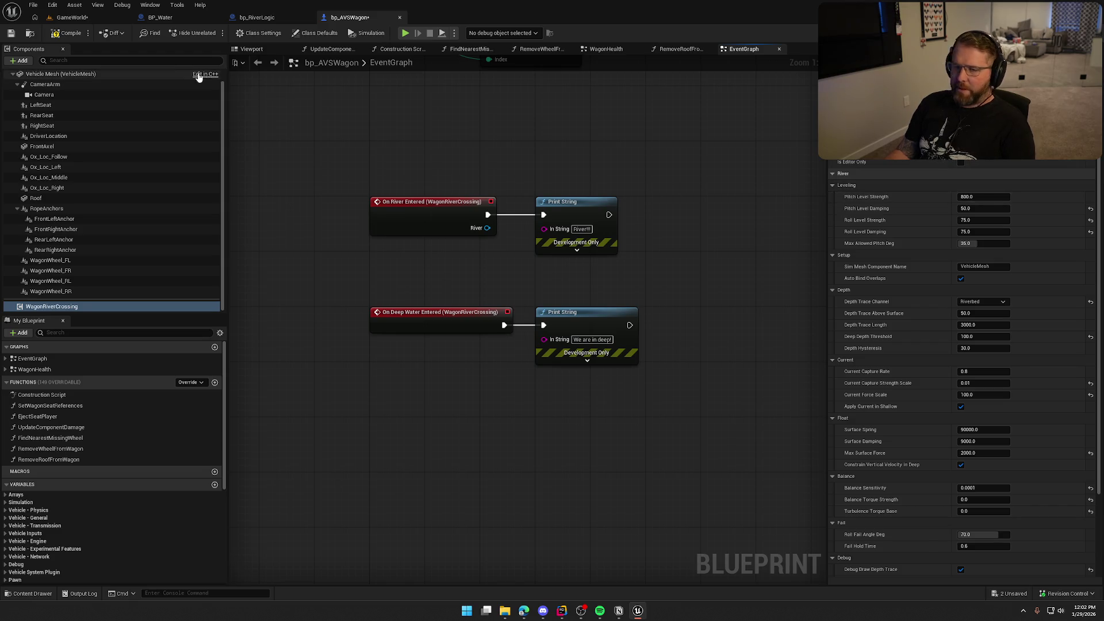
pyautogui.click(74, 19)
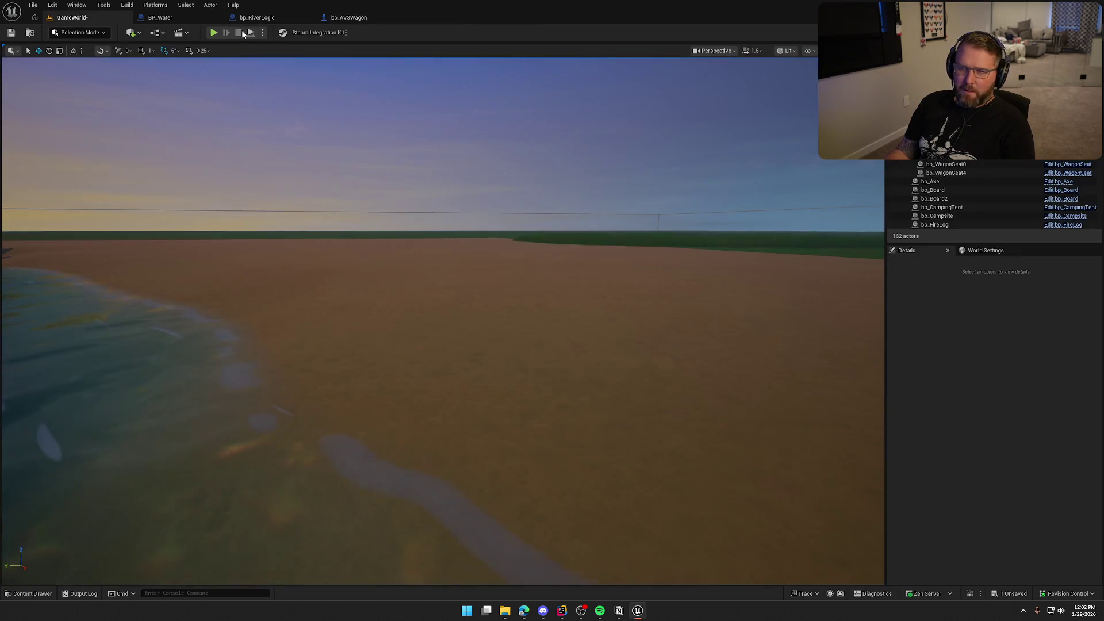
pyautogui.press('w')
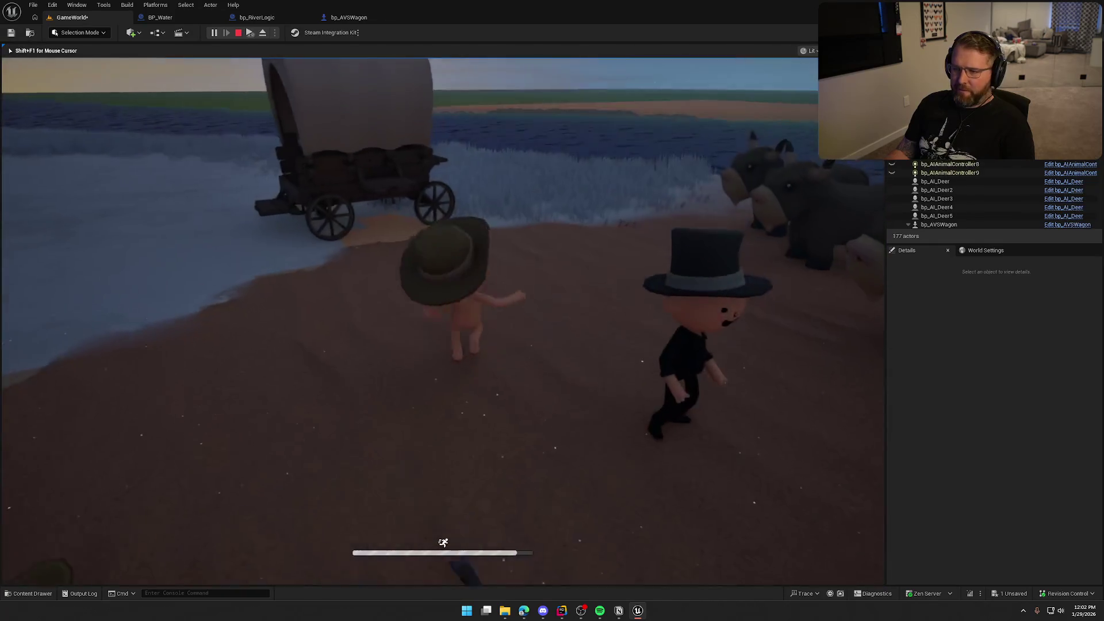
pyautogui.press('e')
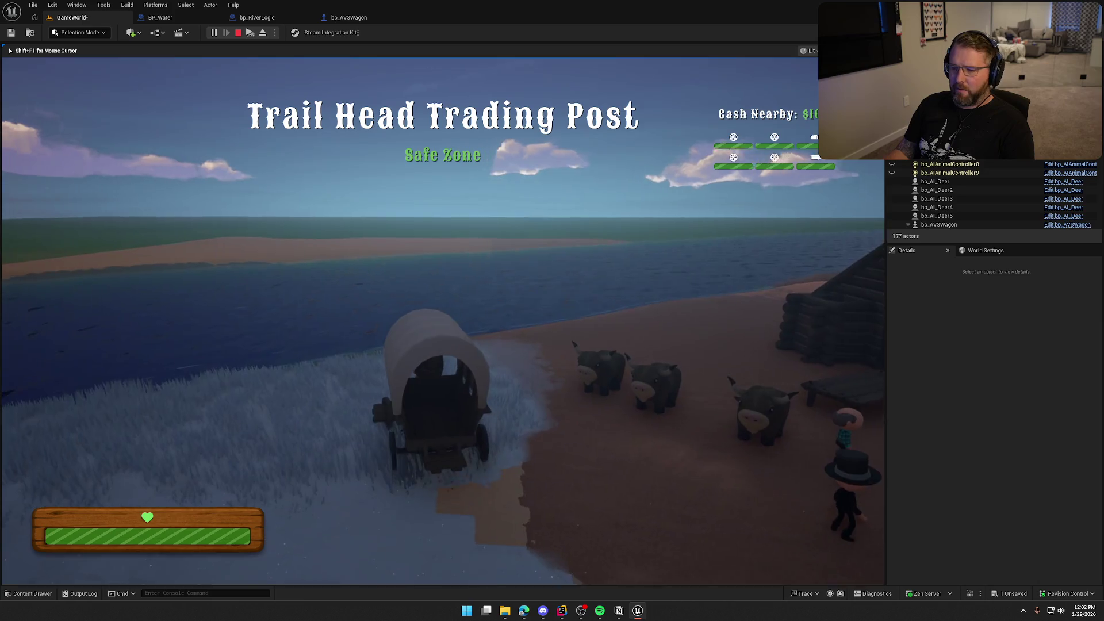
pyautogui.press('w')
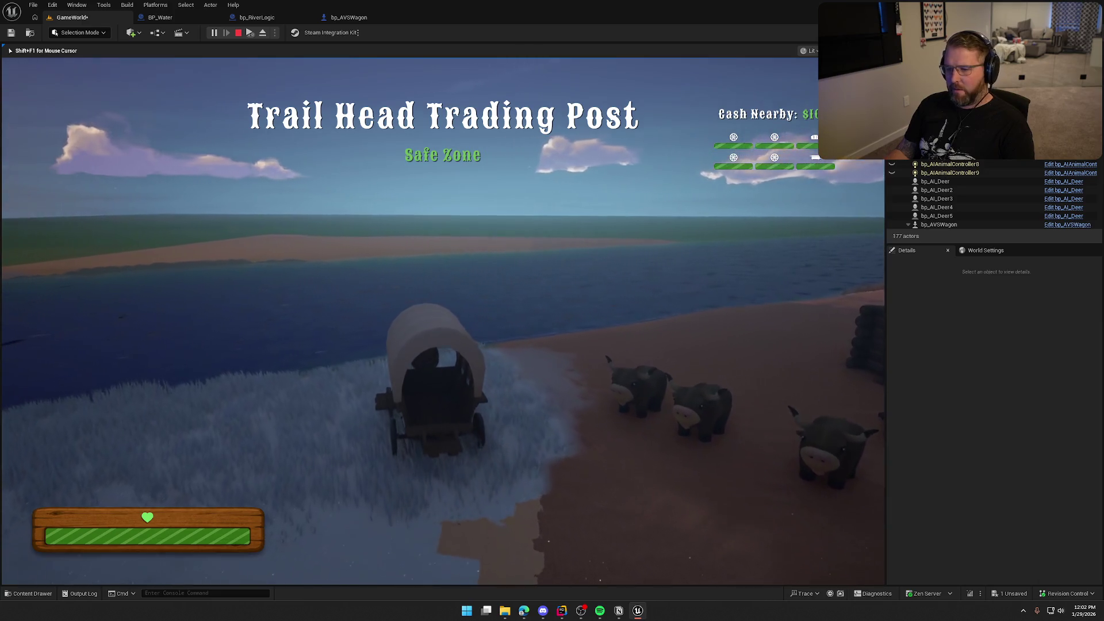
pyautogui.press('w')
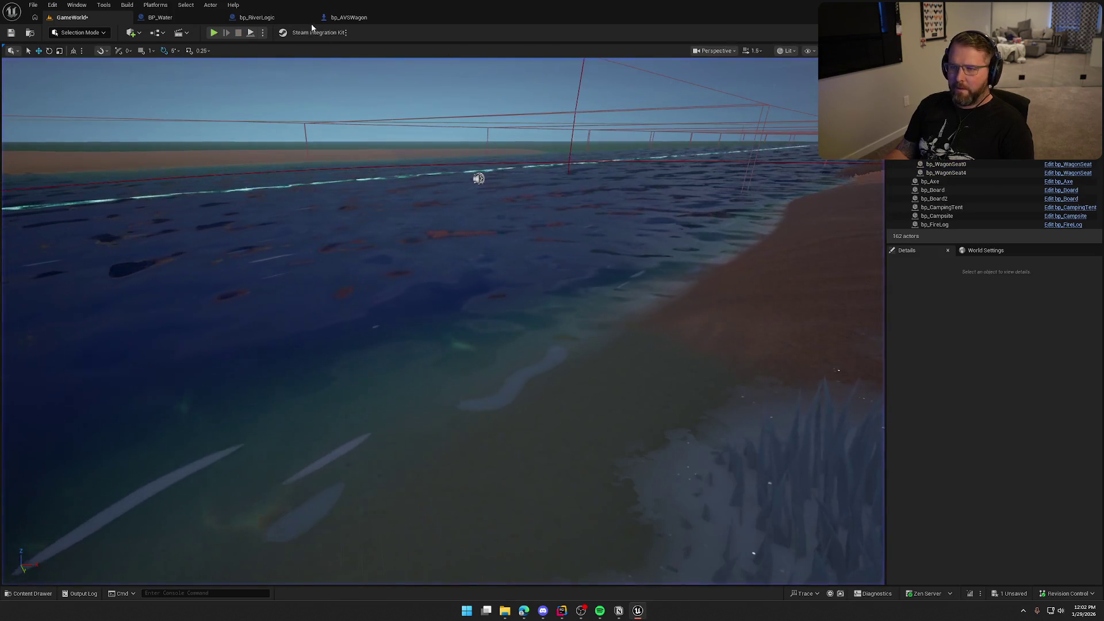
pyautogui.hotkey('shift', 'F1')
pyautogui.click(1067, 224)
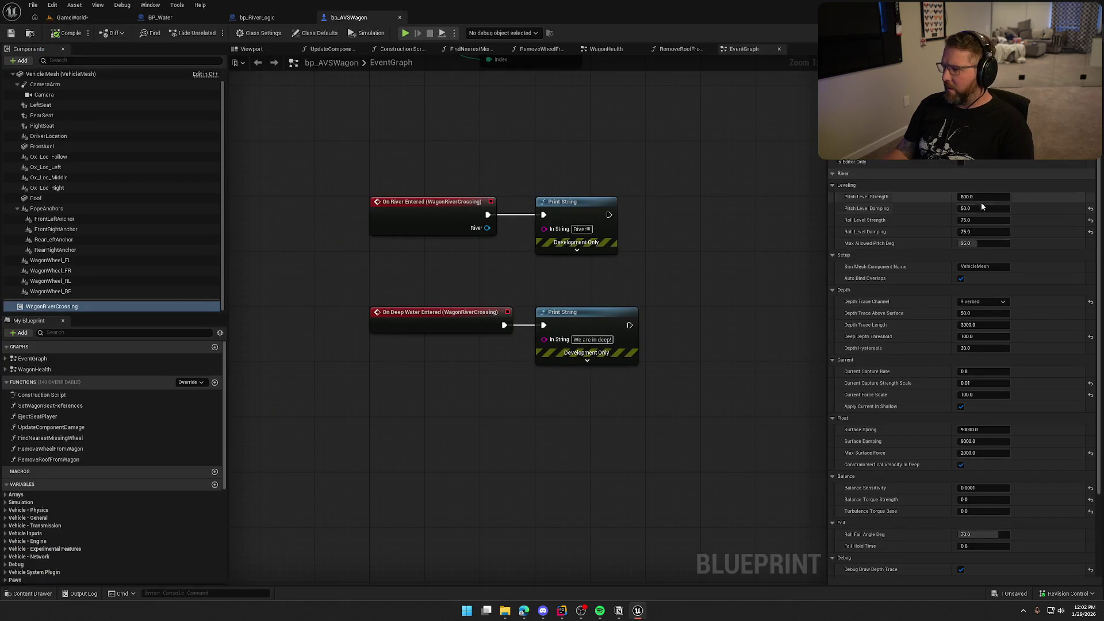
# Set Pitch Level Strength to 100, test-drive the wagon into the deep river, then reopen bp_AVSWagon
pyautogui.write('100')
pyautogui.press('Return')
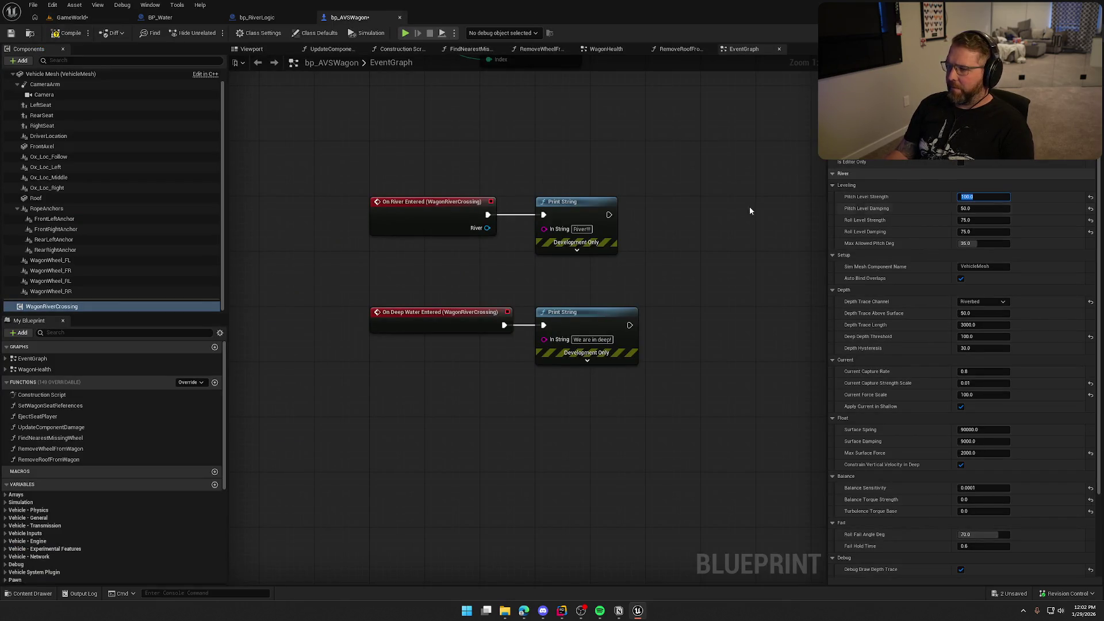
pyautogui.click(72, 18)
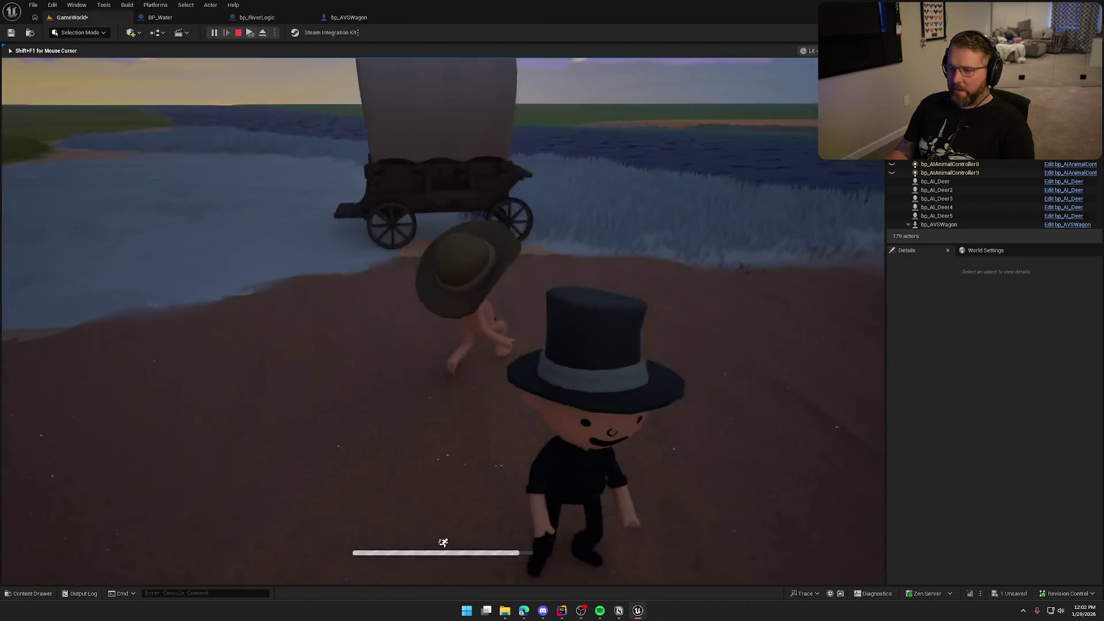
pyautogui.press('e')
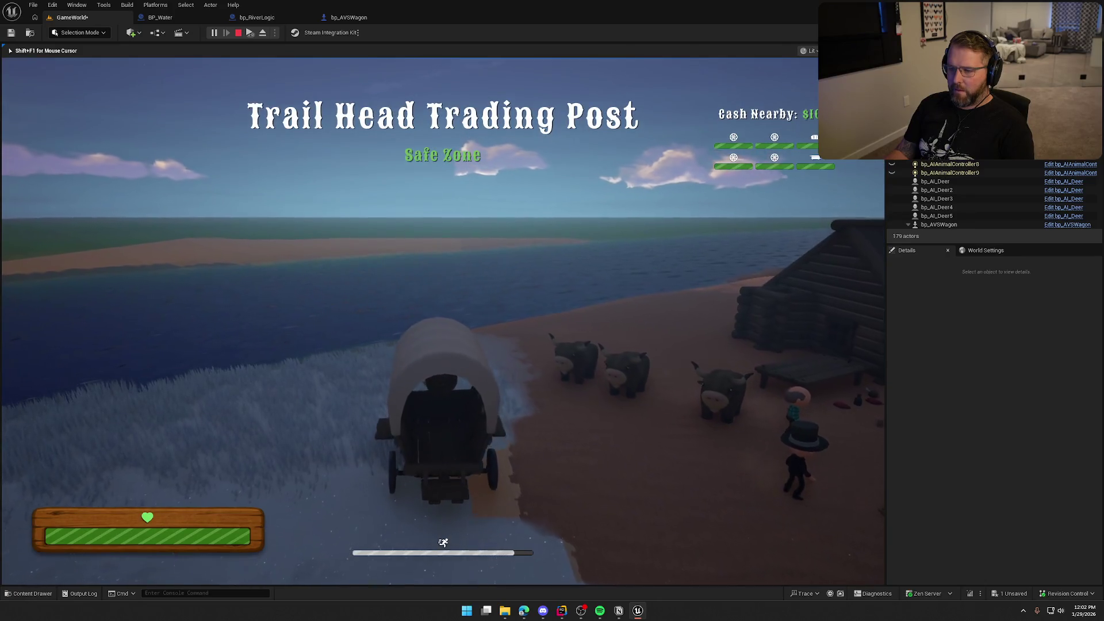
pyautogui.press('w')
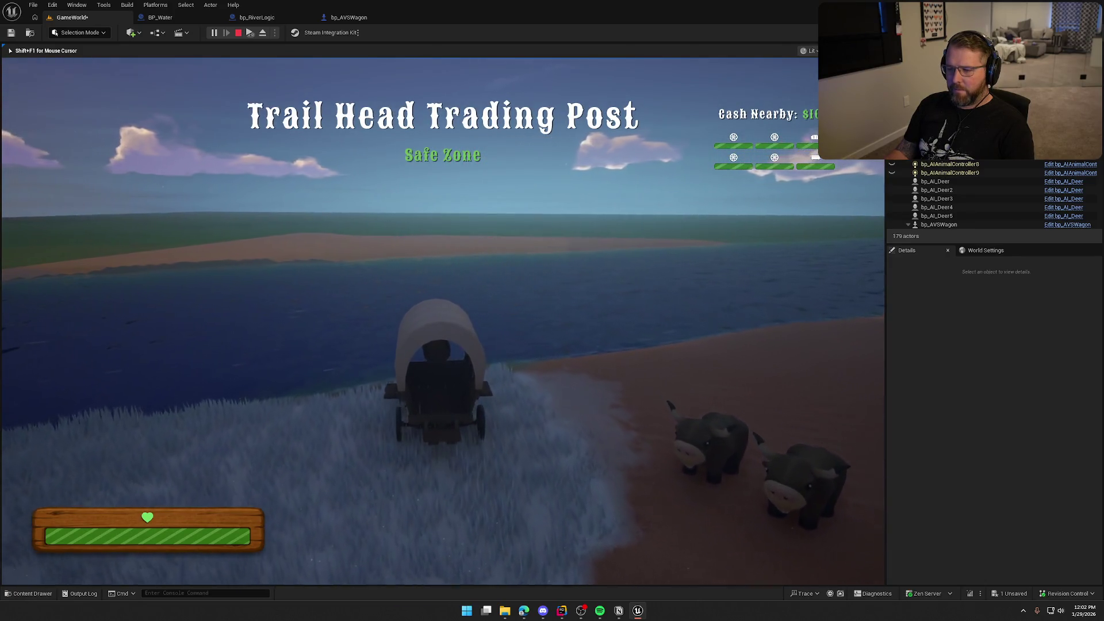
pyautogui.press('w')
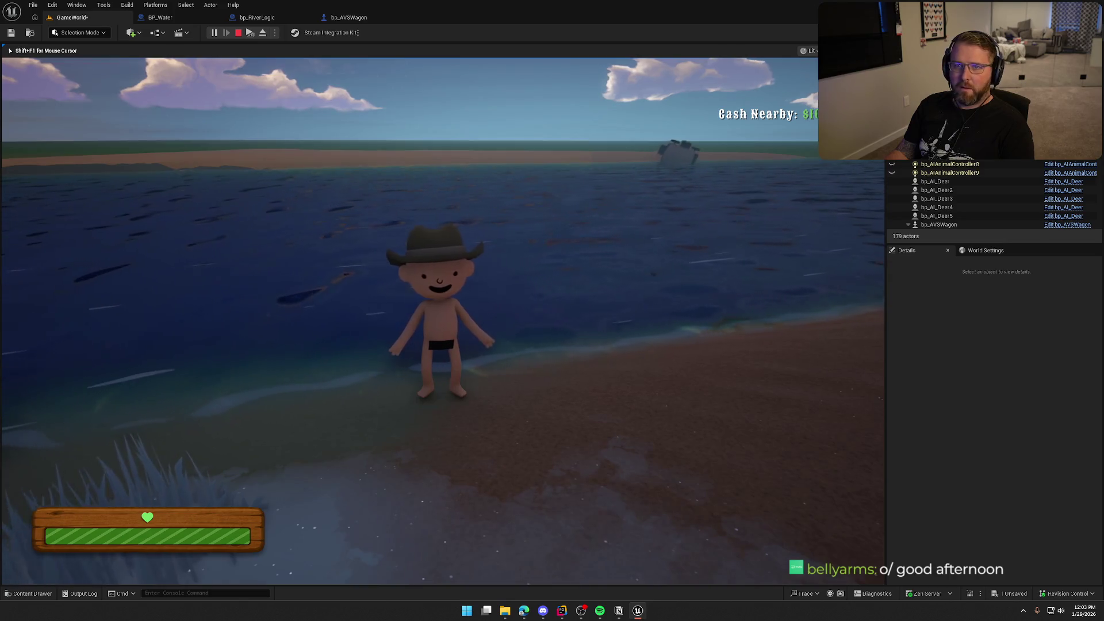
pyautogui.press('Escape')
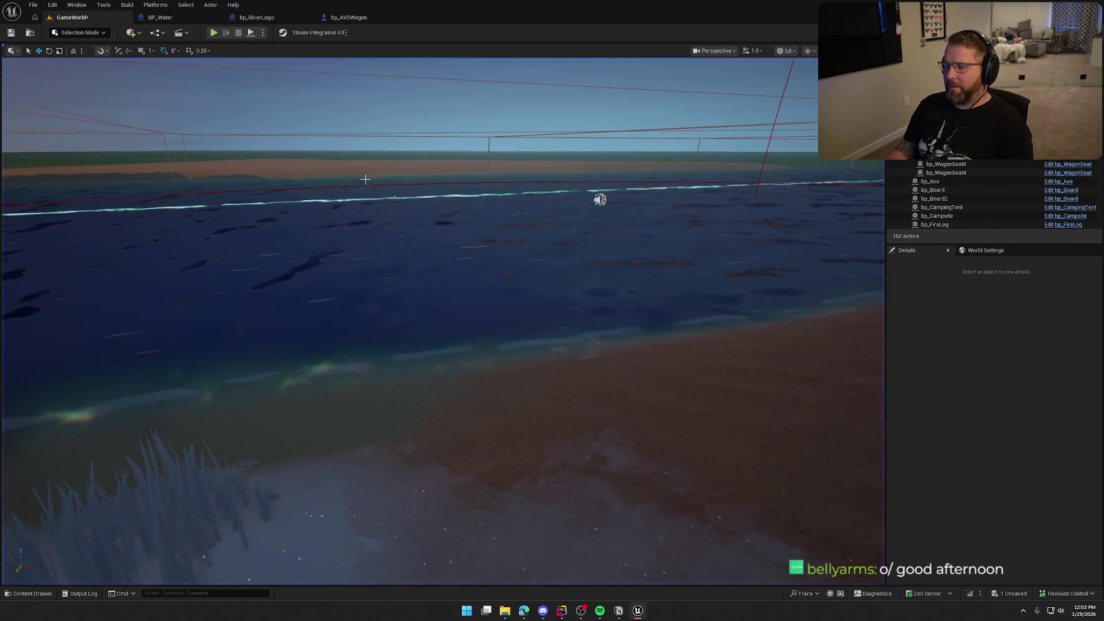
pyautogui.click(349, 17)
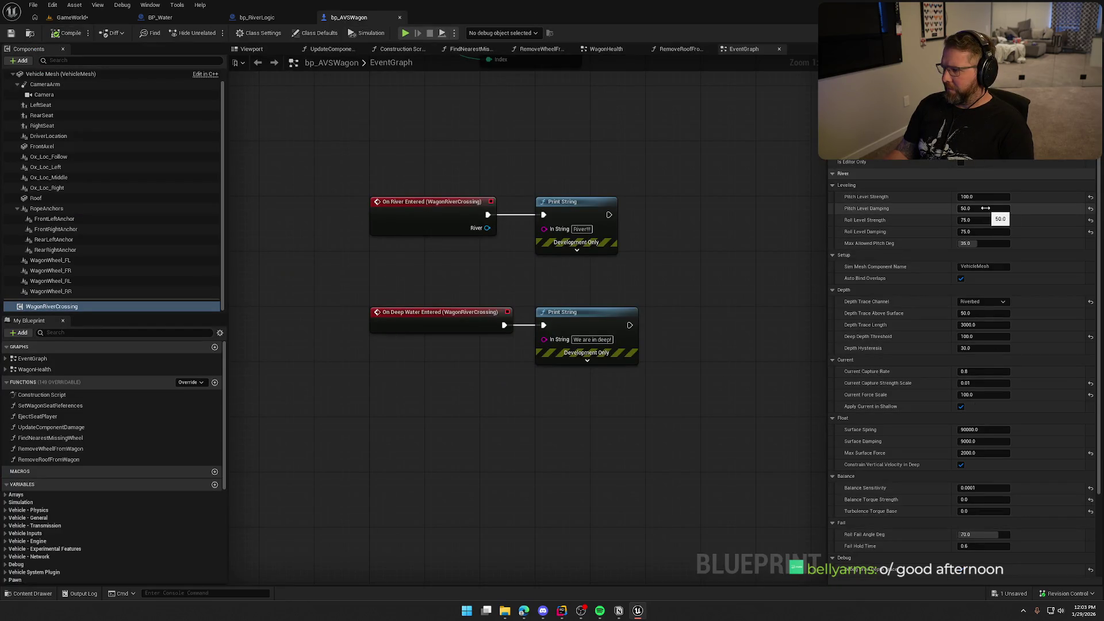
pyautogui.click(985, 208)
# Set Pitch Level Damping to 1200 and start a GameWorld play-test, boarding the wagon
pyautogui.write('1200')
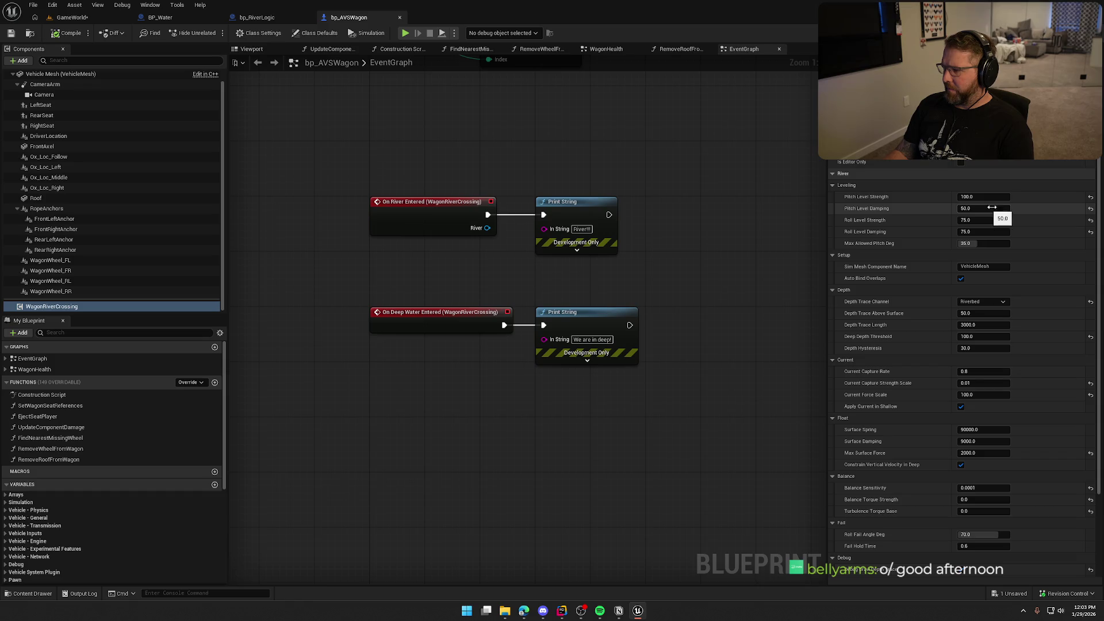
pyautogui.press('Return')
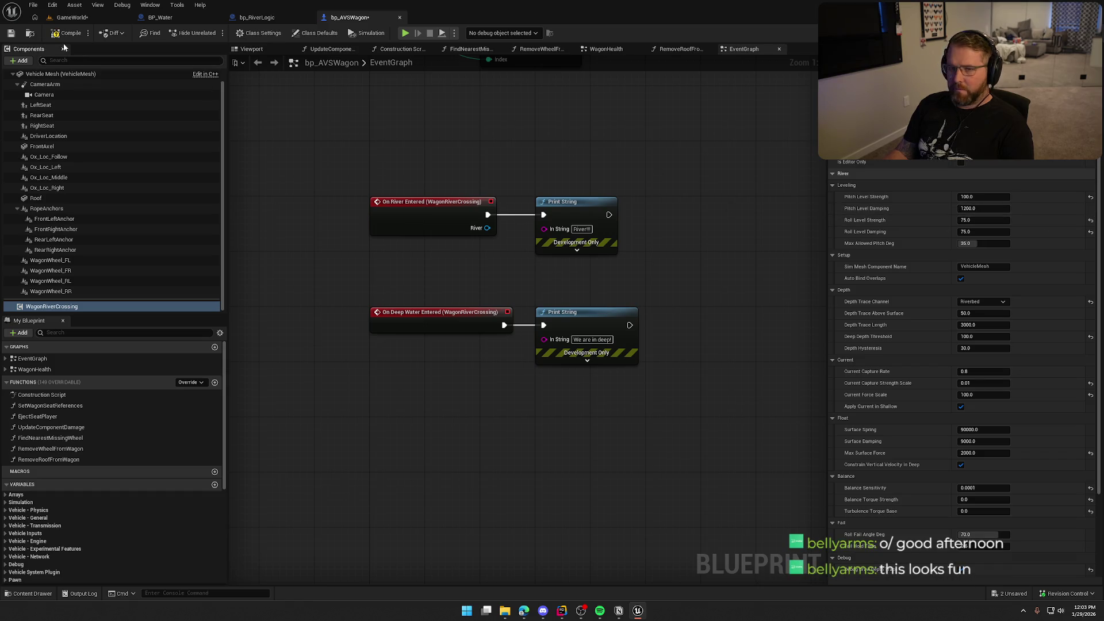
pyautogui.click(78, 18)
pyautogui.click(214, 32)
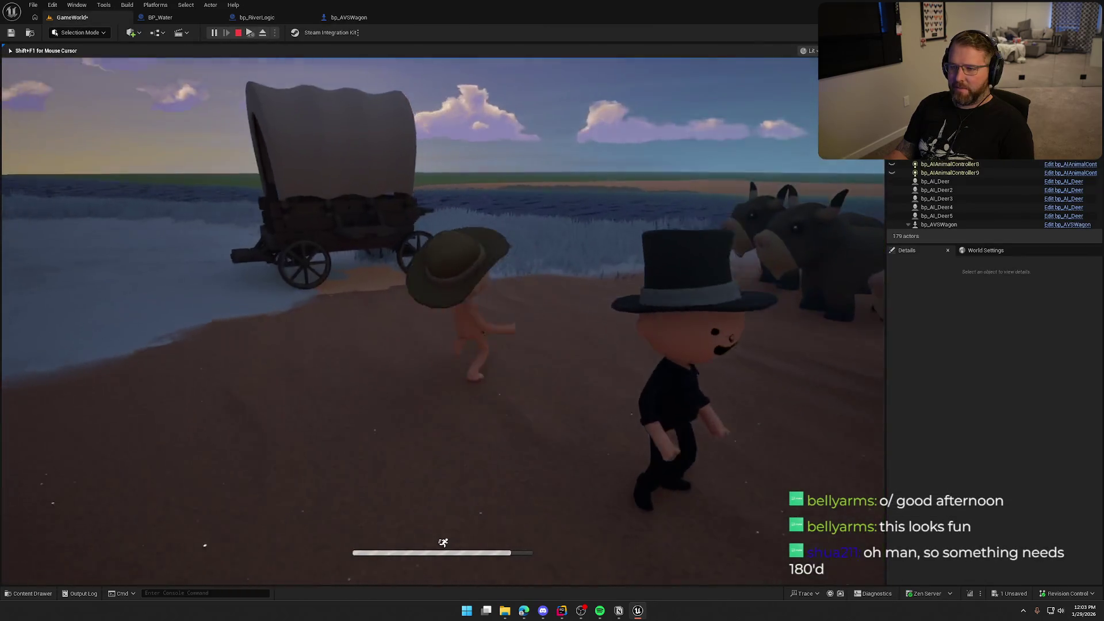
pyautogui.press('e')
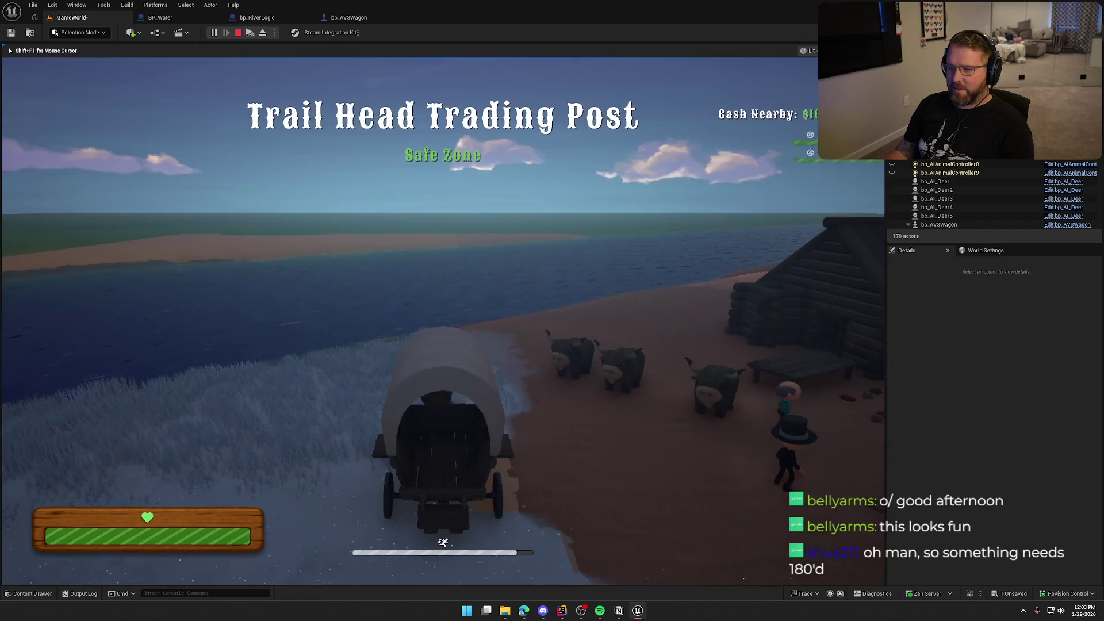
# Drive the wagon through the deep river onto the sandy bank, exit, and stop the test
pyautogui.press('w')
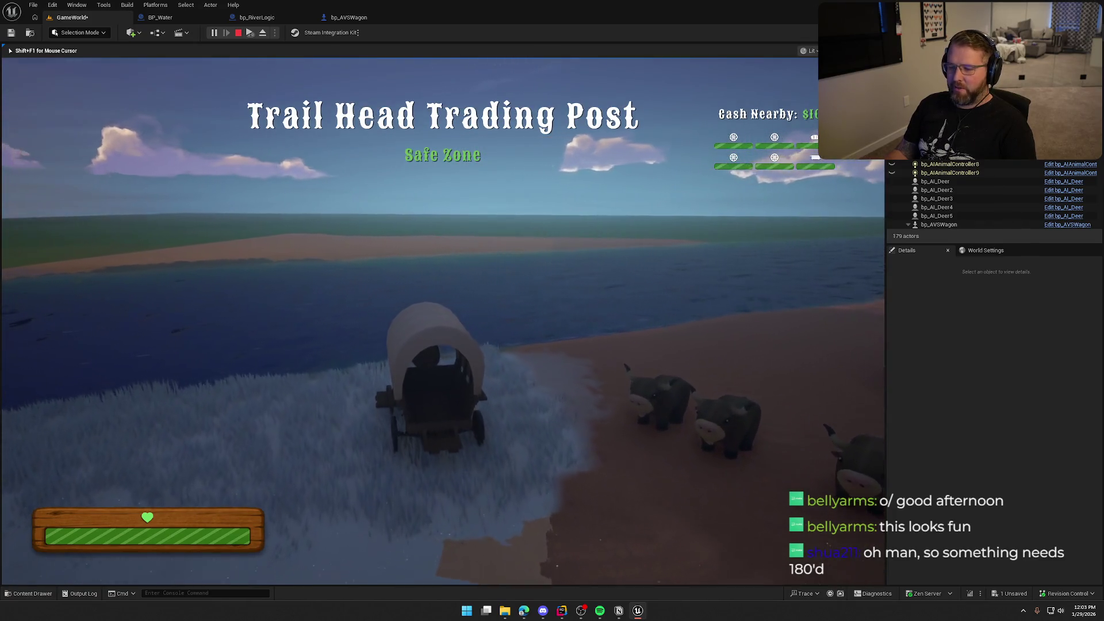
pyautogui.press('w')
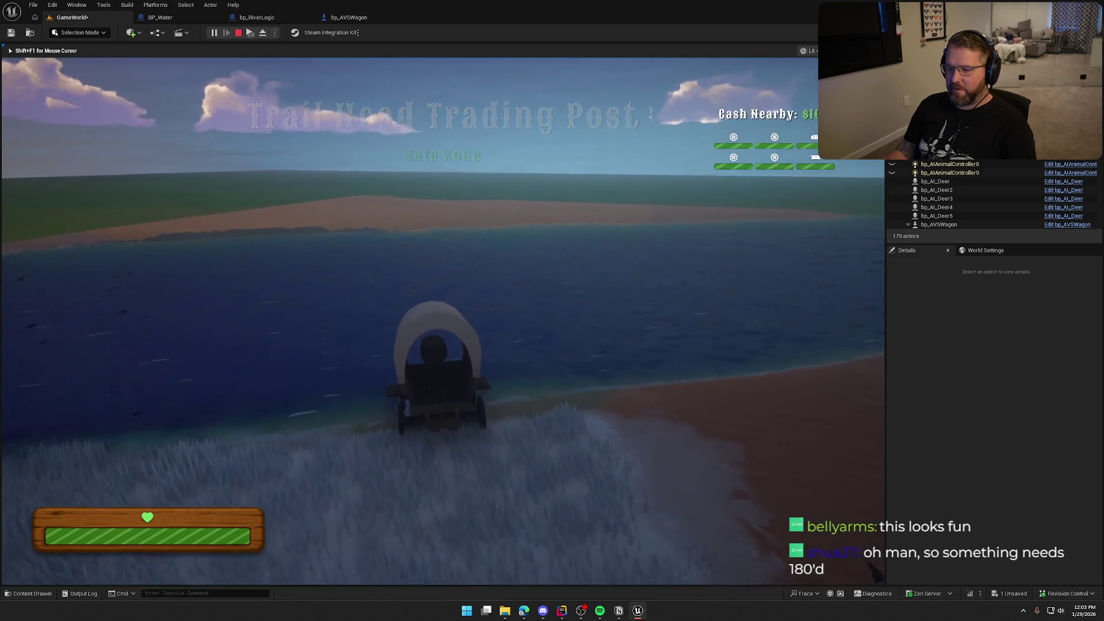
pyautogui.press('w')
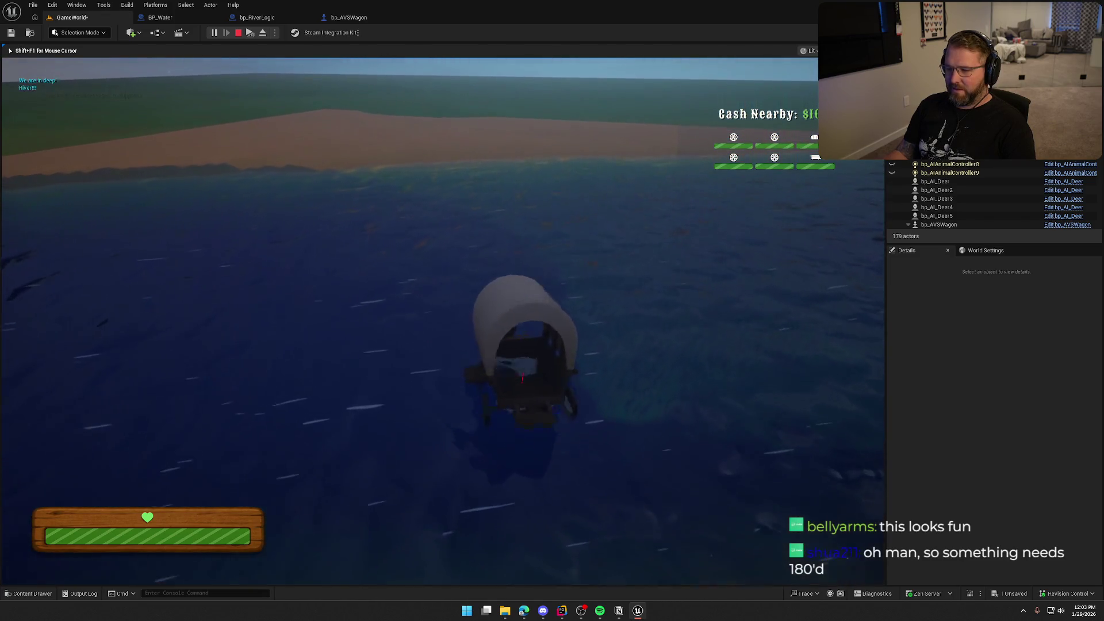
pyautogui.press('w')
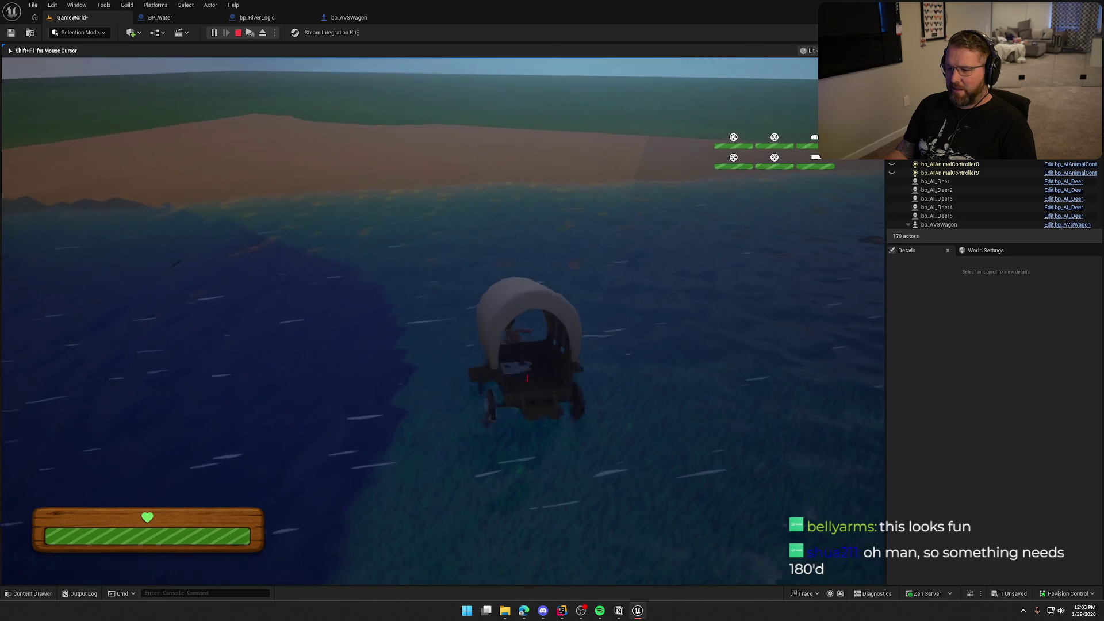
pyautogui.press('w')
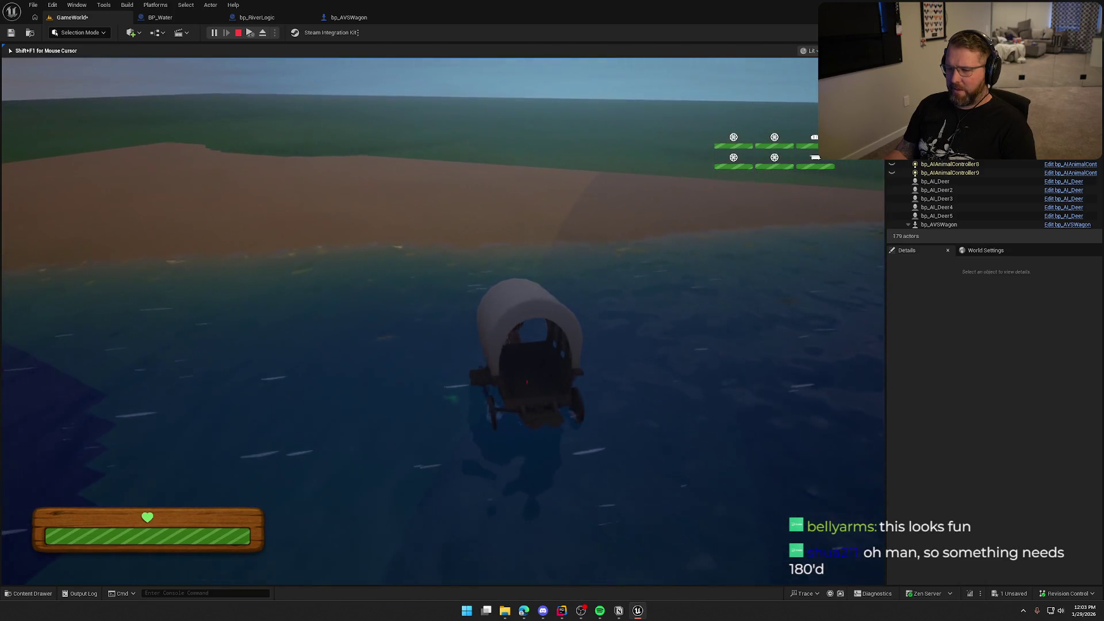
pyautogui.press('w')
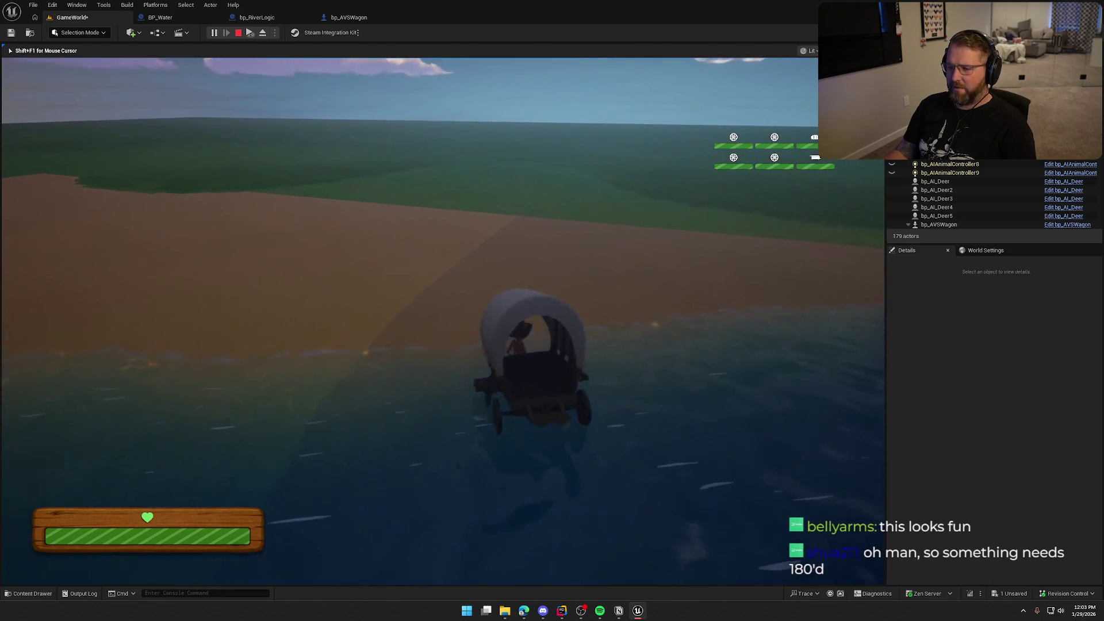
pyautogui.press('e')
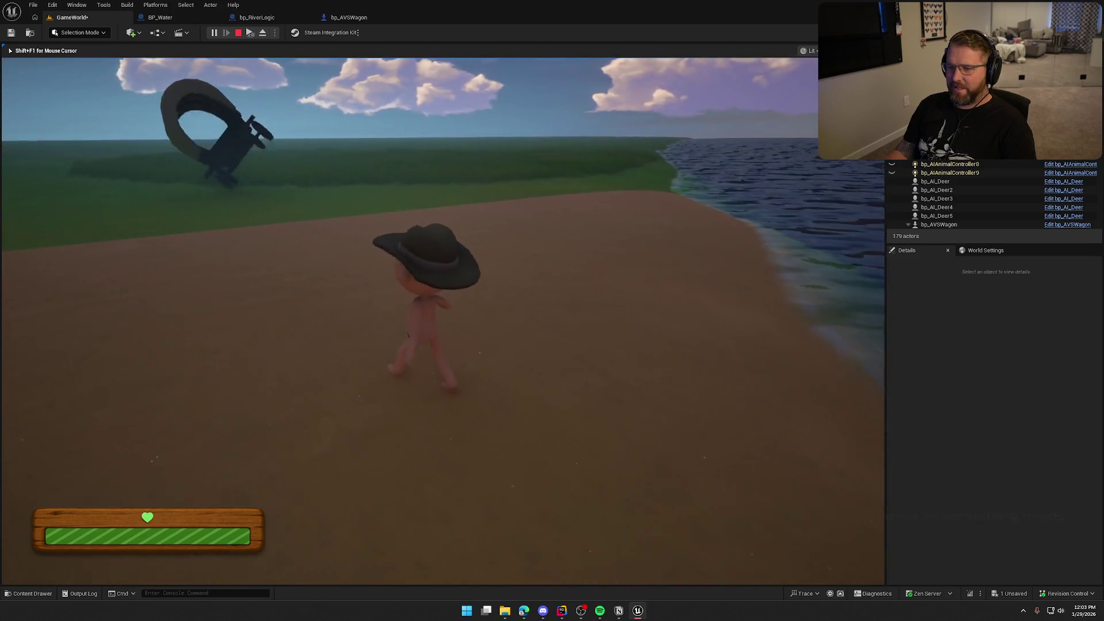
pyautogui.press('Escape')
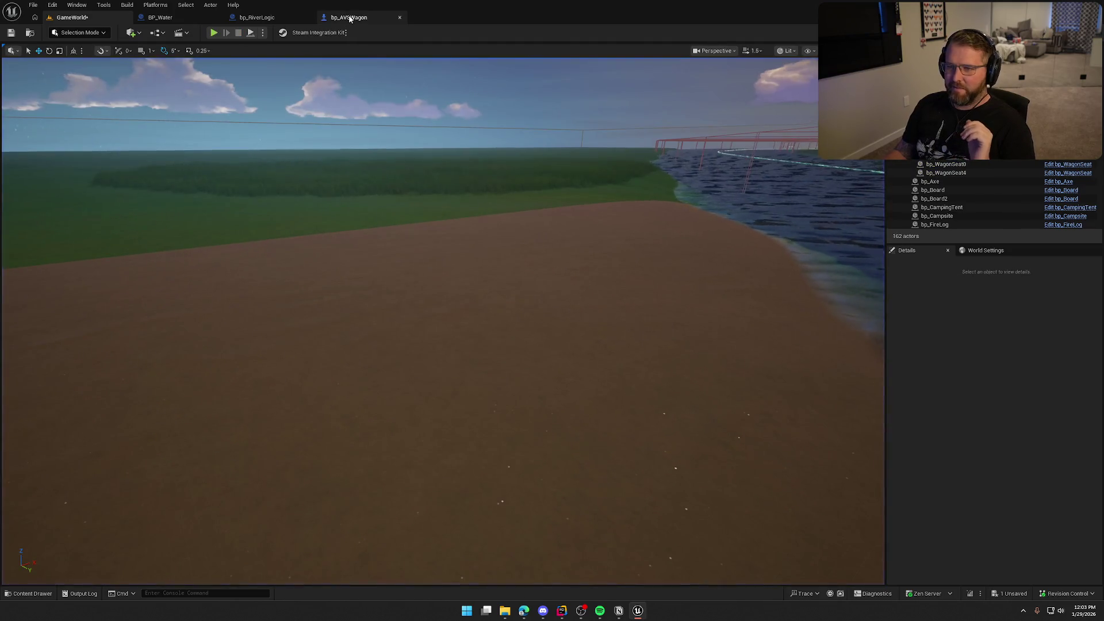
# Look over the bp_AVSWagon event graph, then bring up the Save Content dialog with Ctrl+Shift+S
pyautogui.click(347, 17)
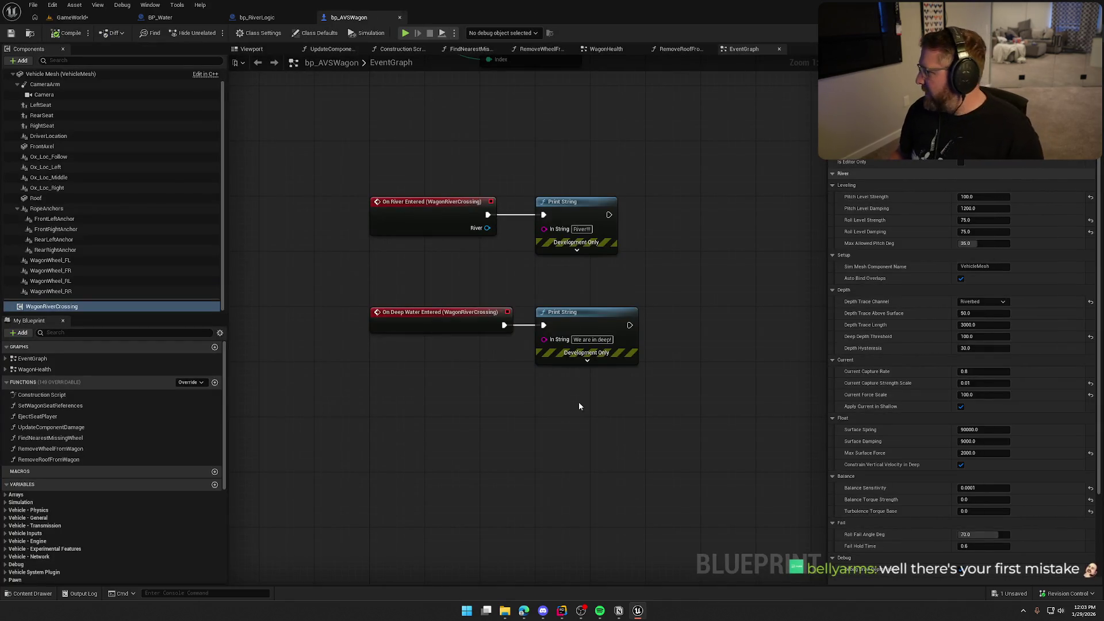
pyautogui.scroll(-3, 806, 336)
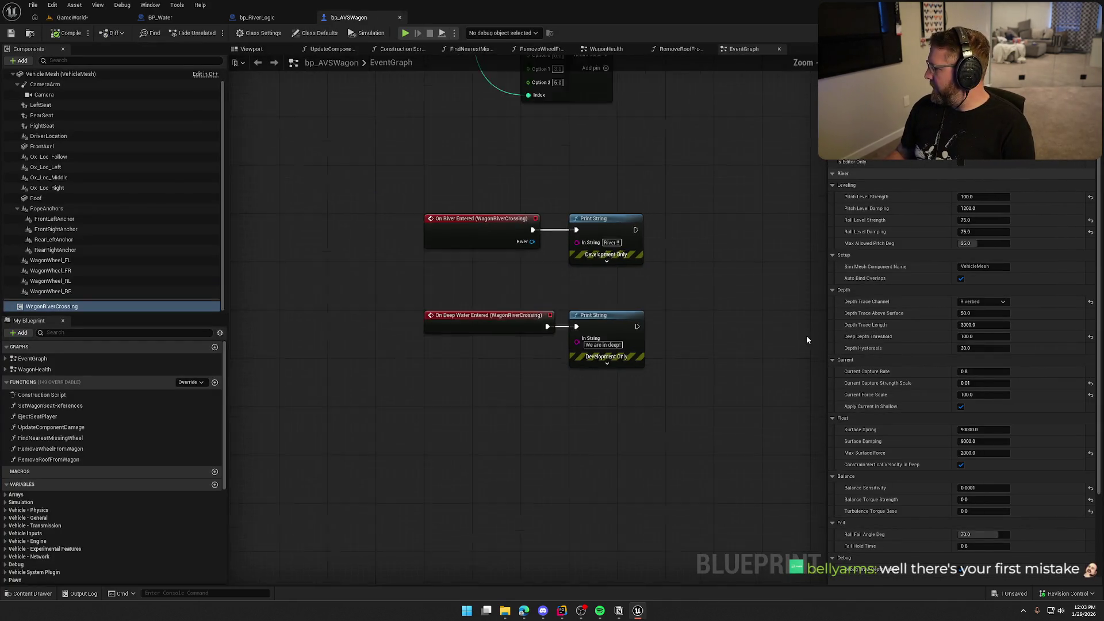
pyautogui.scroll(3, 806, 336)
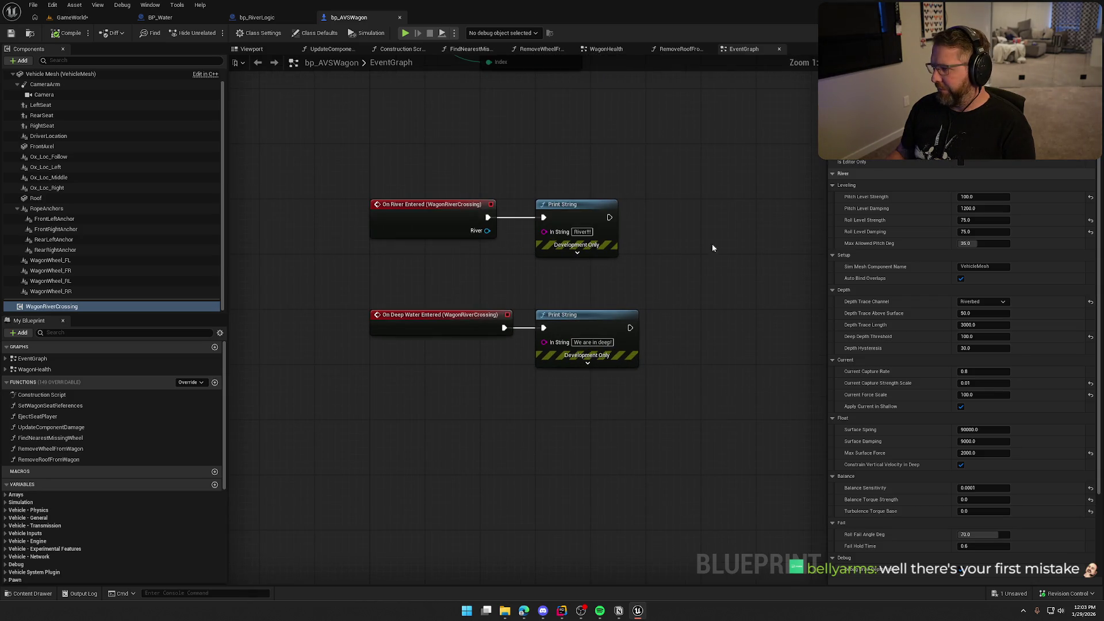
pyautogui.moveTo(743, 237)
pyautogui.mouseDown()
pyautogui.moveTo(681, 240)
pyautogui.moveTo(816, 249)
pyautogui.mouseUp()
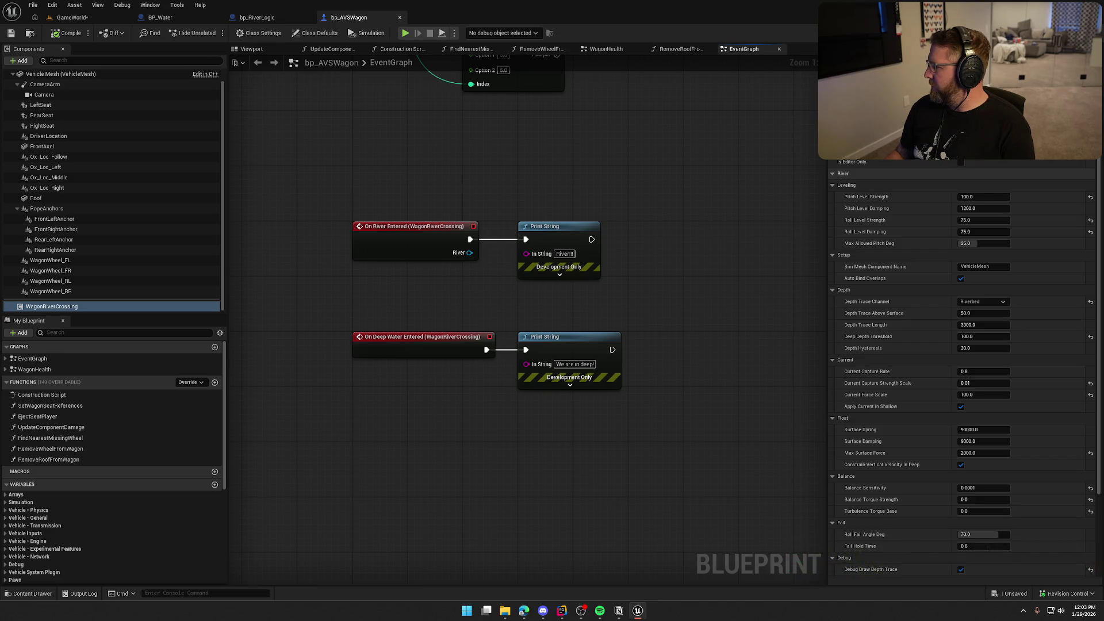
pyautogui.hotkey('alt', 'Tab')
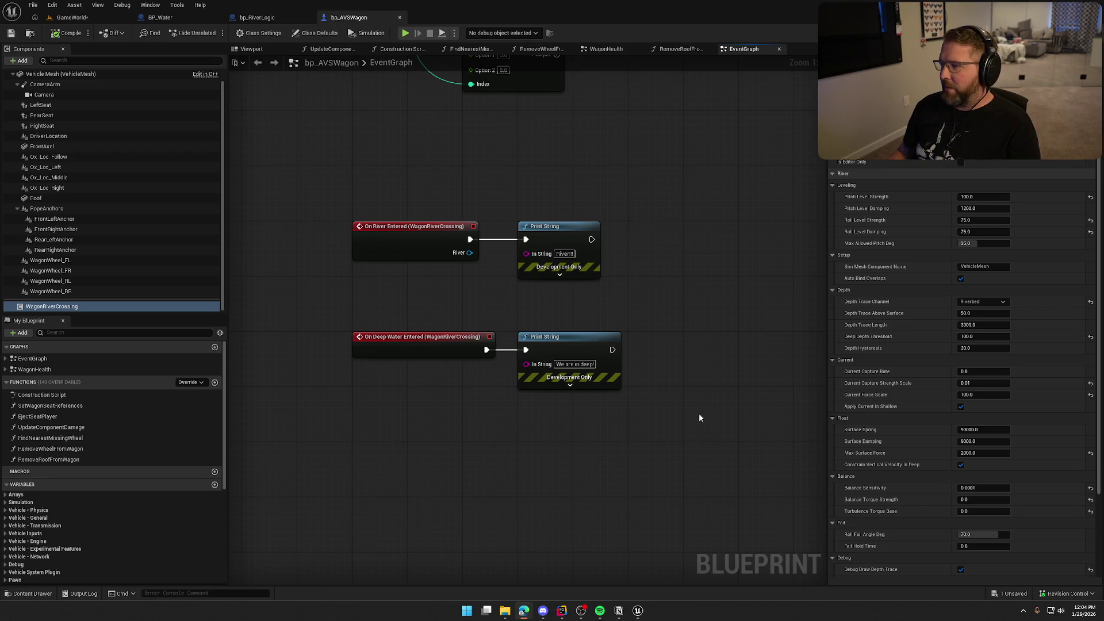
pyautogui.hotkey('ctrl', 'shift', 's')
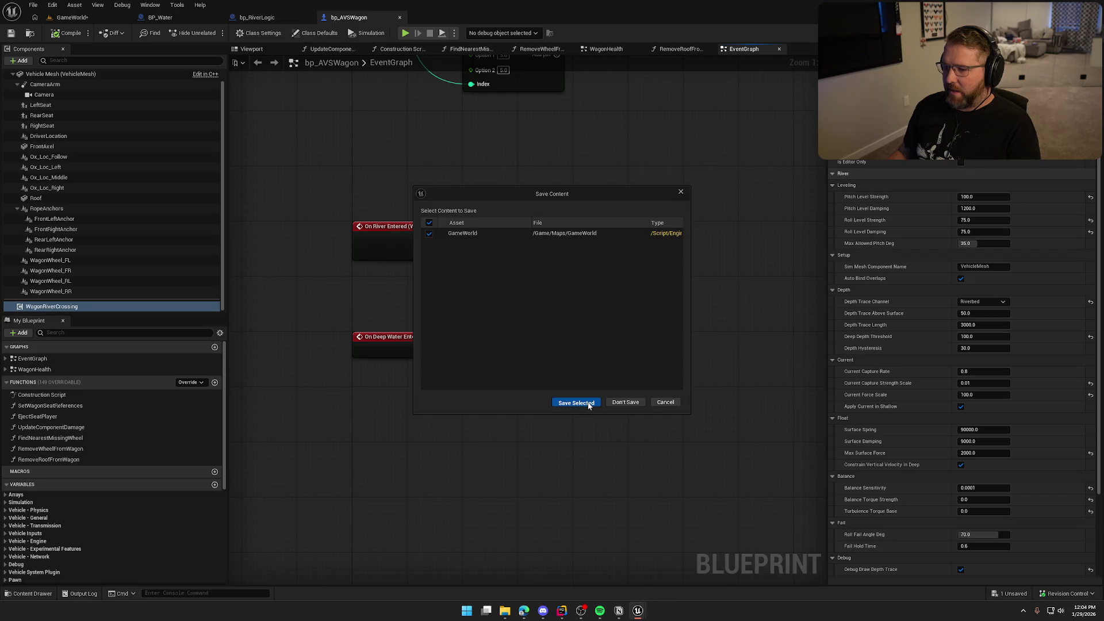
# Save the GameWorld level and, in Rider, undo the pasted ApplyLevelingTorques body
pyautogui.click(576, 402)
pyautogui.hotkey('alt', 'Tab')
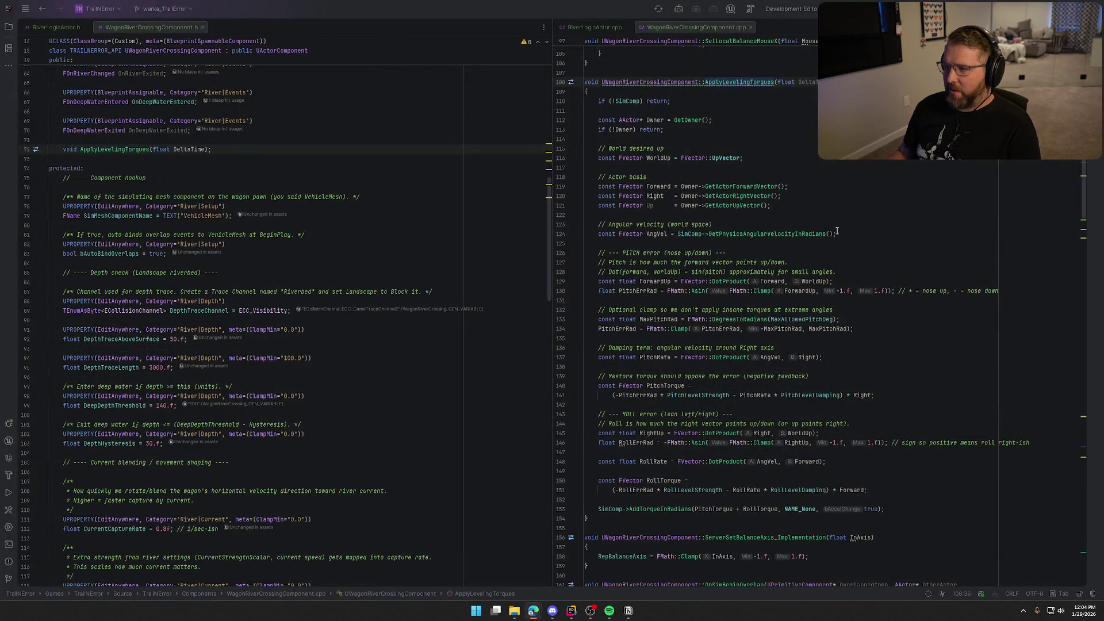
pyautogui.hotkey('ctrl', '-')
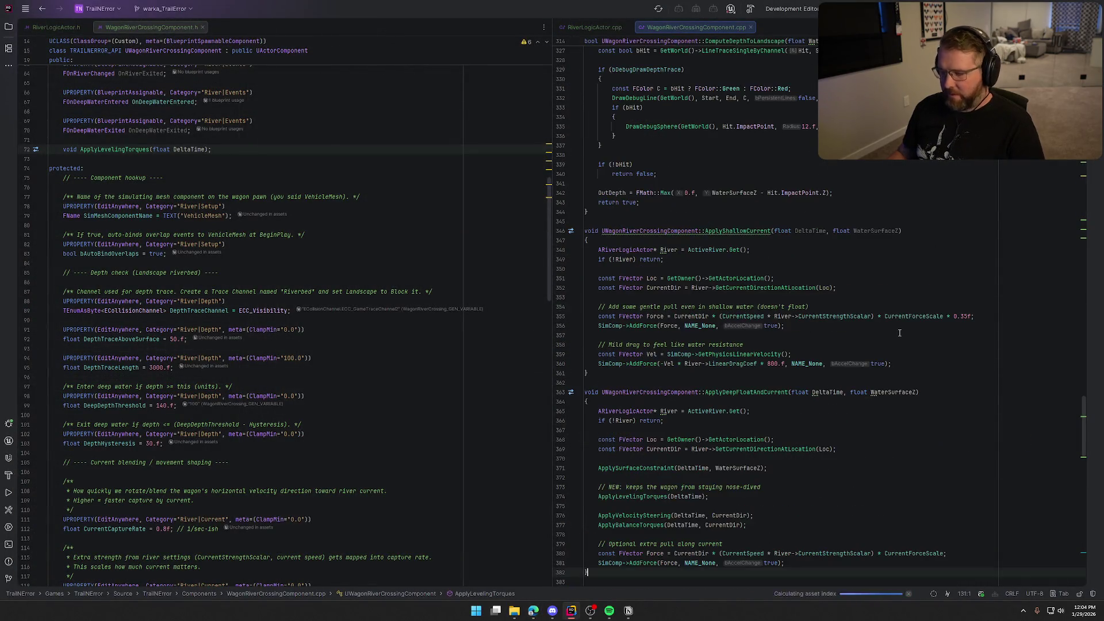
pyautogui.press('Return')
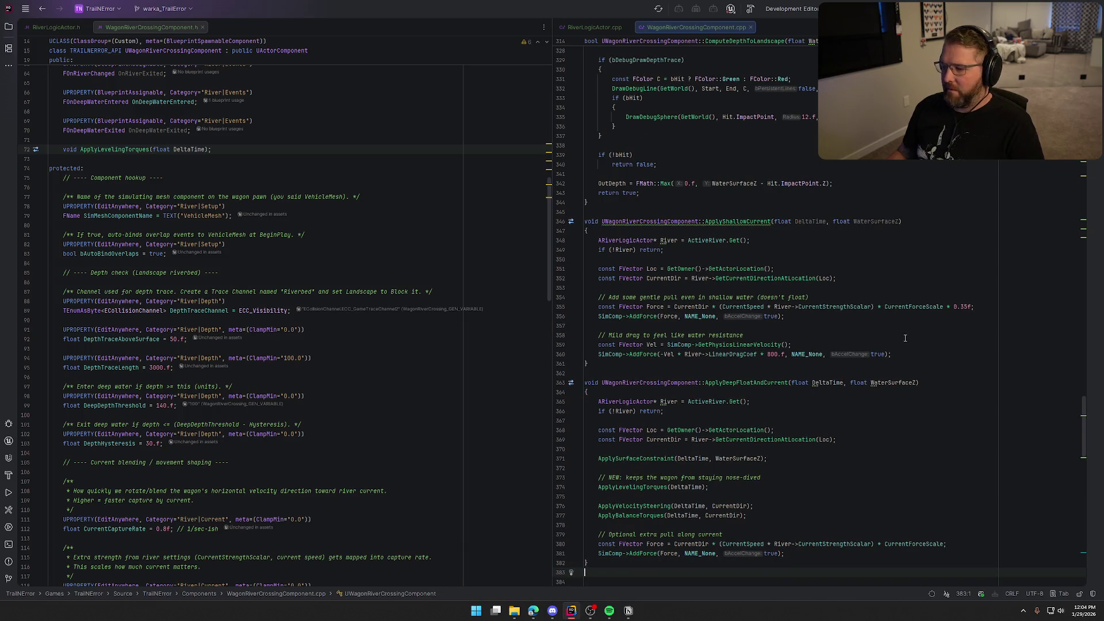
pyautogui.hotkey('ctrl', 'shift', '-')
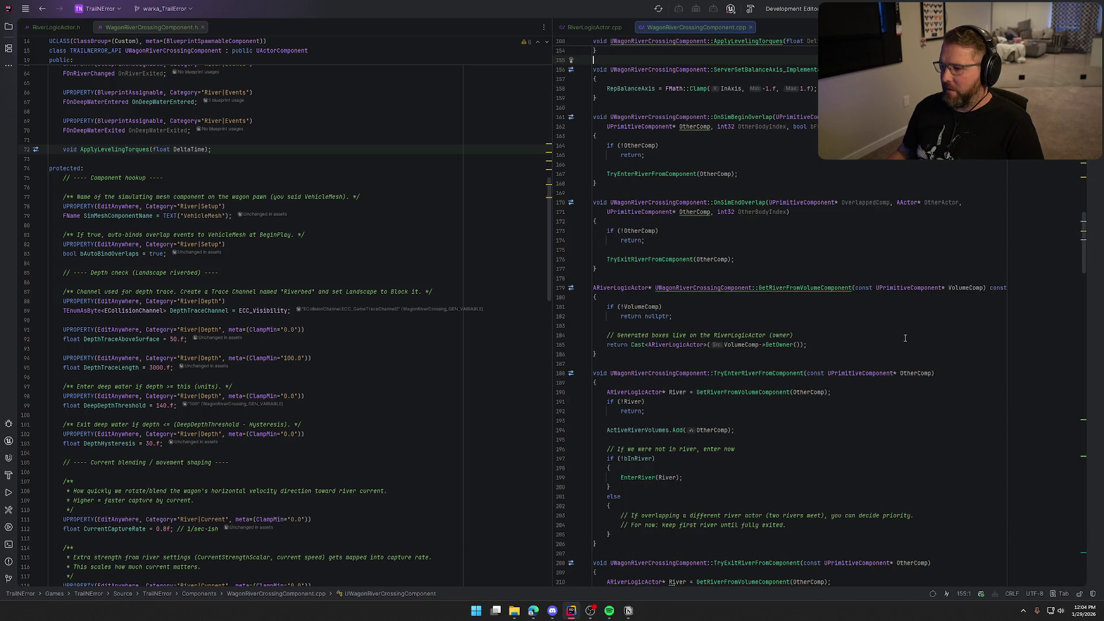
pyautogui.hotkey('ctrl', 'z')
# Undo the generated ApplyLevelingTorques definition and the Leveling (Deep Water) header properties
pyautogui.scroll(4, 905, 338)
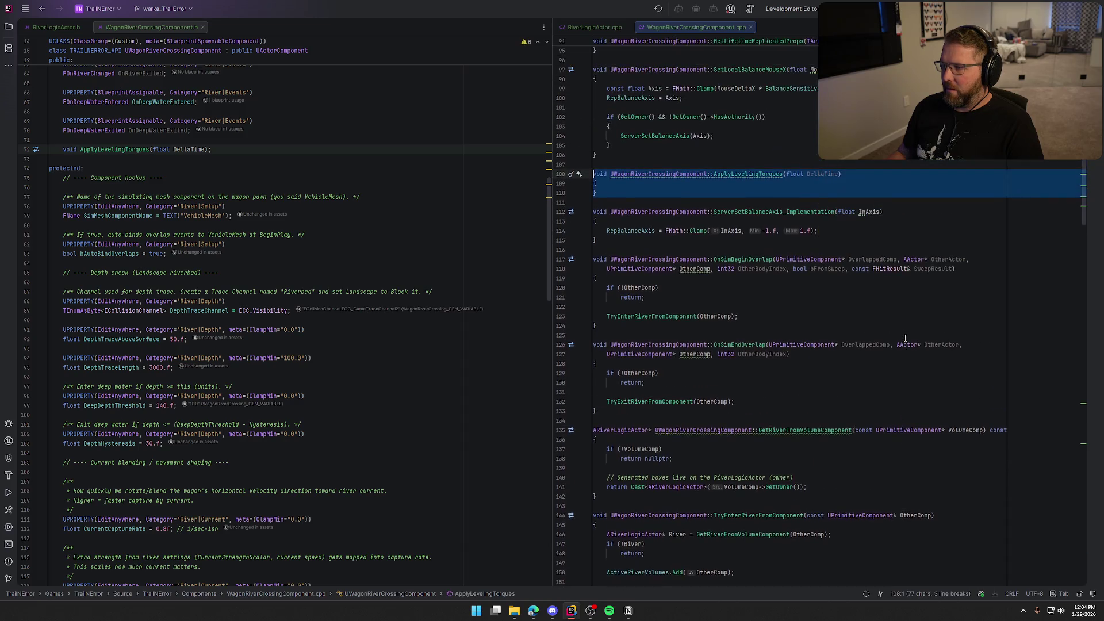
pyautogui.hotkey('ctrl', 'z')
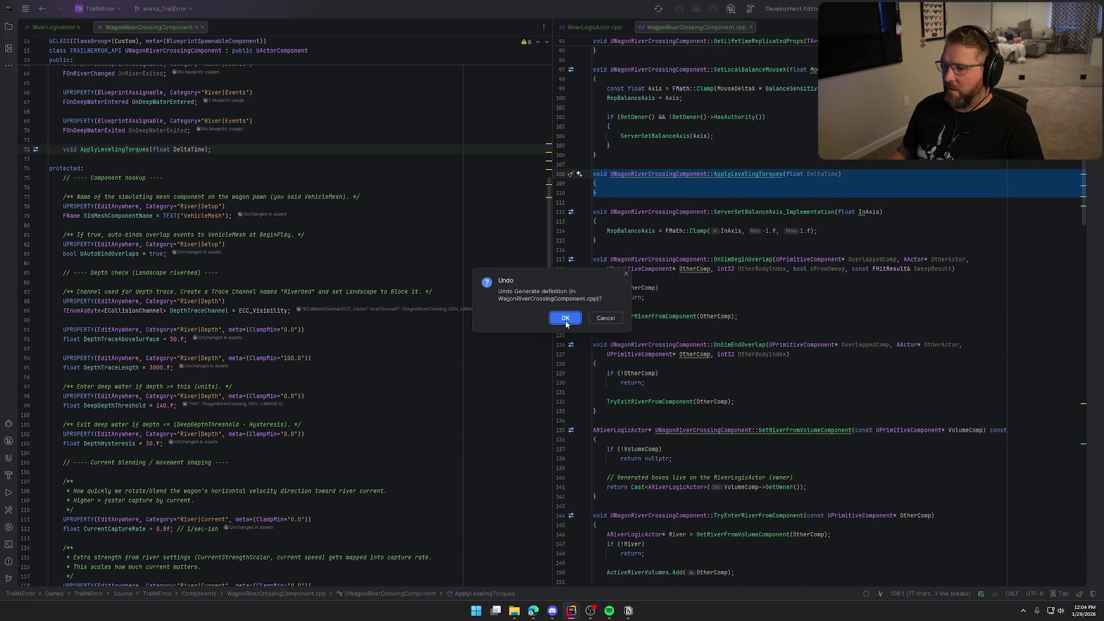
pyautogui.click(565, 317)
pyautogui.hotkey('ctrl', 'z')
pyautogui.hotkey('ctrl', 'z')
pyautogui.hotkey('ctrl', 'z')
pyautogui.hotkey('ctrl', 'z')
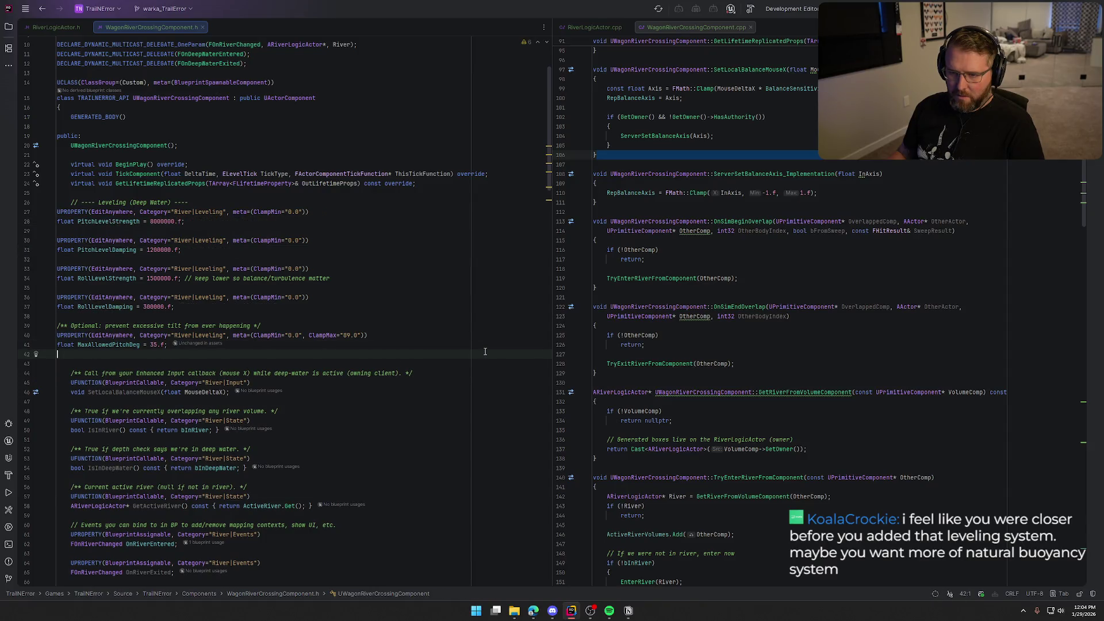
pyautogui.hotkey('ctrl', 'z')
pyautogui.hotkey('ctrl', 'z')
pyautogui.hotkey('ctrl', 'z')
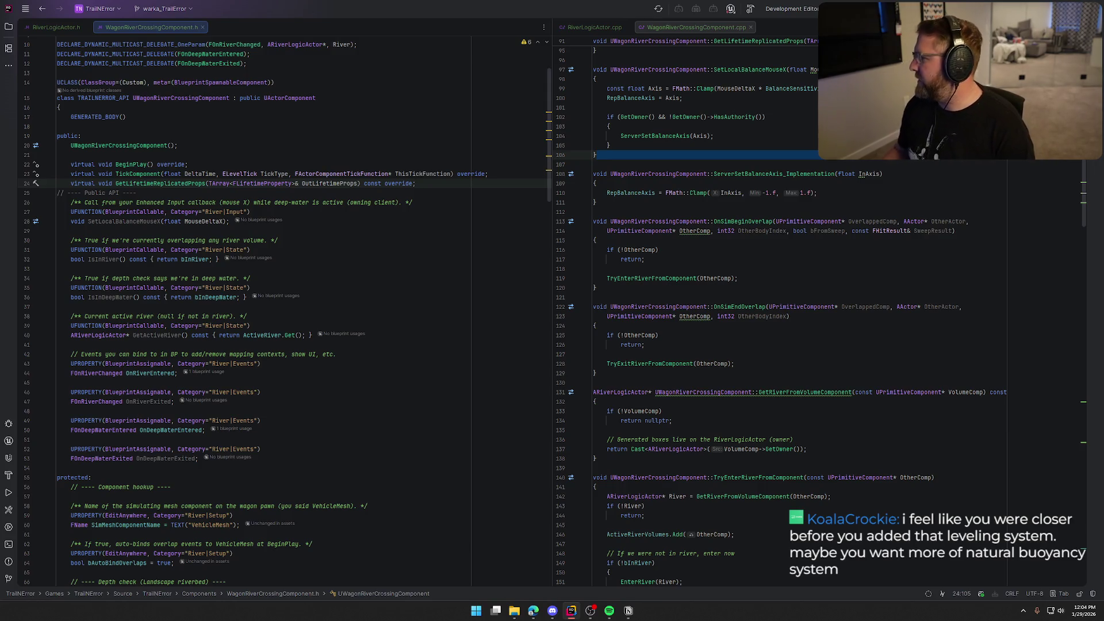
pyautogui.hotkey('alt', 'Tab')
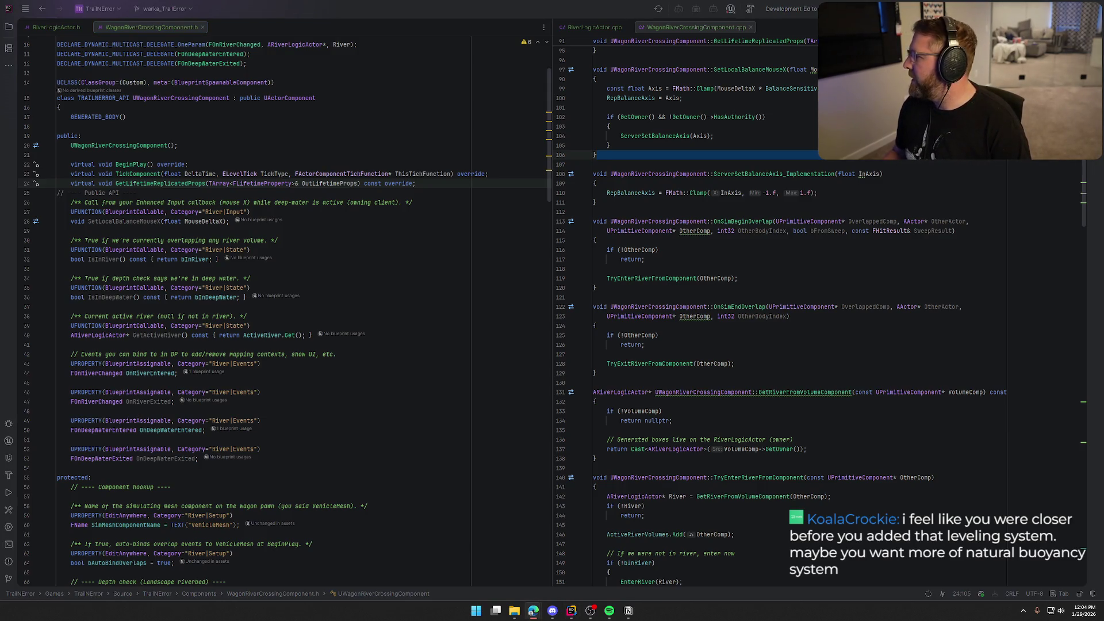
pyautogui.scroll(20, 685, 410)
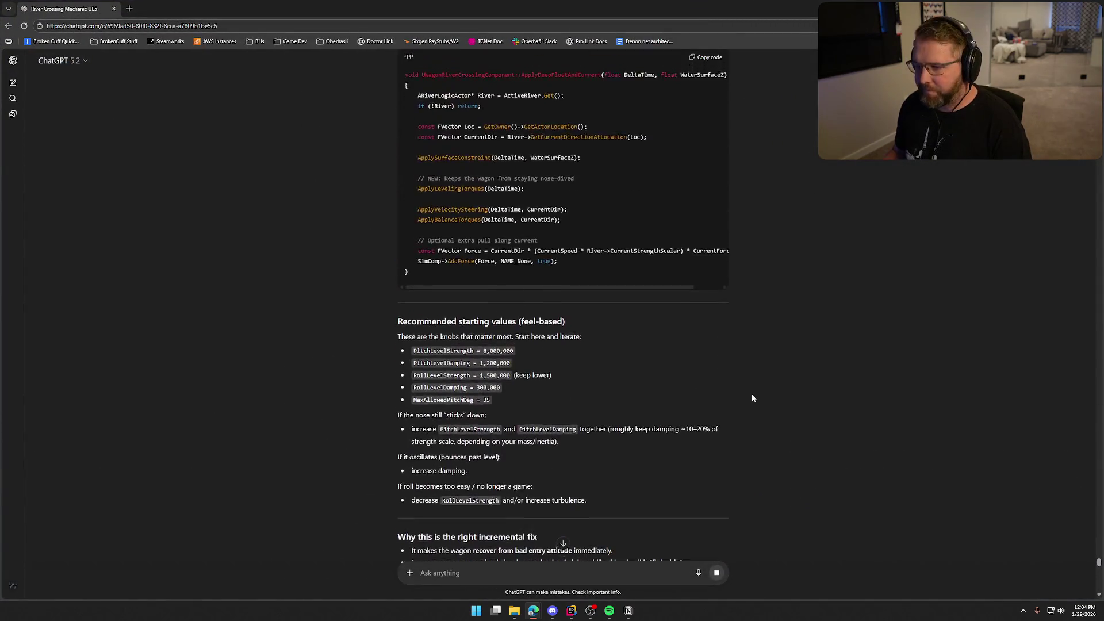
# Highlight the attitude stabilization, physics-correct buoyancy and explicit leveling torque options in ChatGPT's answer
pyautogui.scroll(15, 760, 384)
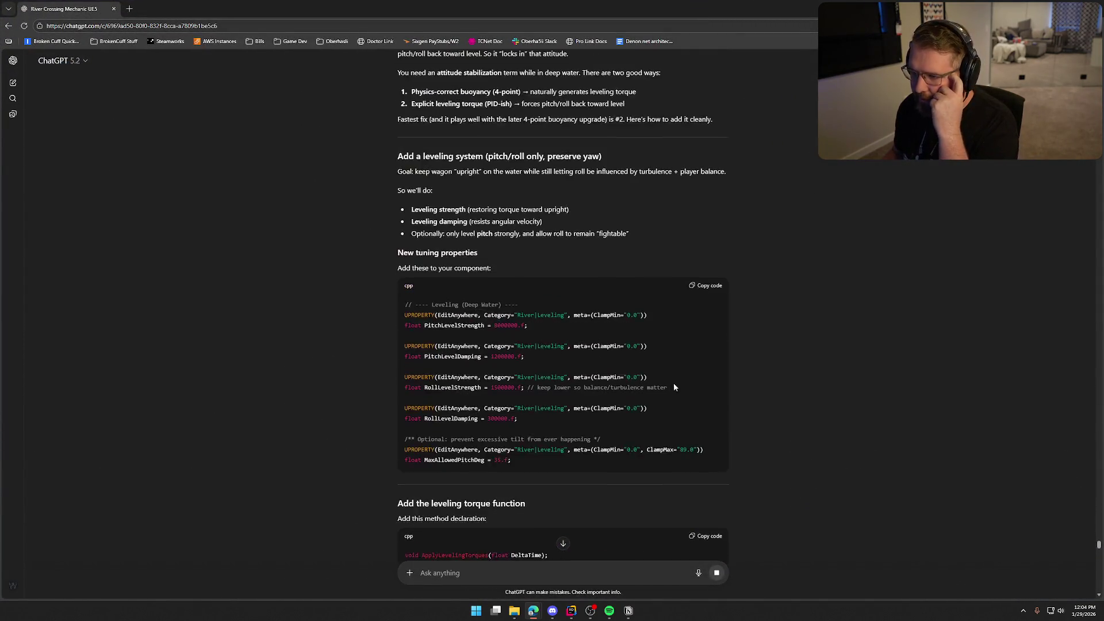
pyautogui.moveTo(395, 248); pyautogui.dragTo(647, 278)
pyautogui.click(787, 254)
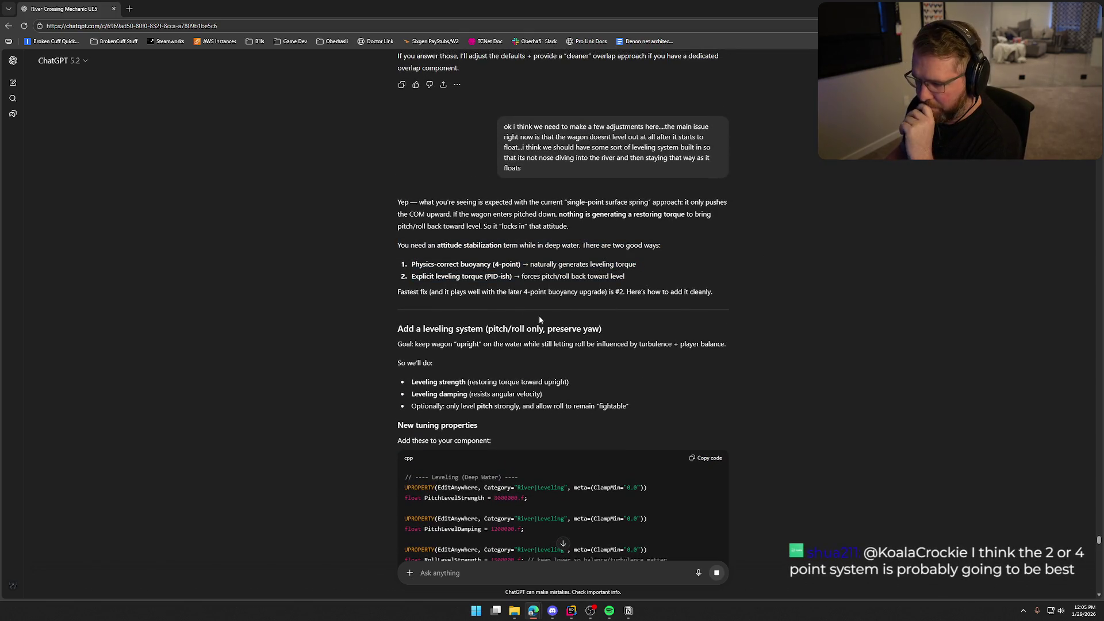
pyautogui.moveTo(415, 264); pyautogui.dragTo(612, 265)
pyautogui.click(867, 317)
pyautogui.moveTo(412, 277)
pyautogui.mouseDown()
pyautogui.moveTo(583, 277)
pyautogui.moveTo(397, 291)
pyautogui.moveTo(508, 302)
pyautogui.moveTo(635, 293)
pyautogui.mouseUp()
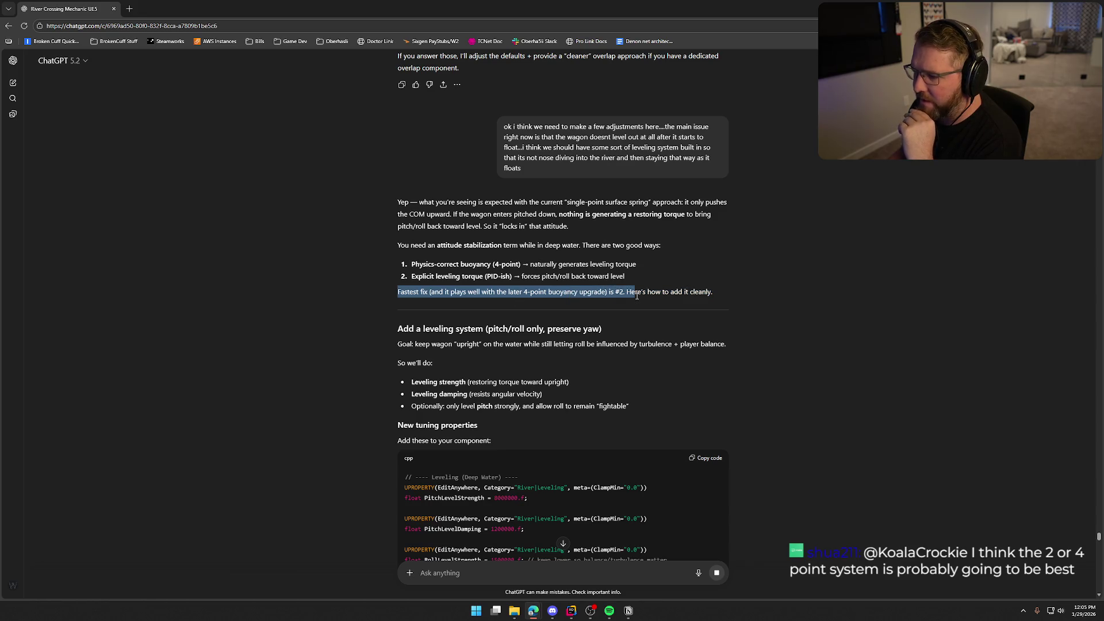
pyautogui.click(643, 326)
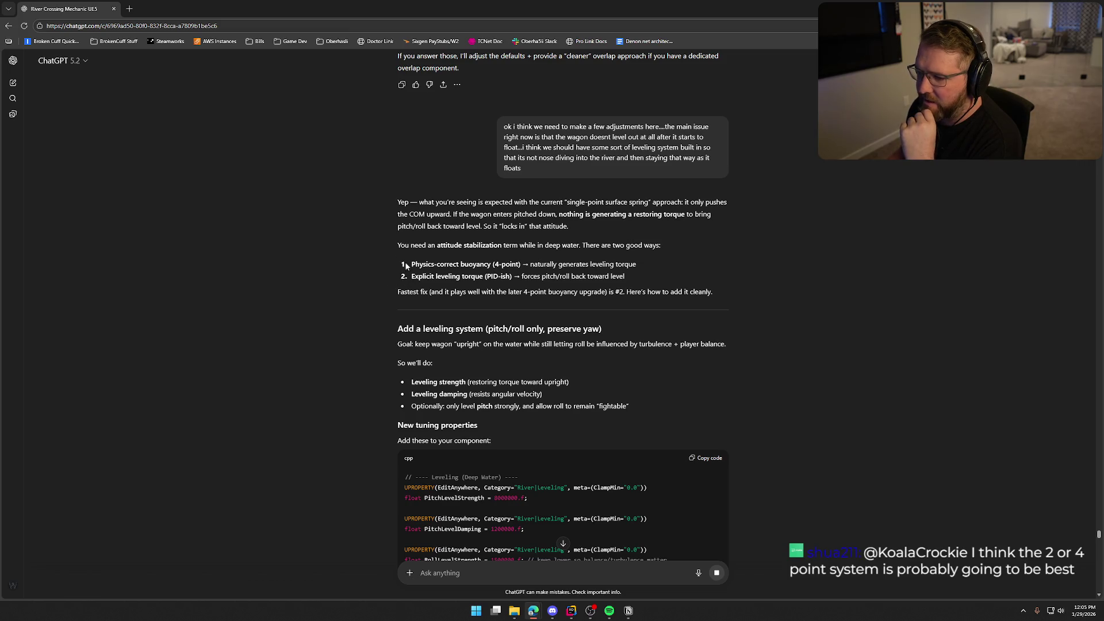
pyautogui.hotkey('alt', 'Tab')
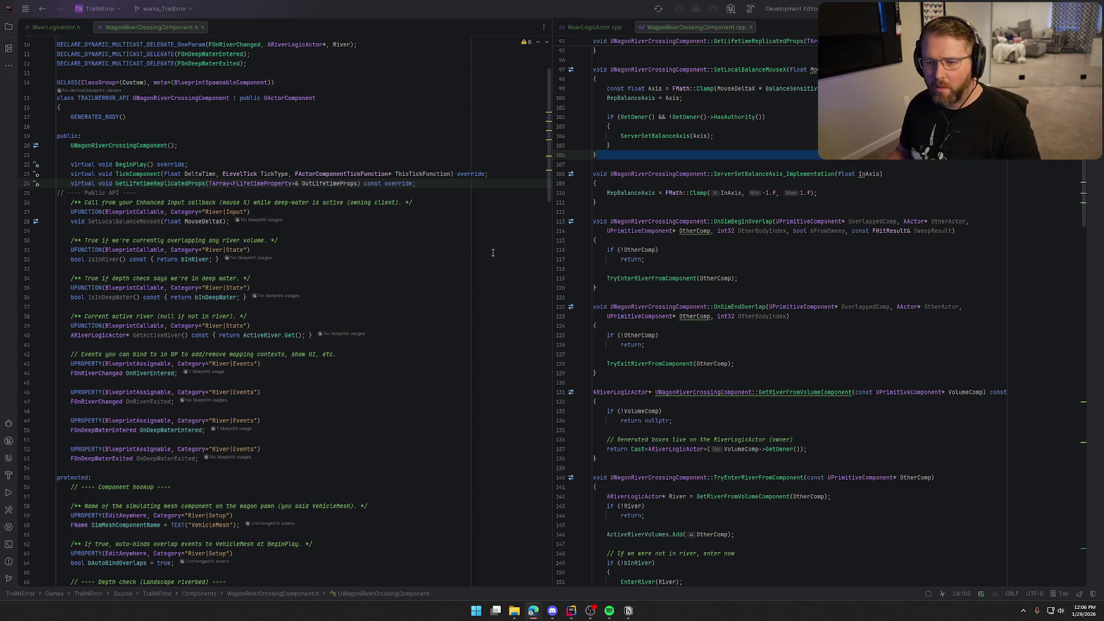
# Paste the Buoyancy (Deep Water) UPROPERTY block below the overrides in WagonRiverCrossingComponent.h
pyautogui.click(432, 181)
pyautogui.press('Return')
pyautogui.press('Return')
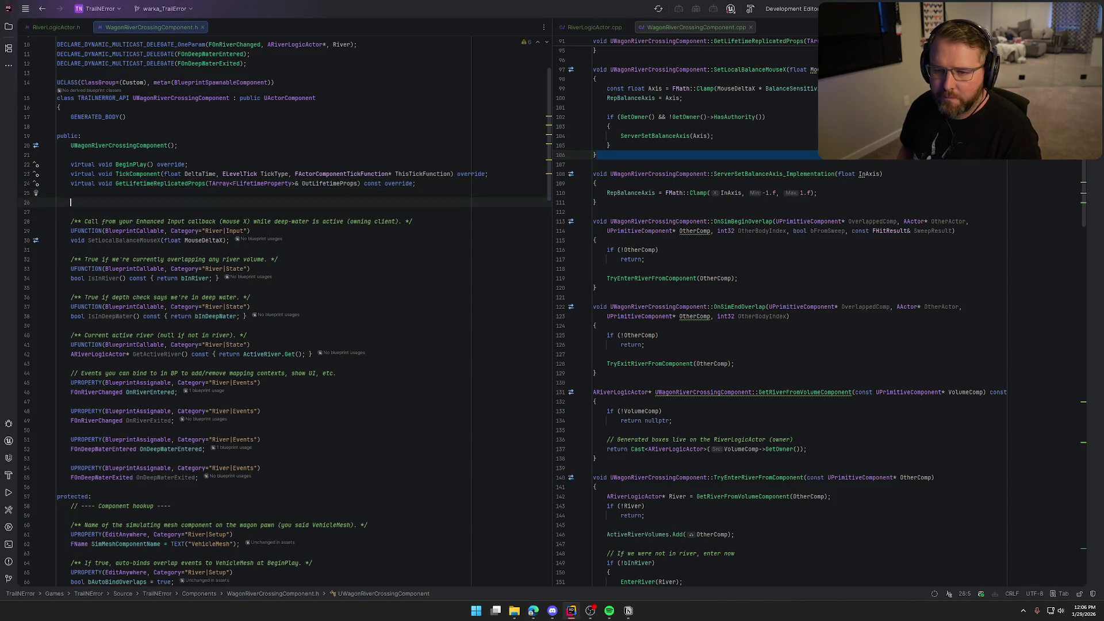
pyautogui.hotkey('ctrl', 'v')
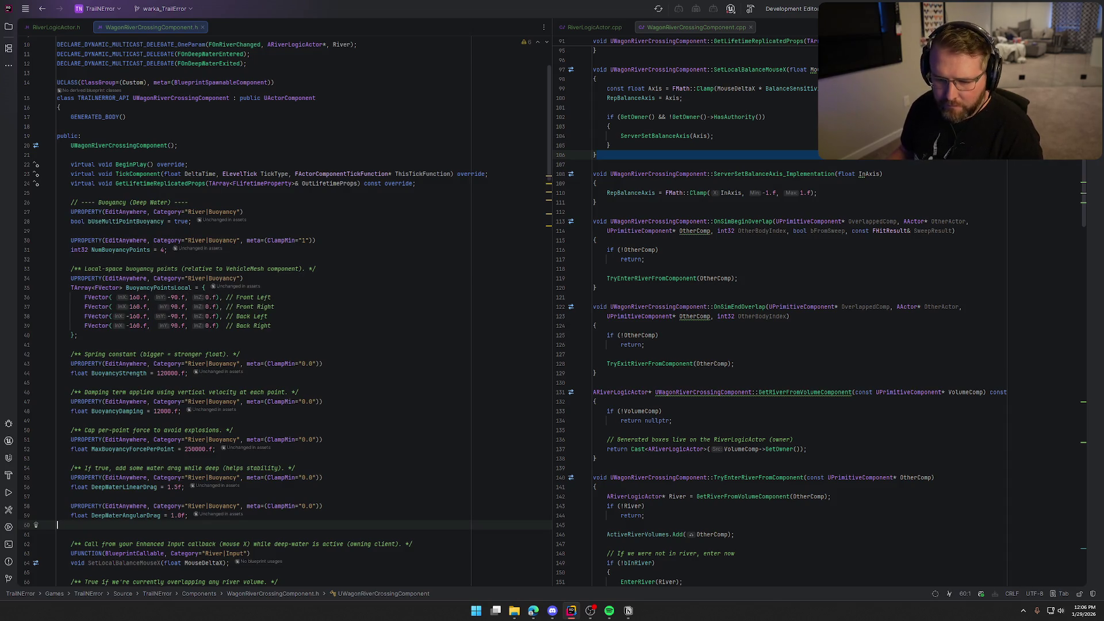
pyautogui.press('BackSpace')
pyautogui.scroll(-2, 411, 239)
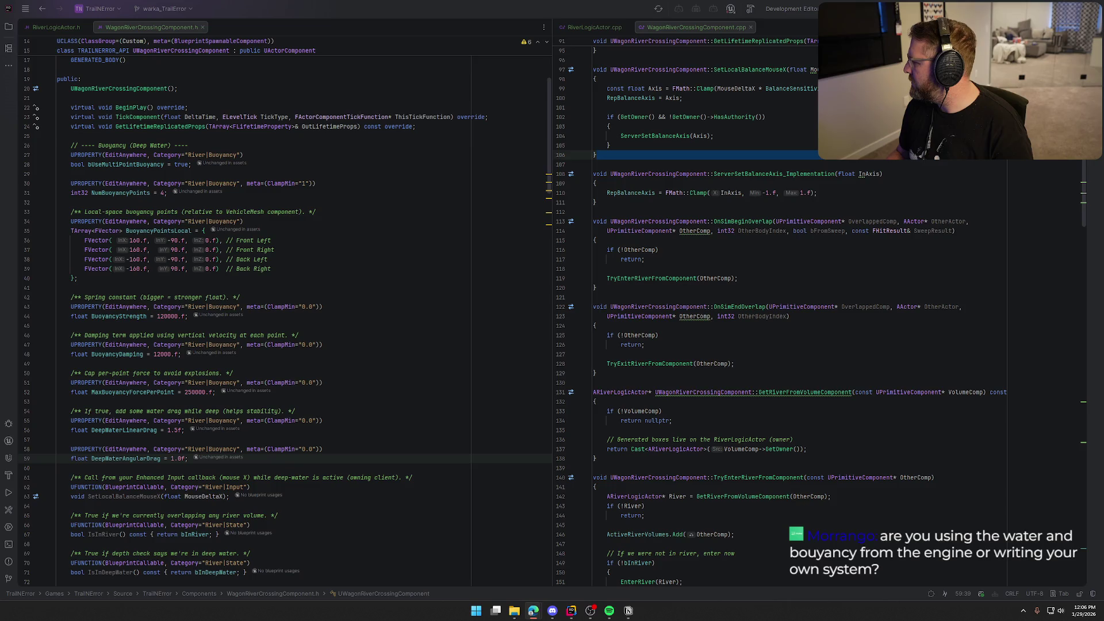
pyautogui.click(735, 372)
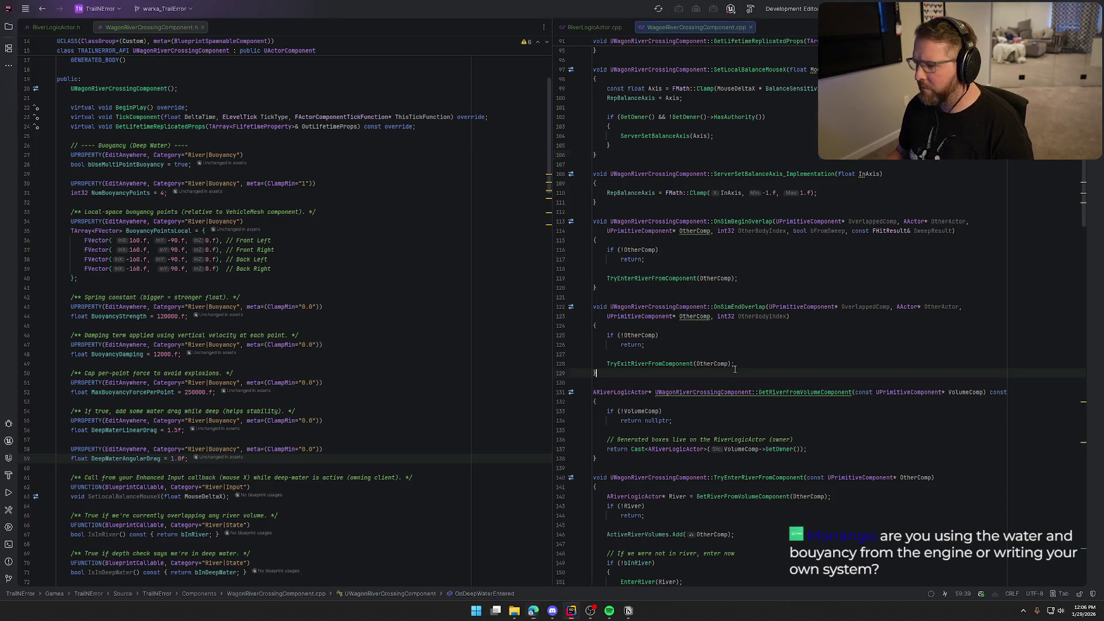
# Search the .cpp for 'applybuo' to check whether ApplyBuoyancyForces already exists
pyautogui.hotkey('ctrl', 'f')
pyautogui.write('applybo')
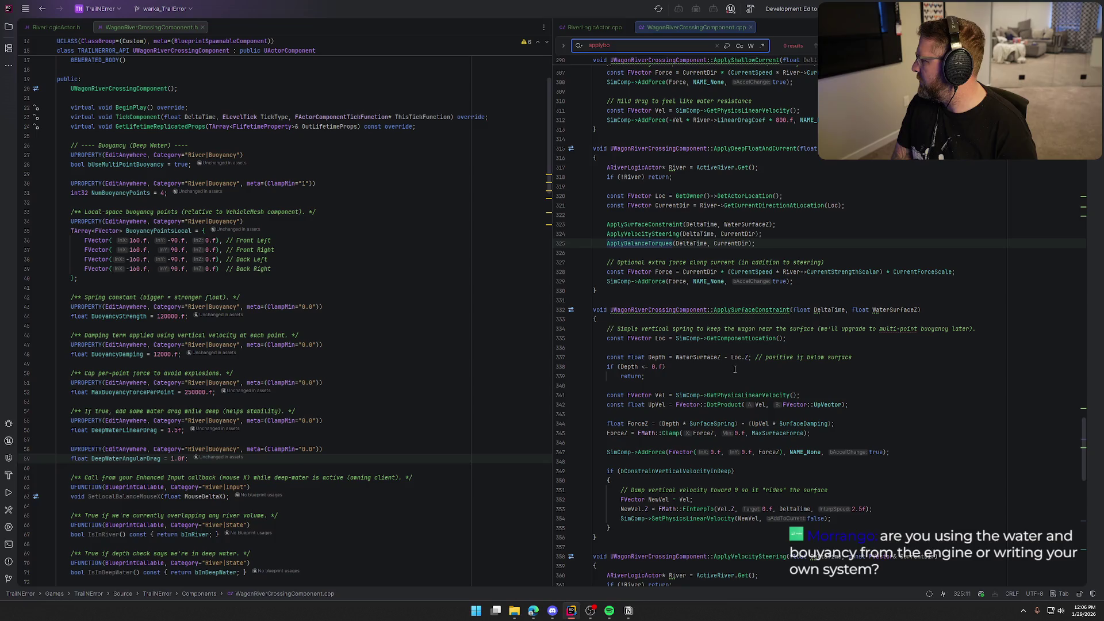
pyautogui.press('BackSpace')
pyautogui.write('uo')
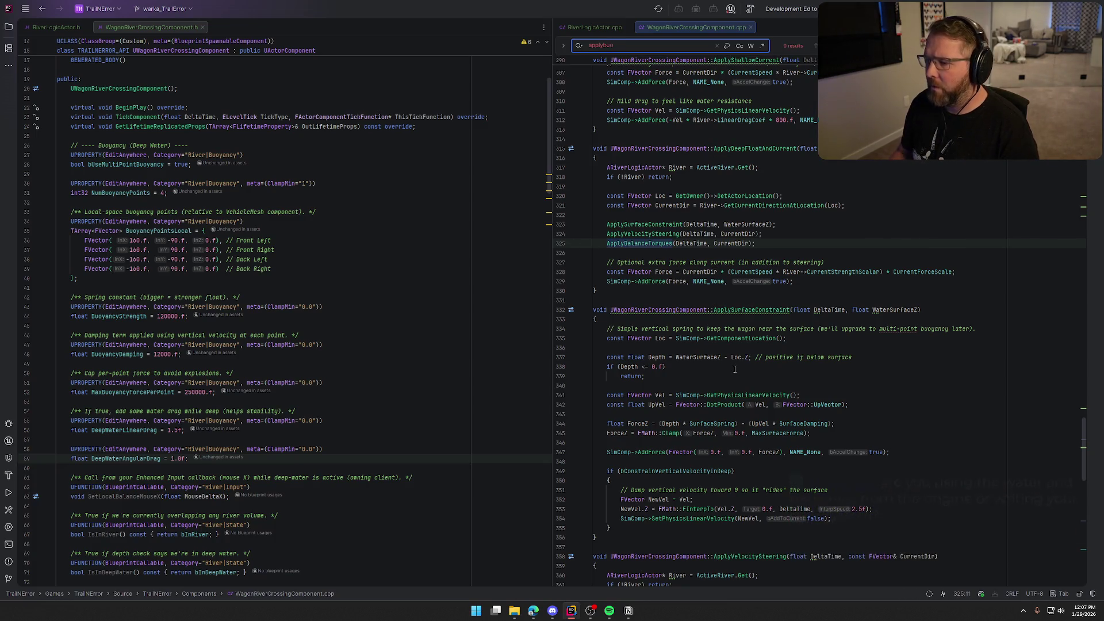
pyautogui.click(703, 293)
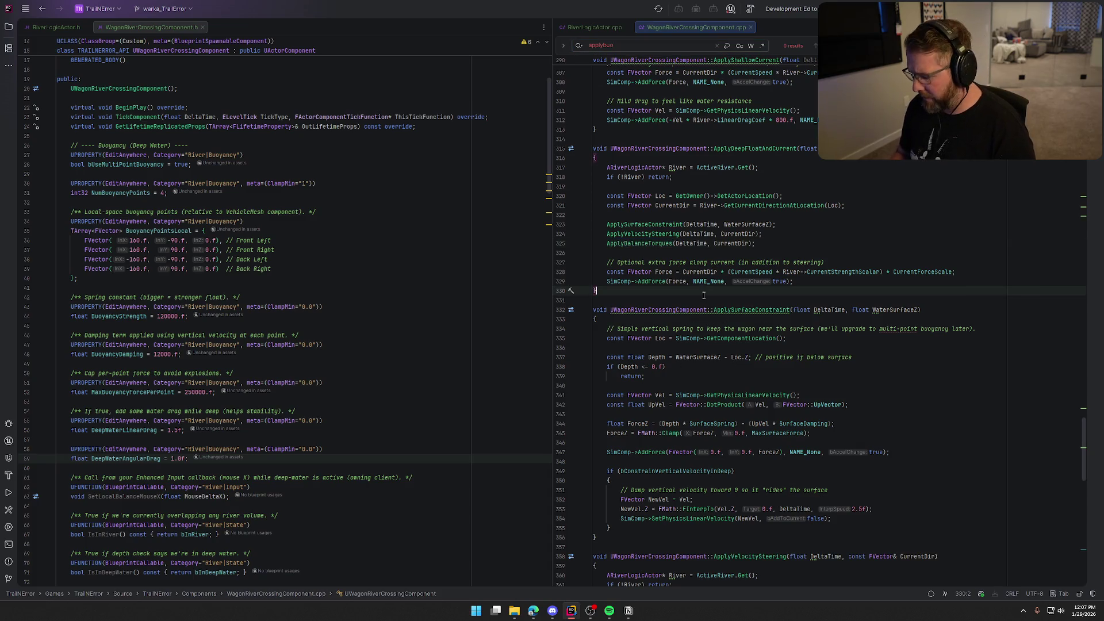
# Append the ApplyBuoyancyForces function to the end of the .cpp and generate its header declaration
pyautogui.hotkey('ctrl', 'End')
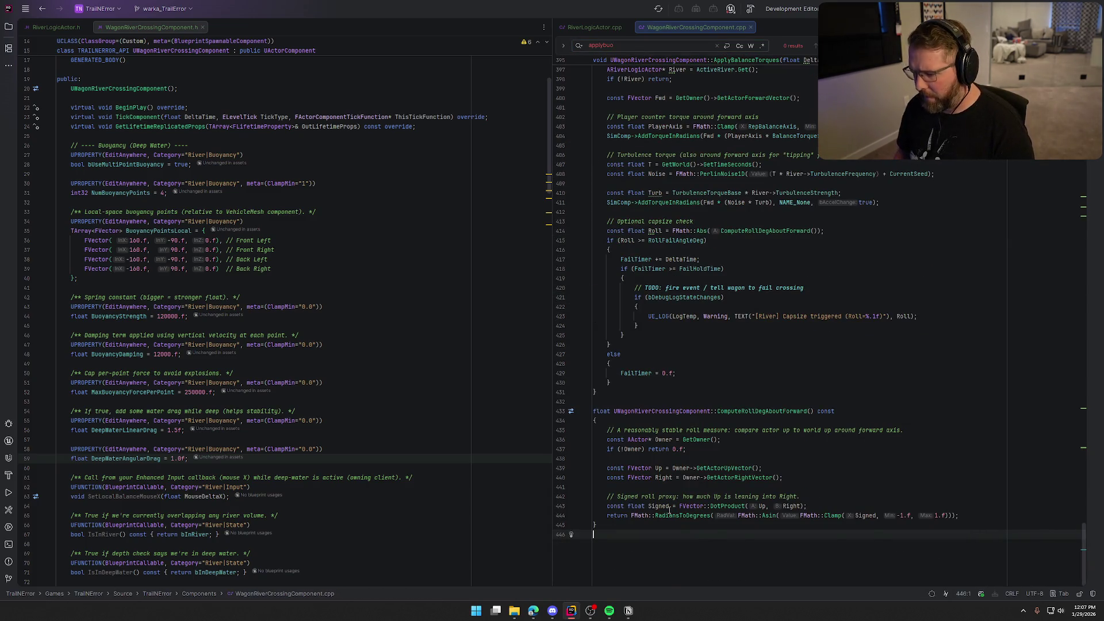
pyautogui.write('void UWagonRiverCrossingComponent::ApplyBuoyancyForces(float DeltaTime, float WaterSurfaceZ) { \tif (!SimComp) return;  \tconst FTransform MeshXf = SimComp->GetComponentTransform();  \t// Apply upward forces at multiple points \tfor (const FVector& LocalPt : BuoyancyPointsLocal) \t{ \t\tconst FVector WorldPt = MeshXf.TransformPosition(LocalPt);  \t\tconst float Submersion = WaterSurfaceZ - WorldPt.Z; // >0 means underwater \t\tif (Submersion <= 0.f) \t\t\tcontinue;  \t\t// Velocity at that specific point \t\tconst FVector PointVel = SimComp->GetPhysicsLinearVelocityAtPoint(WorldPt); \t\tconst float UpVel = FVector::DotProduct(PointVel, FVector::UpVector);  \t\t// Spring up + damping \t\tfloat ForceZ = (Submersion * BuoyancyStrength) - (UpVel * BuoyancyDamping); \t\tForceZ = FMath::Clamp(ForceZ, 0.f, MaxBuoyancyForcePerPoint);  \t\tSimComp->AddForceAtLocation(FVector(0.f, 0.f, ForceZ), WorldPt, NAME_None);  \t\tif (bDebugDrawDepthTrace) \t\t{ \t\t\tDrawDebugSphere(GetWorld(), WorldPt, 8.f, 8, FColor::Cyan, false, 0.f); \t\t\tDrawDebugLine(GetWorld(), WorldPt, WorldPt + FVector(0, 0,ForceZ * 0.001f), FColor::Cyan, false, 0.f, 0, 2.f); \t\t} \t}  \t// Extra water drag to prevent "ice skating" / reduce oscillation \tconst FVector Vel = SimComp->GetPhysicsLinearVelocity(); \tSimComp->AddForce(-Vel * DeepWaterLinearDrag * 800.f, NAME_None, true);  \tconst FVector AngVel = SimComp->GetPhysicsAngularVelocityInRadians(); \tSimComp->AddTorqueInRadians(-AngVel * DeepWaterAngularDrag * 100000.f, NAME_None, true); }')
pyautogui.click(748, 167)
pyautogui.hotkey('alt', 'Return')
pyautogui.press('Return')
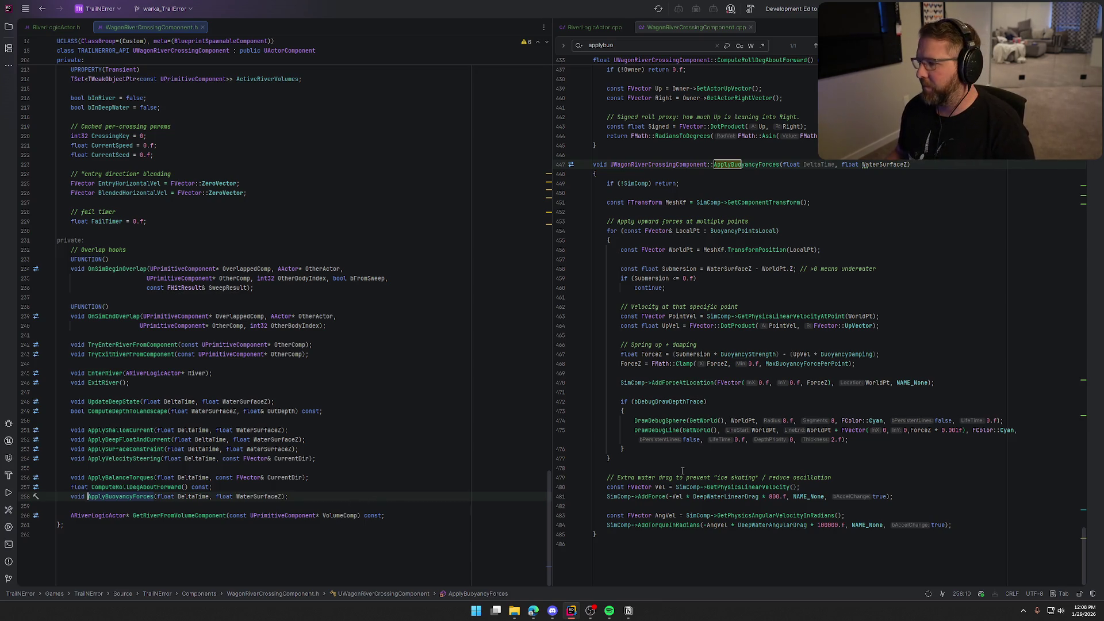
pyautogui.click(746, 180)
pyautogui.press('Escape')
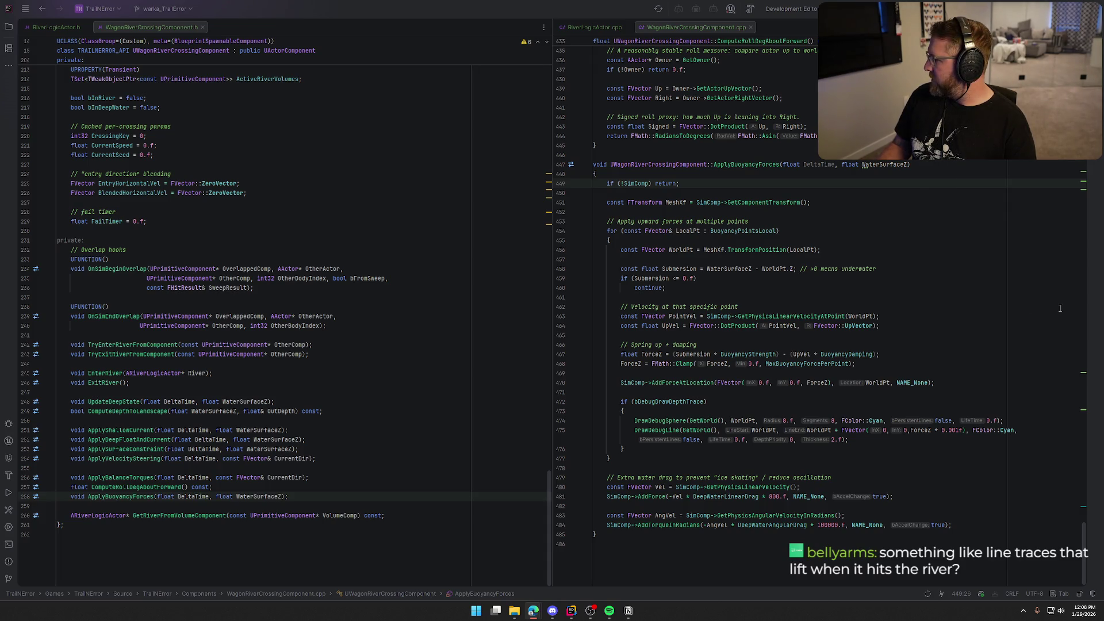
# Search the .cpp for ApplyDeepFloatAndCurrent
pyautogui.click(926, 270)
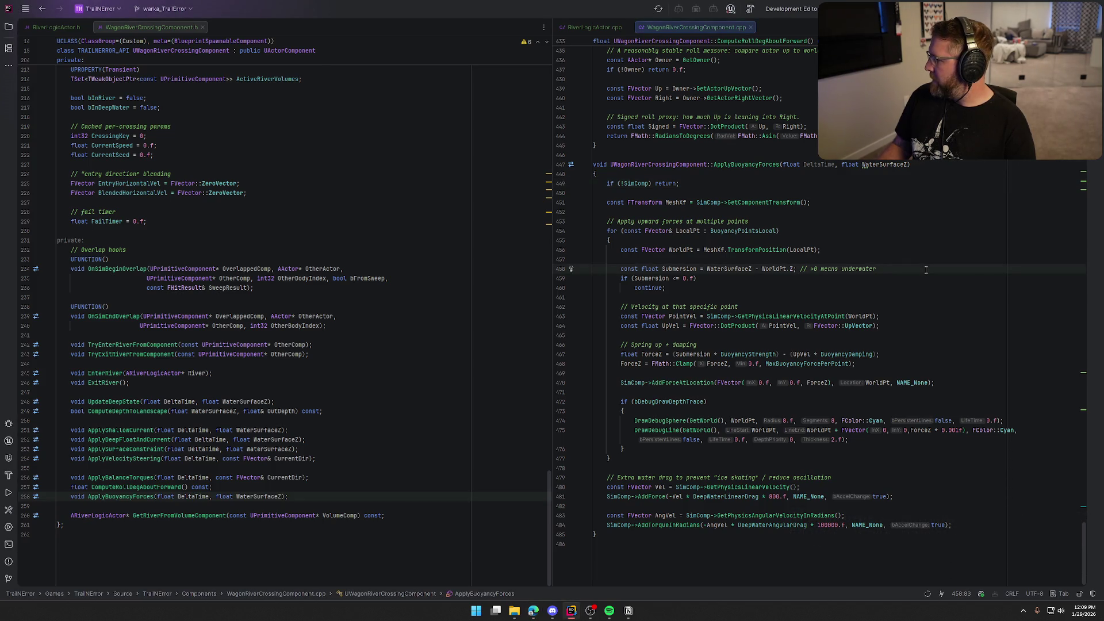
pyautogui.hotkey('ctrl', 'f')
pyautogui.write('apply')
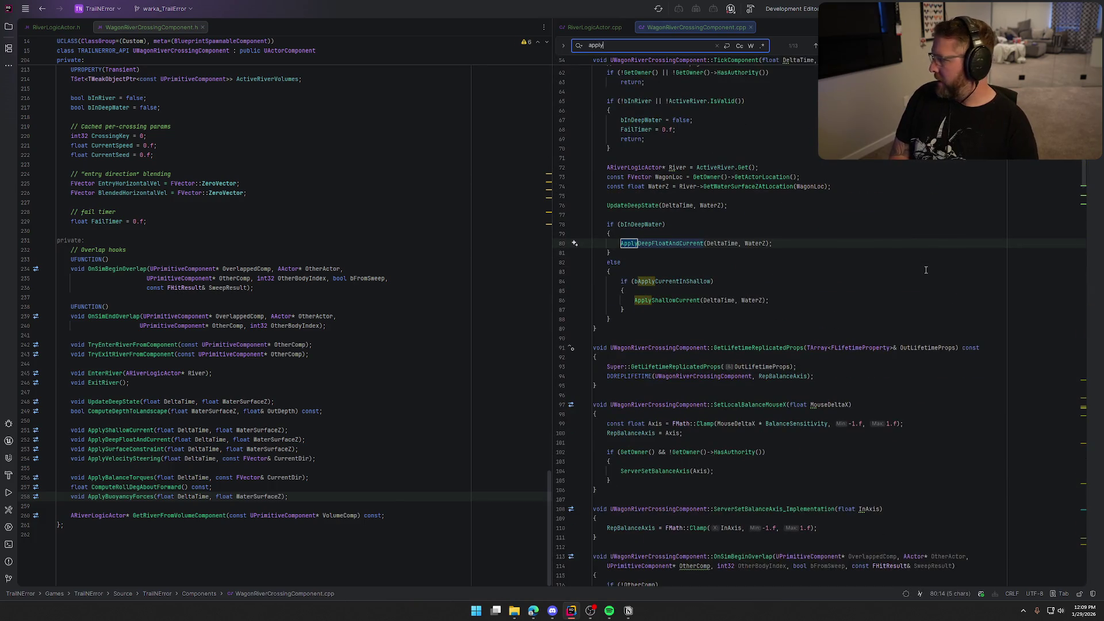
pyautogui.write('deep')
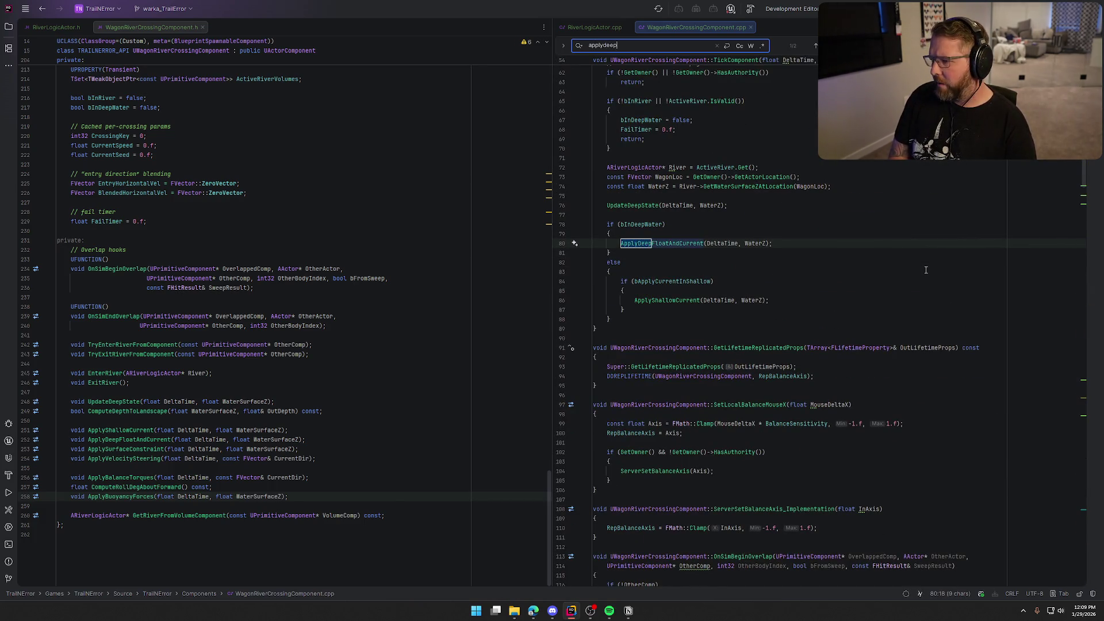
pyautogui.write('floatandcurrent')
# Replace the ApplyDeepFloatAndCurrent body with one calling ApplyBuoyancyForces, then rebuild the project
pyautogui.press('Return')
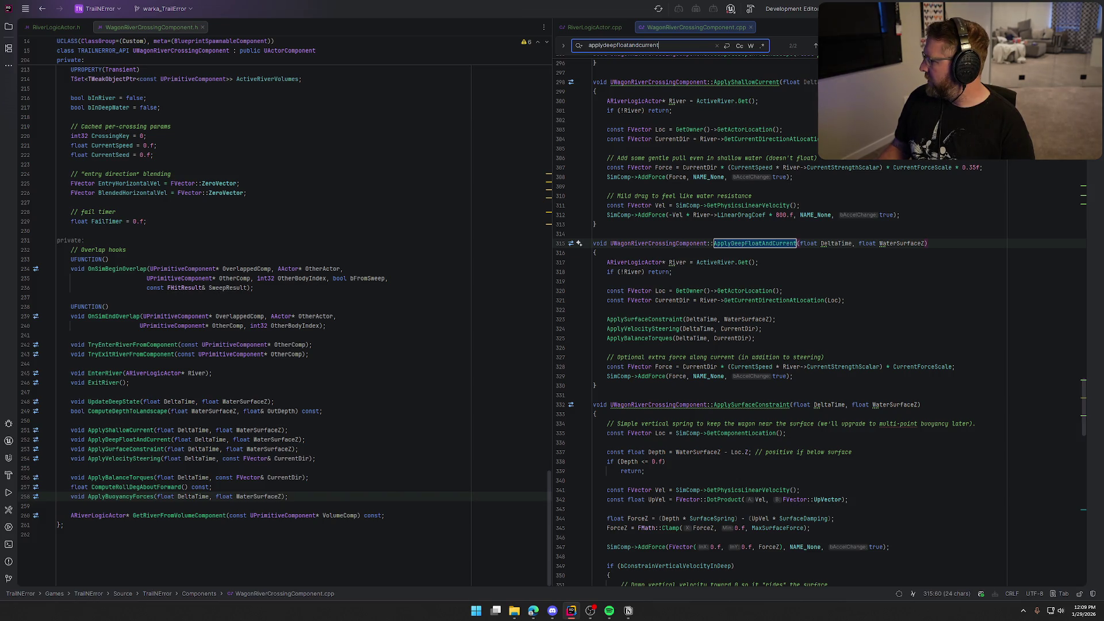
pyautogui.hotkey('alt', 'Tab')
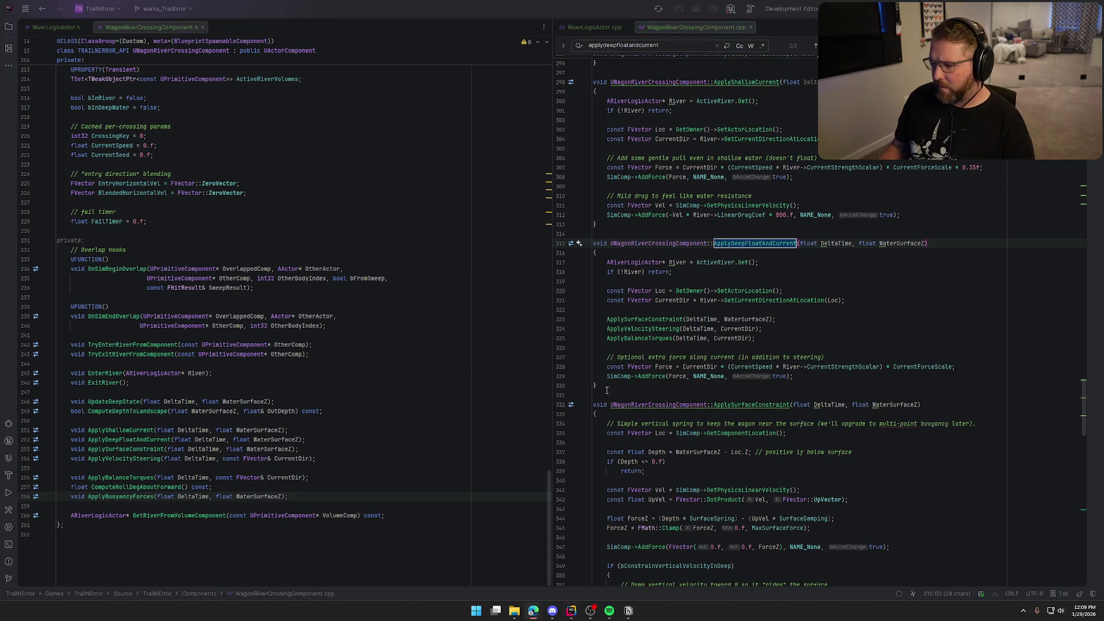
pyautogui.moveTo(607, 390); pyautogui.dragTo(592, 243)
pyautogui.write('void UWagonRiverCrossingComponent::ApplyDeepFloatAndCurrent(float DeltaTime, float WaterSurfaceZ) {     ARiverLogicActor* River = ActiveRiver.Get();     if (!River) return;      const FVector Loc = GetOwner()->GetActorLocation();     const FVector CurrentDir = River->GetCurrentDirectionAtLocation(Loc);      // NEW: physics-correct buoyancy     ApplyBuoyancyForces(DeltaTime, WaterSurfaceZ);      // Keep your current steering (entry->current blend)     ApplyVelocitySteering(DeltaTime, CurrentDir);      // Balance torques (mouse + turbulence)     ApplyBalanceTorques(DeltaTime, CurrentDir);      // Optional extra along-current pull force     const FVector Force = CurrentDir * (CurrentSpeed * River->CurrentStrengthScalar) * CurrentForceScale;     SimComp->AddForce(Force, NAME_None, true); }')
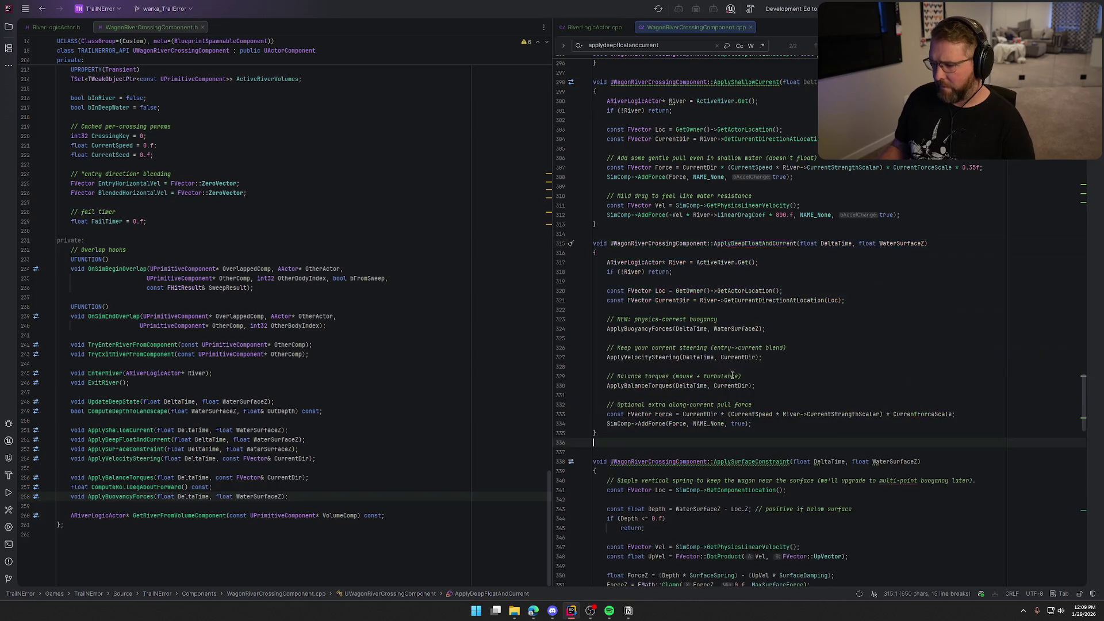
pyautogui.press('BackSpace')
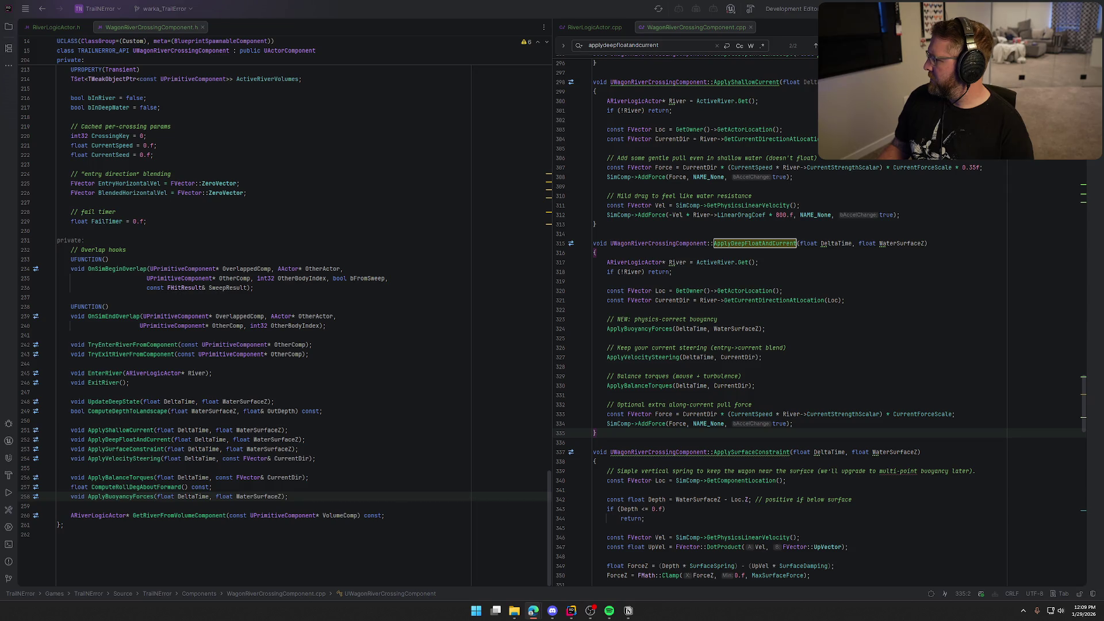
pyautogui.hotkey('ctrl', 'shift', 'b')
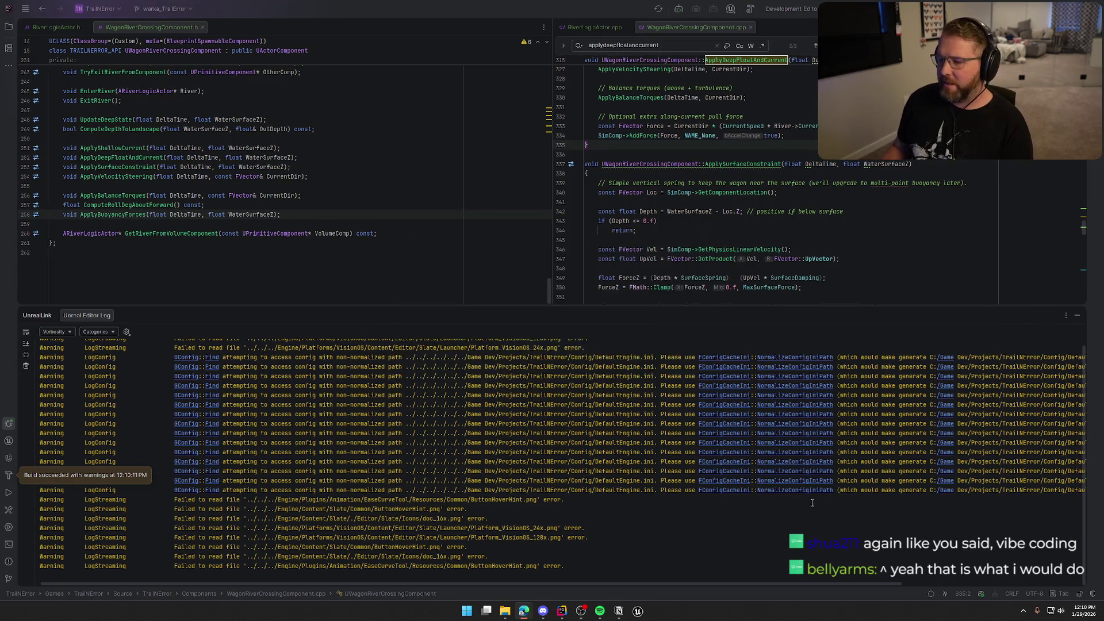
# Collapse the build log and open the GameWorld level from the content browser
pyautogui.click(1077, 319)
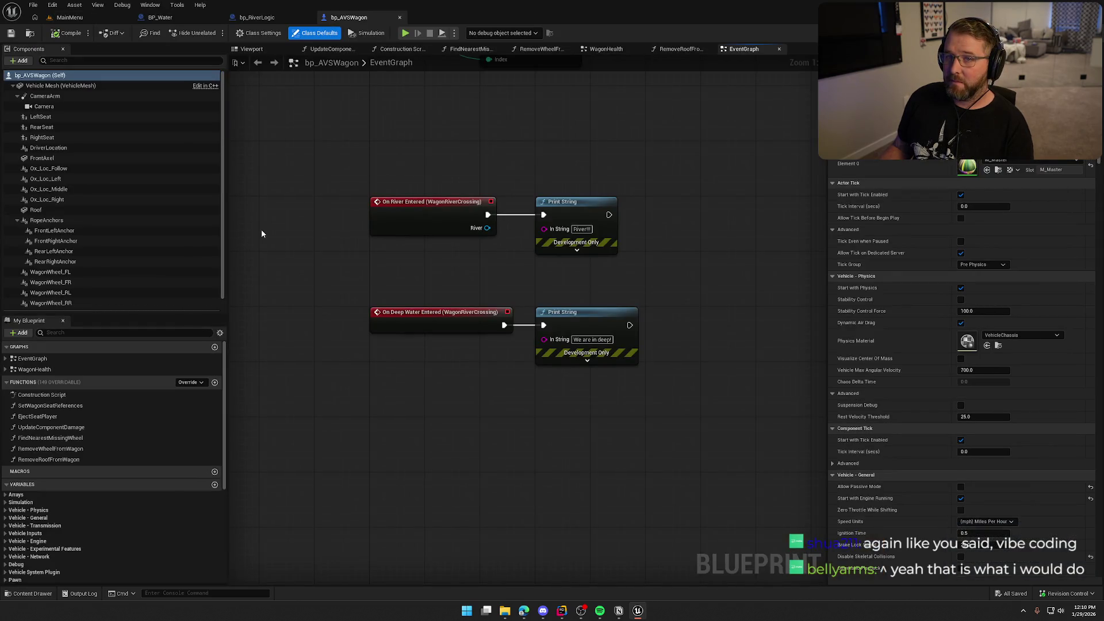
pyautogui.click(73, 18)
pyautogui.hotkey('ctrl', 'space')
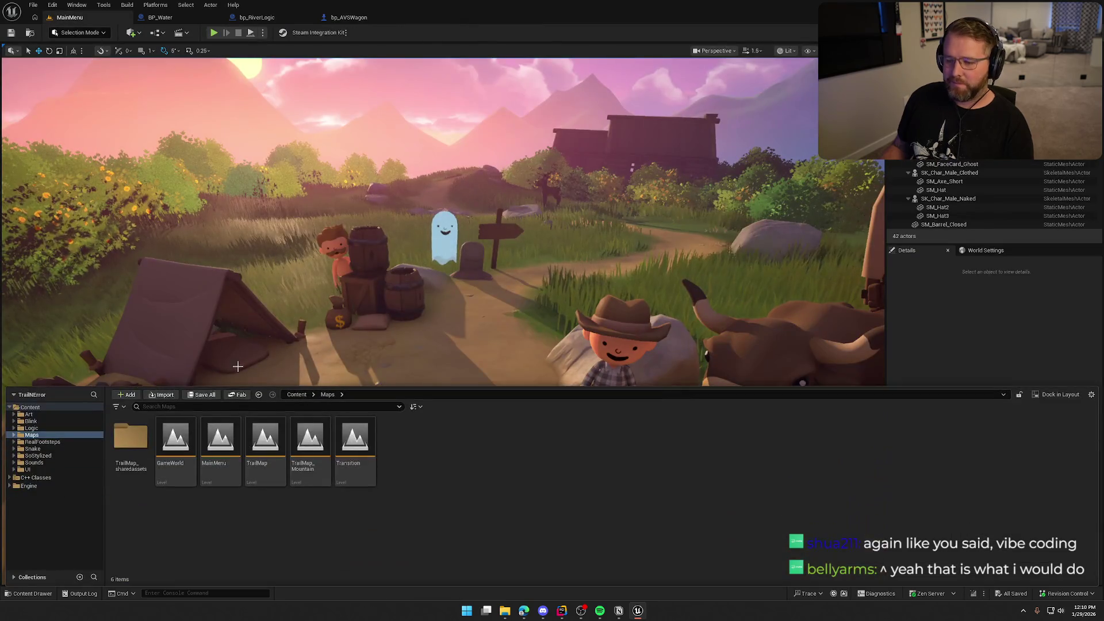
pyautogui.doubleClick(187, 446)
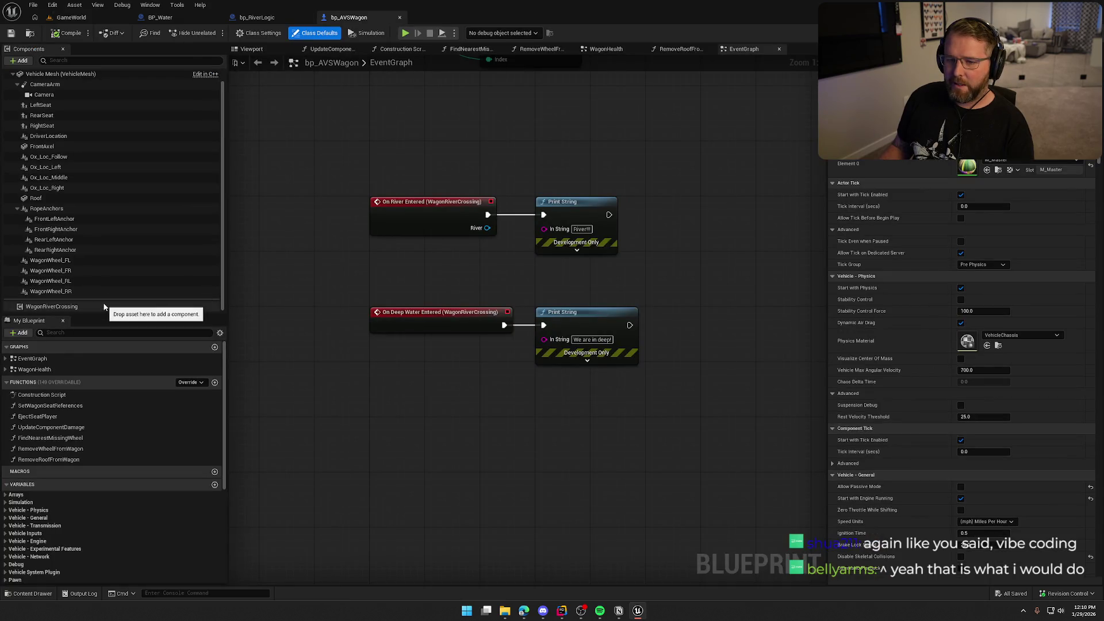
# In WagonRiverCrossing's Buoyancy settings, set strength 1000, damping 15 and lower the per-point force cap
pyautogui.click(104, 306)
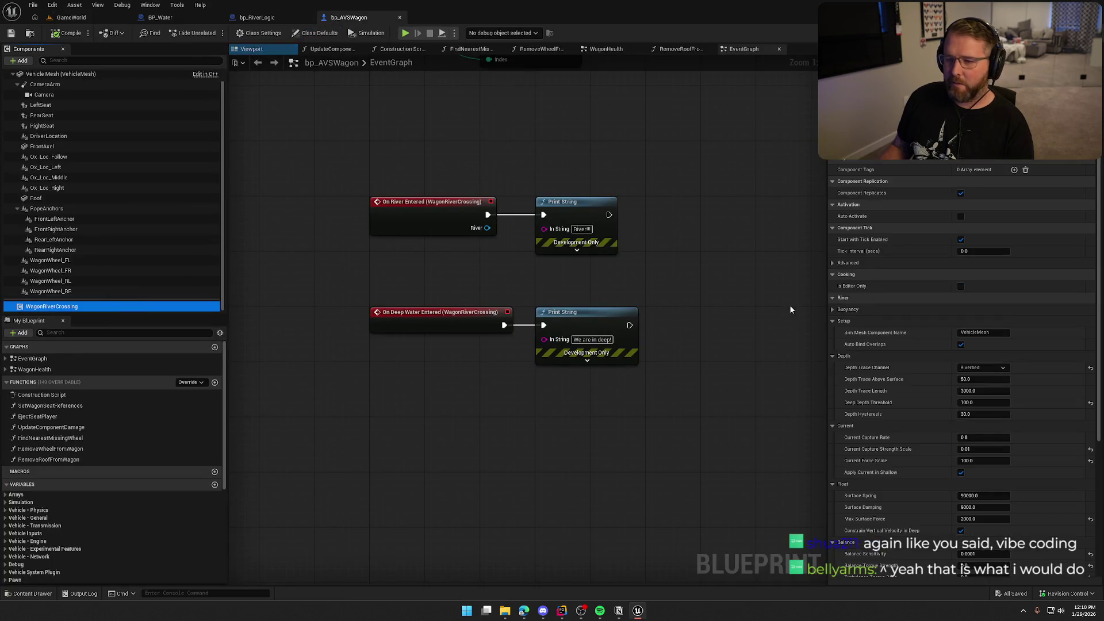
pyautogui.scroll(-5, 910, 285)
pyautogui.click(836, 242)
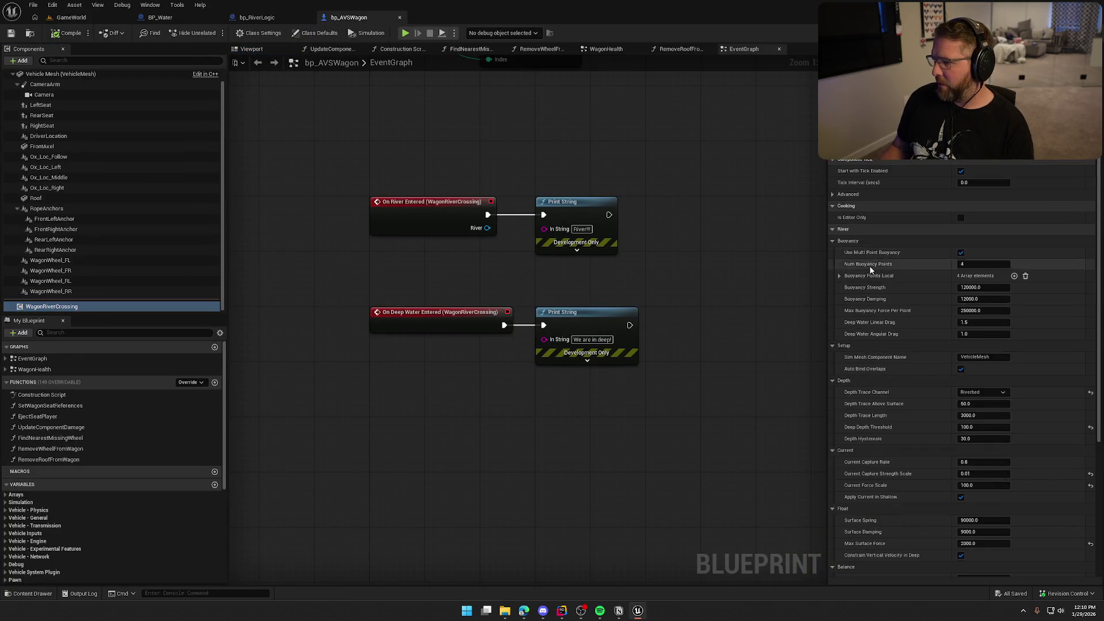
pyautogui.scroll(-2, 869, 266)
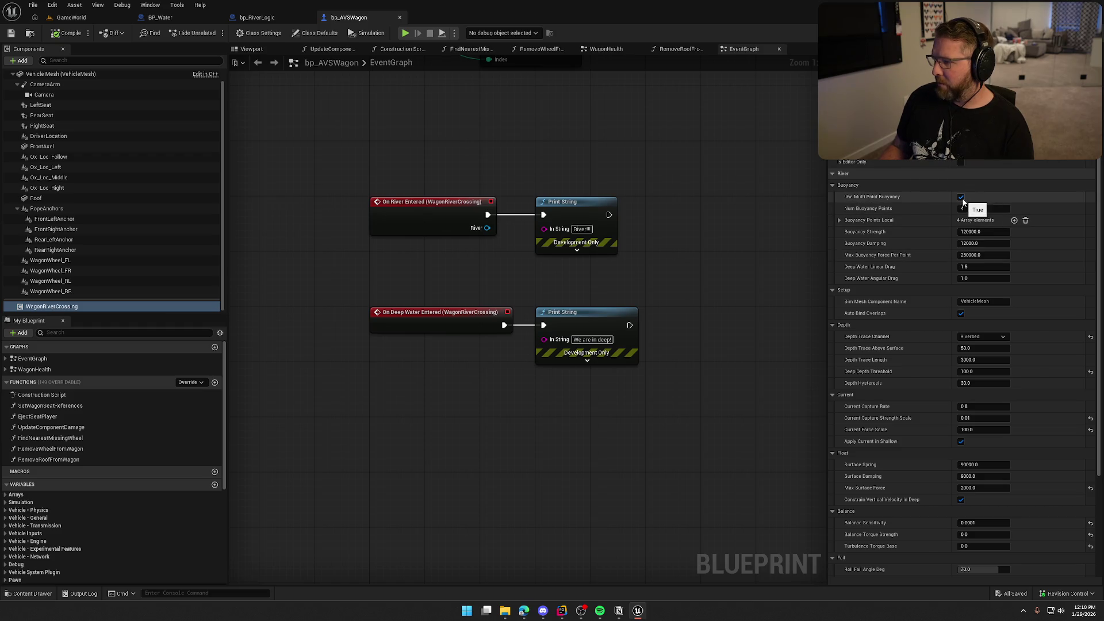
pyautogui.click(869, 220)
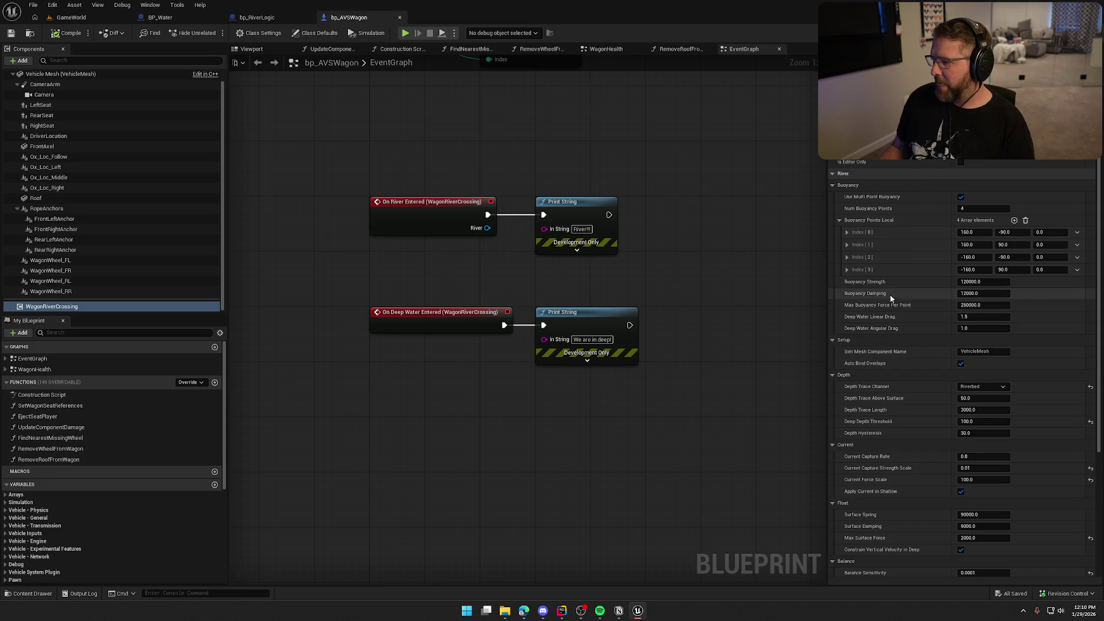
pyautogui.click(983, 282)
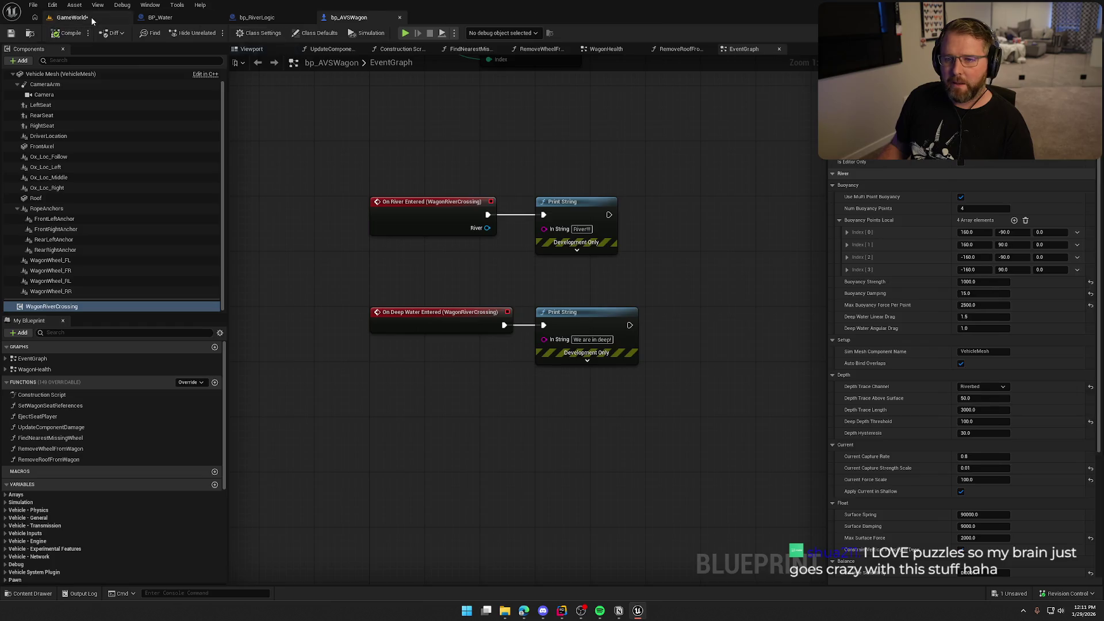
# Play-test GameWorld by boarding the wagon and driving it toward the river
pyautogui.click(71, 18)
pyautogui.hotkey('alt', 'p')
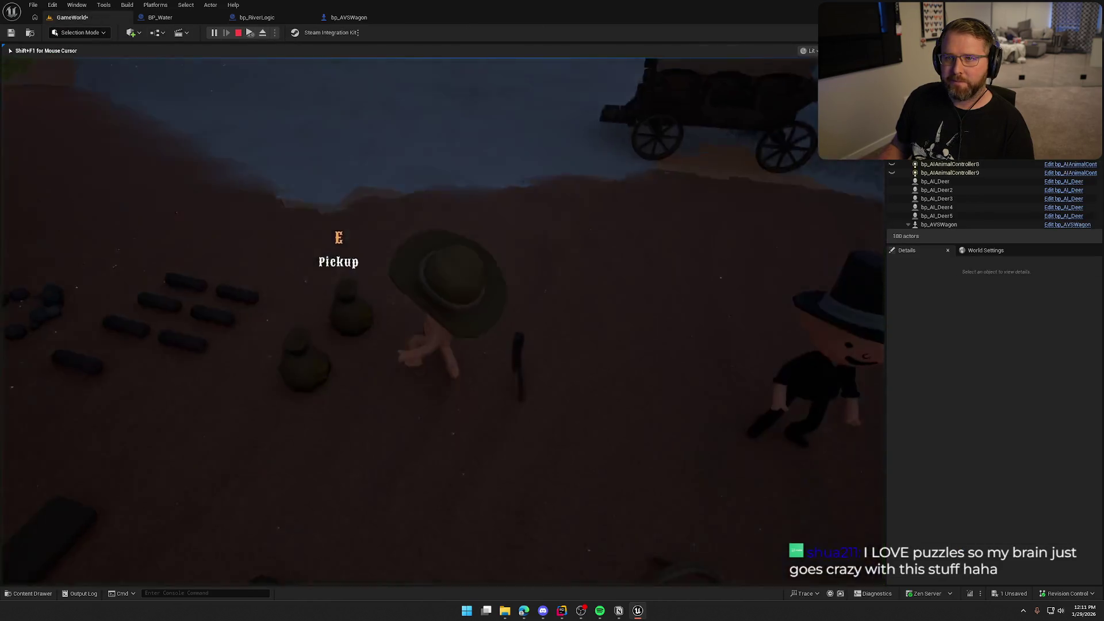
pyautogui.hotkey('shift', 'w')
pyautogui.hotkey('shift', 'w')
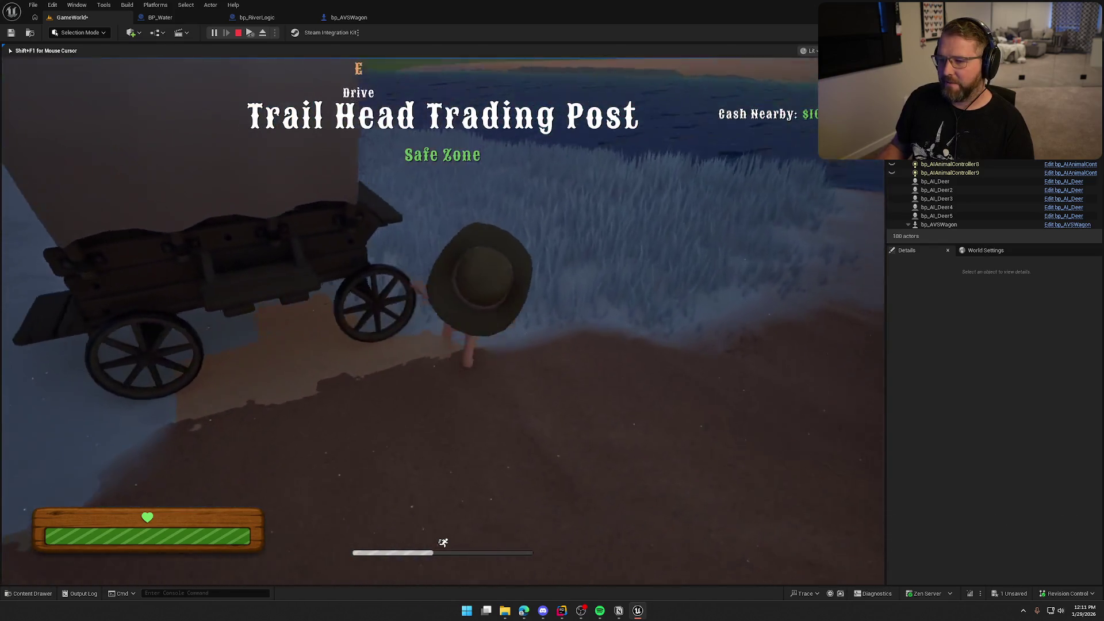
pyautogui.press('e')
pyautogui.press('w')
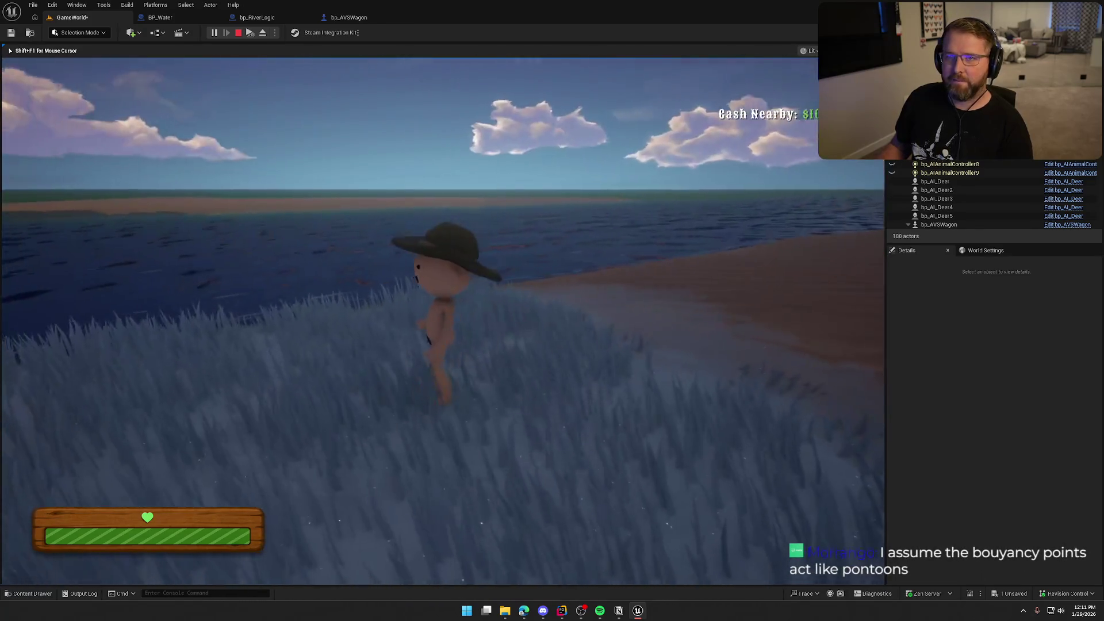
pyautogui.press('Escape')
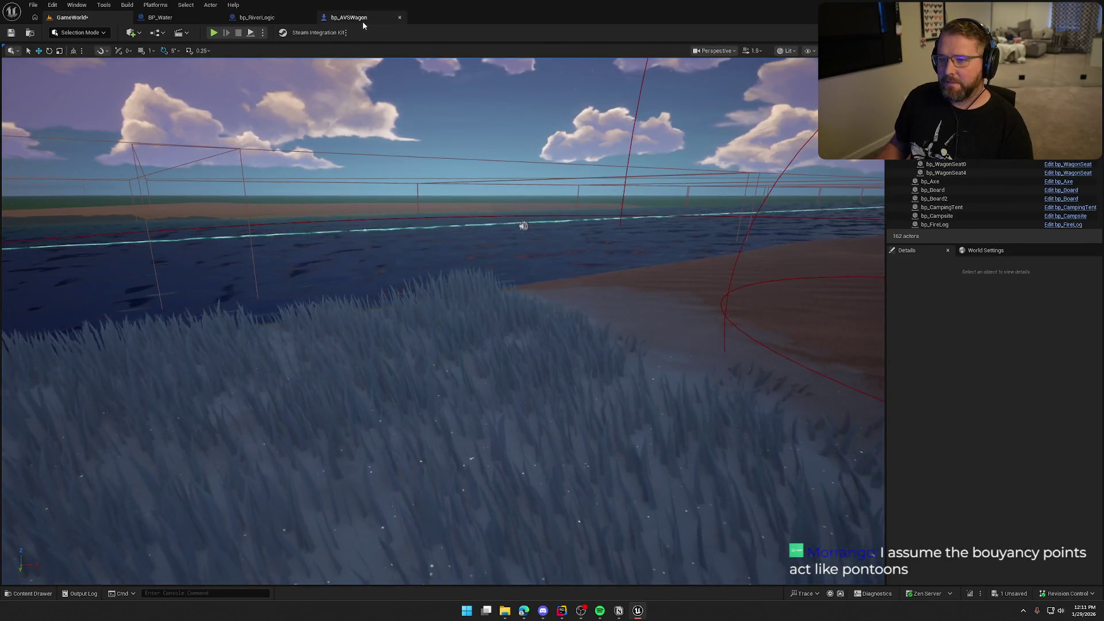
# In bp_AVSWagon, set Buoyancy Strength to 10 and Max Buoyancy Force Per Point to 25, then compile
pyautogui.click(347, 18)
pyautogui.click(983, 281)
pyautogui.click(984, 306)
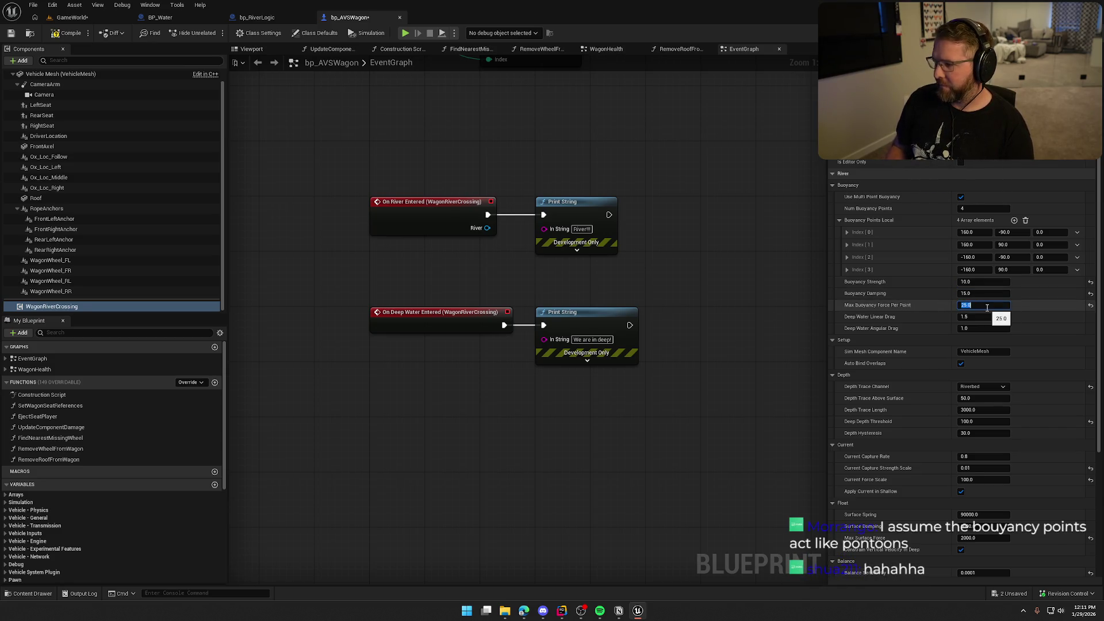
pyautogui.click(67, 33)
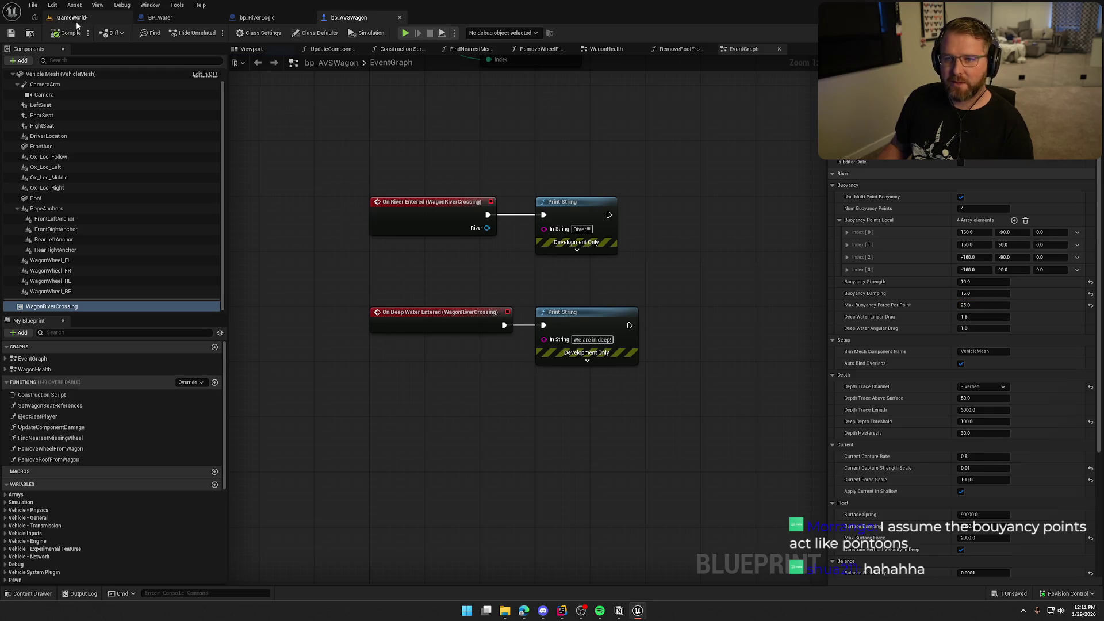
# Play GameWorld again and drive the wagon into the shallow water
pyautogui.click(72, 17)
pyautogui.click(212, 33)
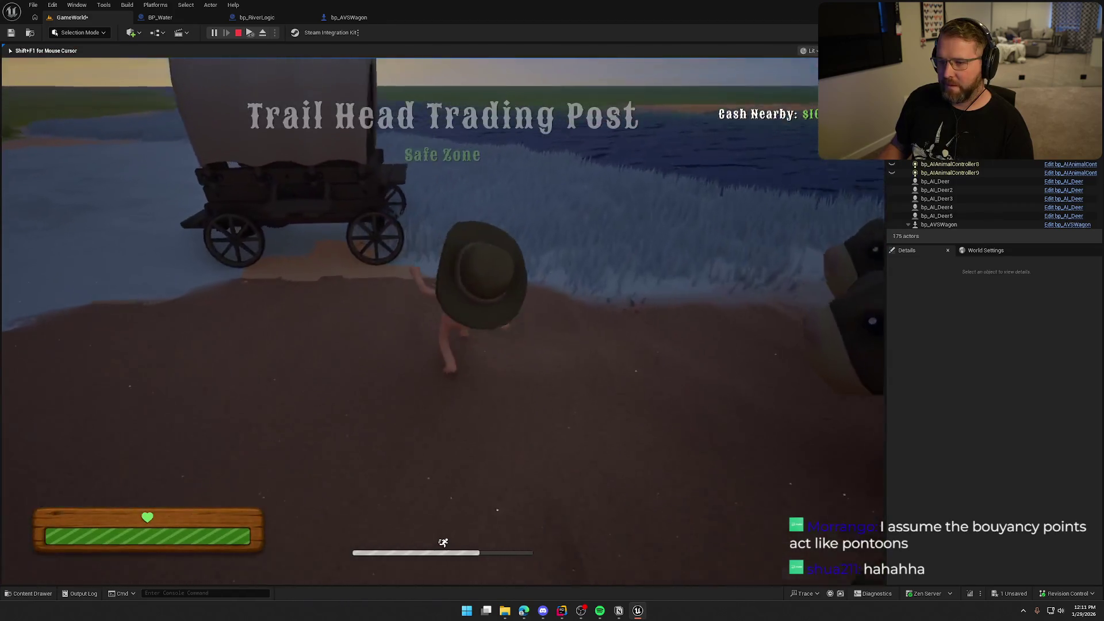
pyautogui.press('w')
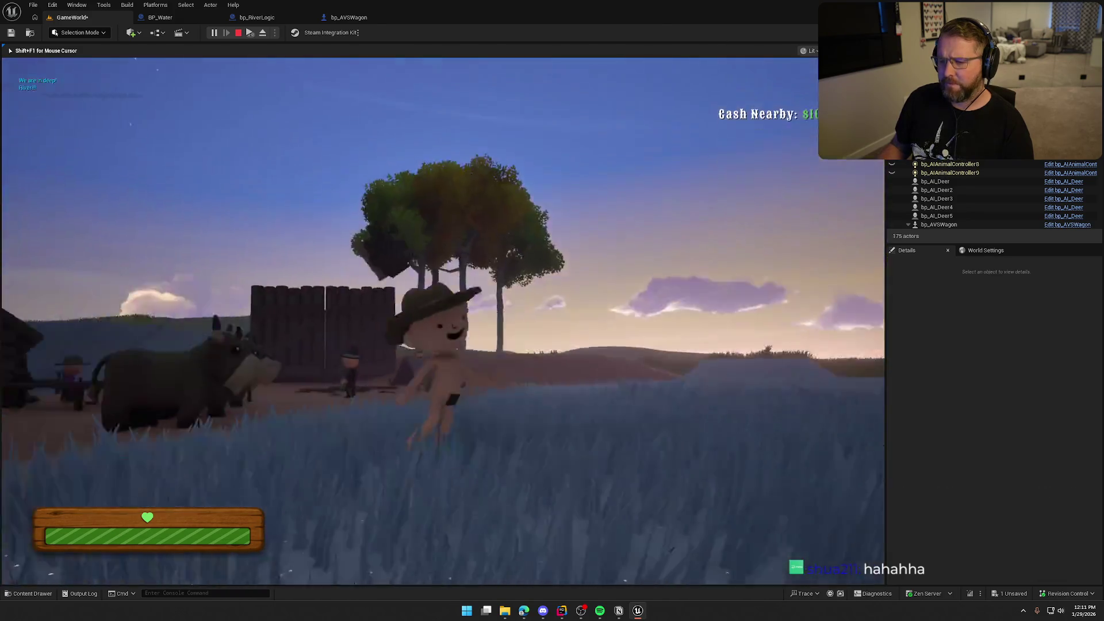
pyautogui.press('Escape')
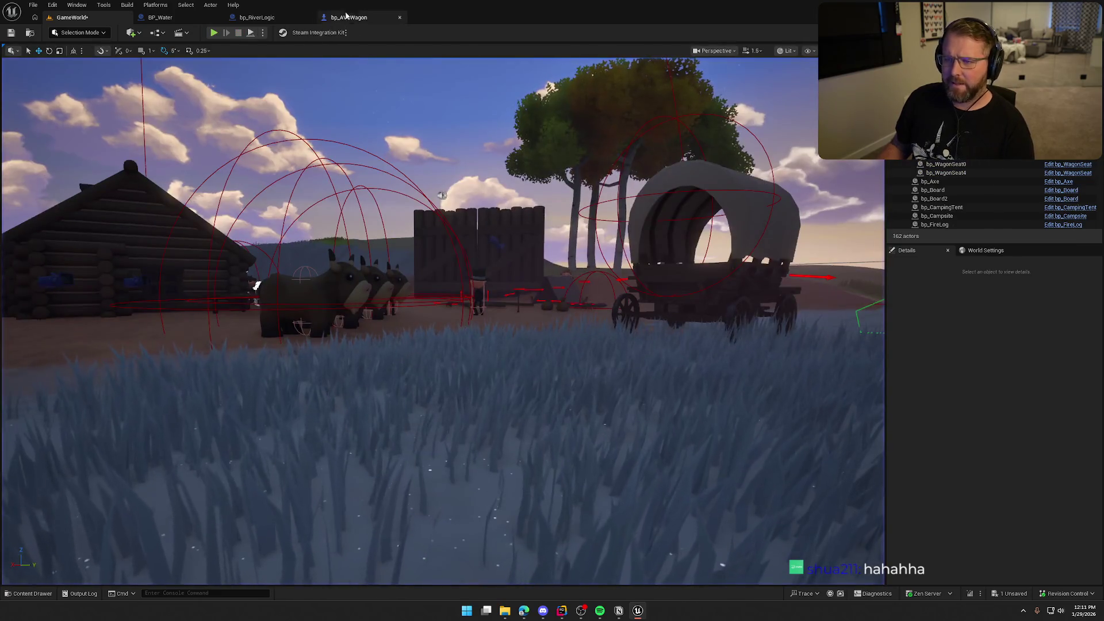
# In bp_AVSWagon, enter 1 for Buoyancy Strength, Buoyancy Damping and Max Buoyancy Force Per Point
pyautogui.click(349, 17)
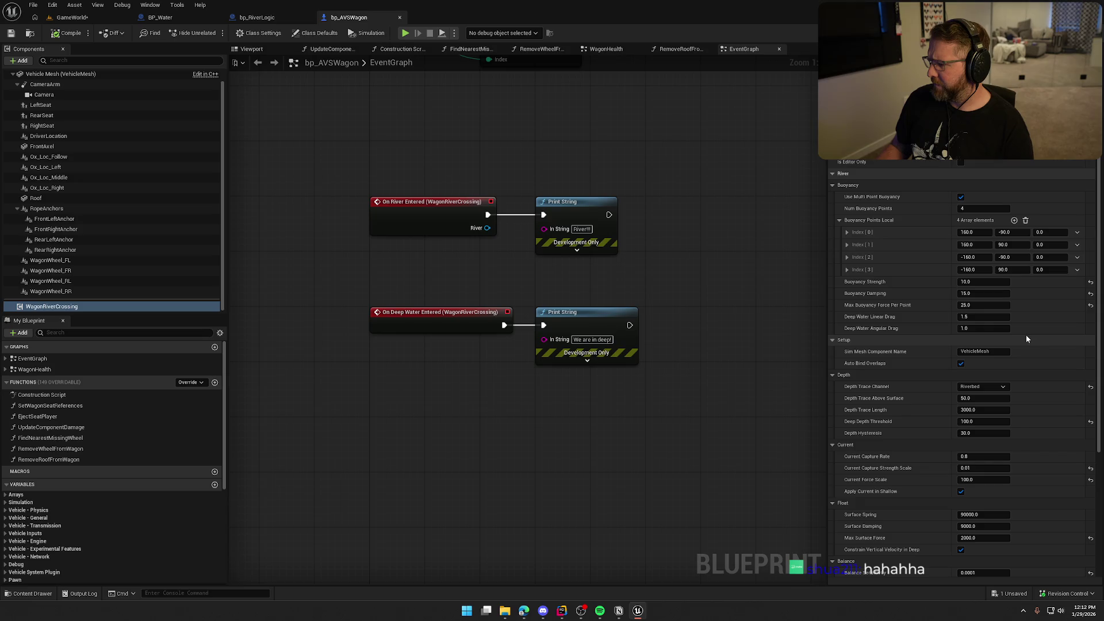
pyautogui.click(979, 284)
pyautogui.write('1')
pyautogui.press('Tab')
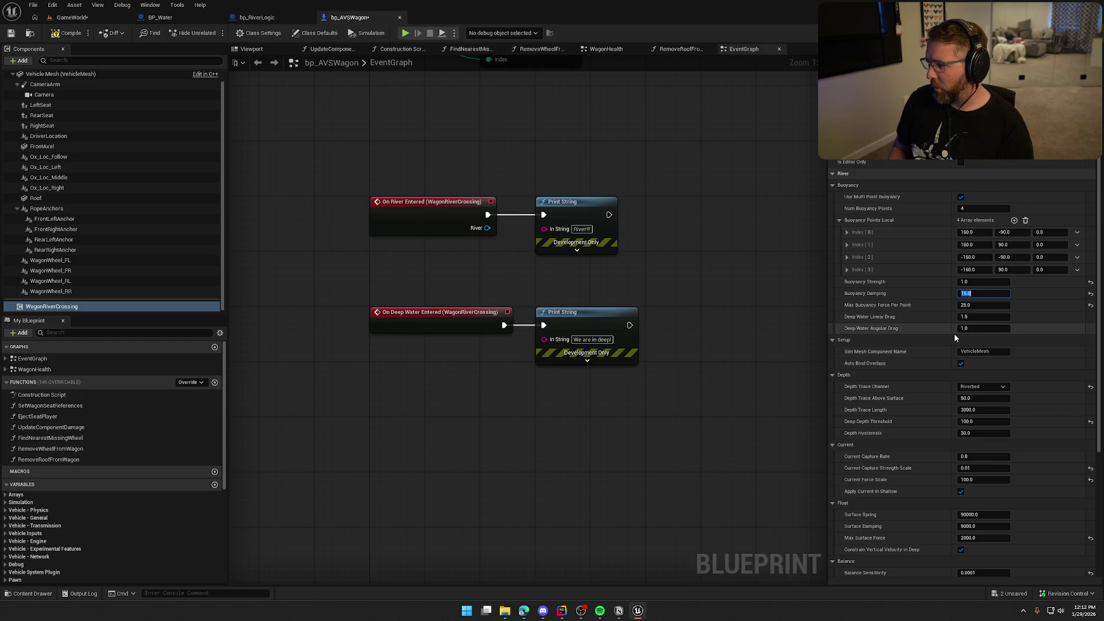
pyautogui.write('1')
pyautogui.press('Tab')
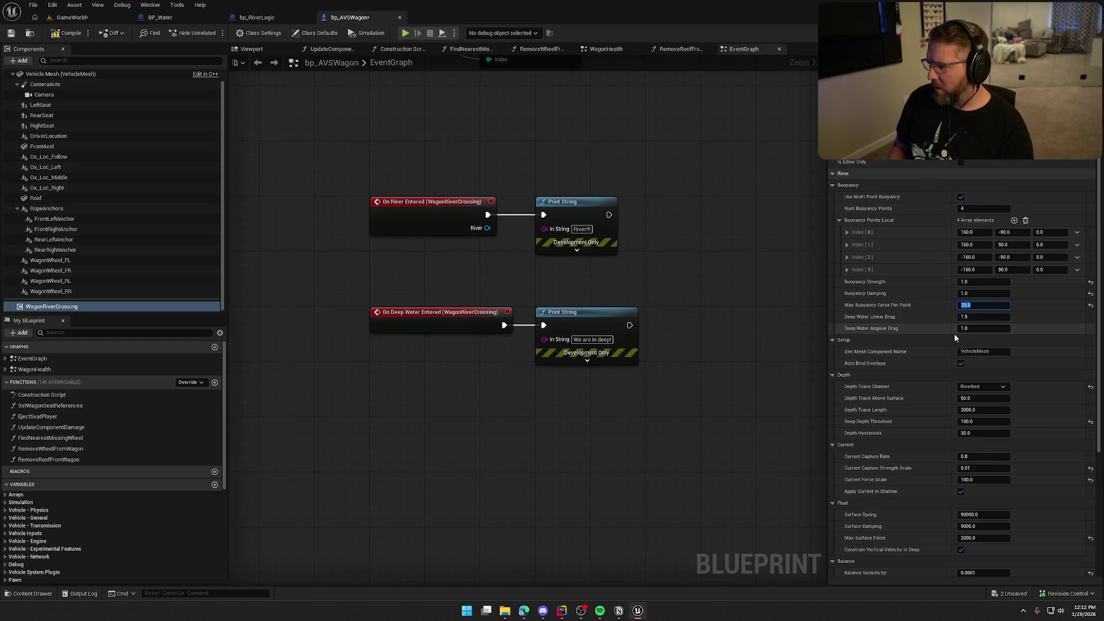
pyautogui.write('1')
pyautogui.press('Tab')
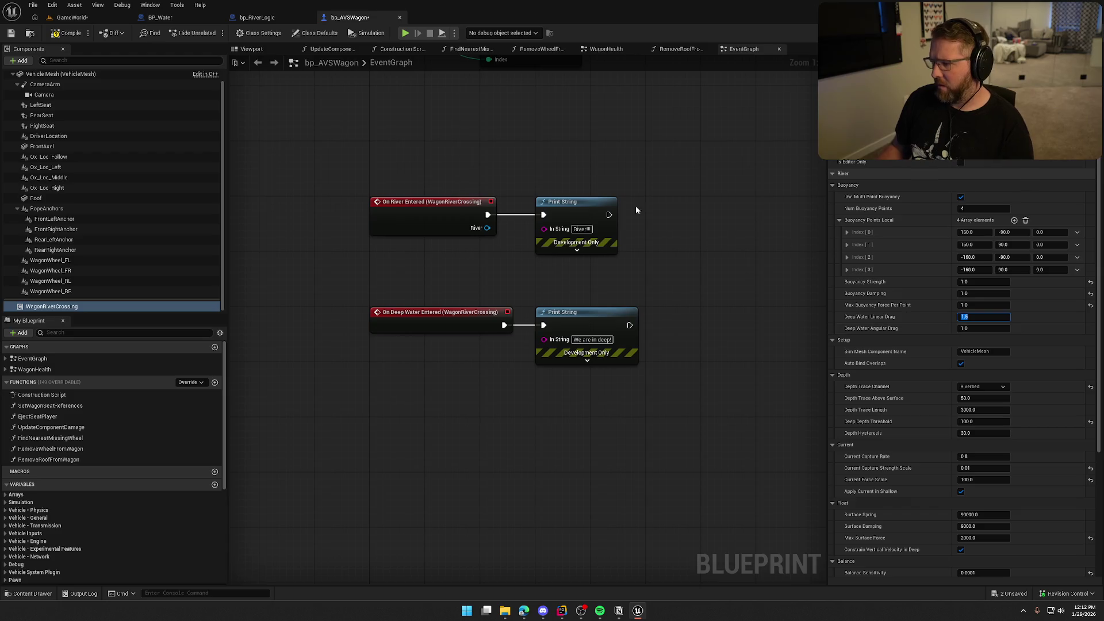
pyautogui.click(67, 20)
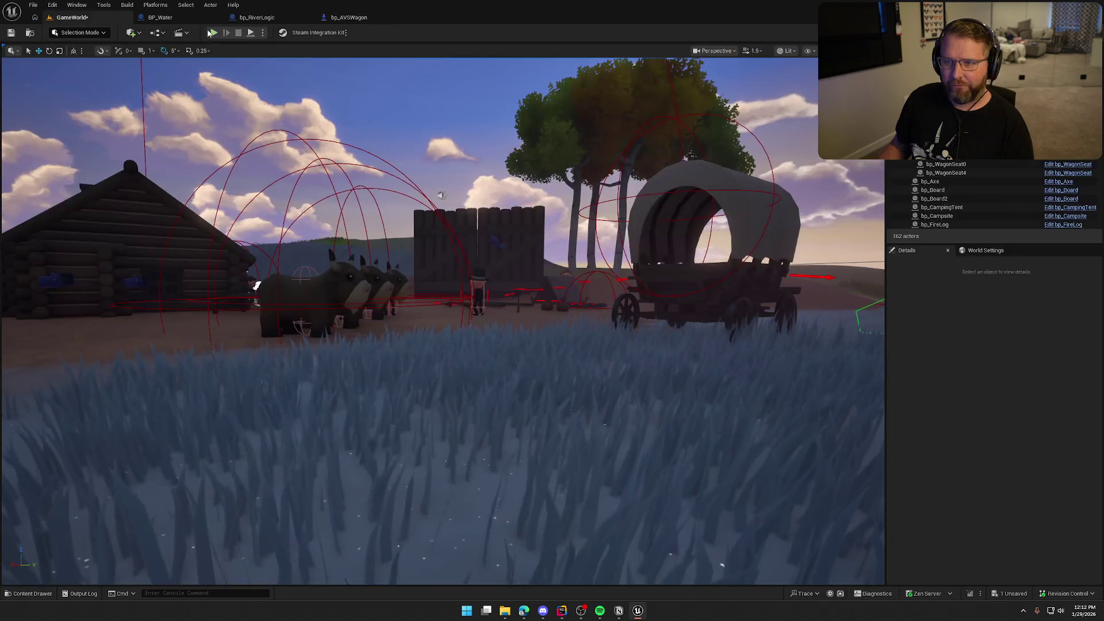
# Play-test the level, boarding the wagon and driving it through the grass toward the river
pyautogui.hotkey('alt', 'p')
pyautogui.hotkey('shift', 'w')
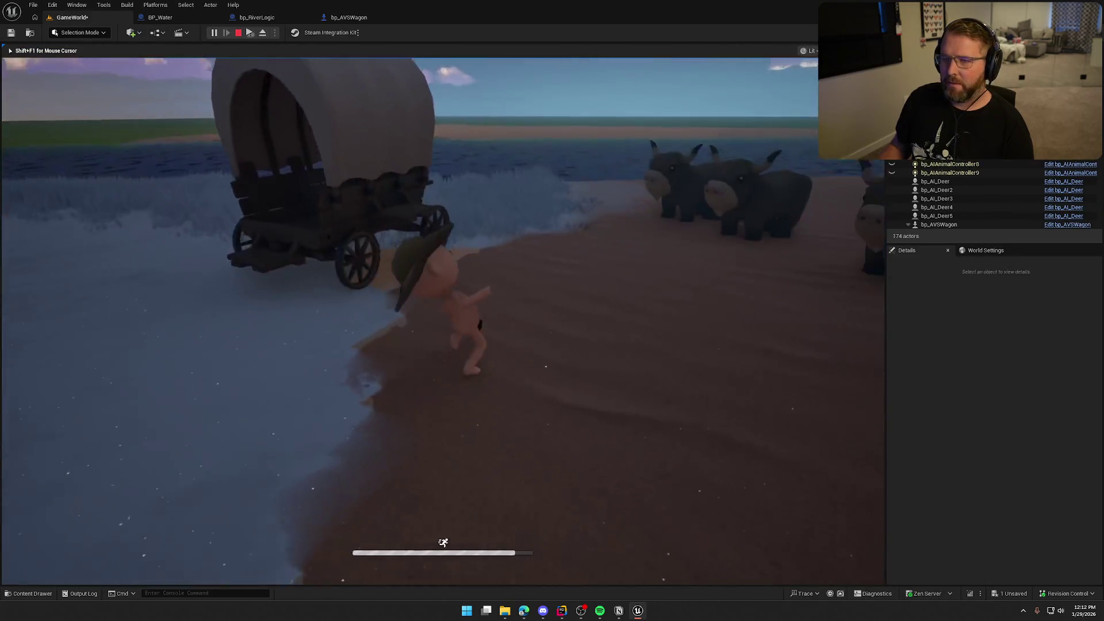
pyautogui.press('e')
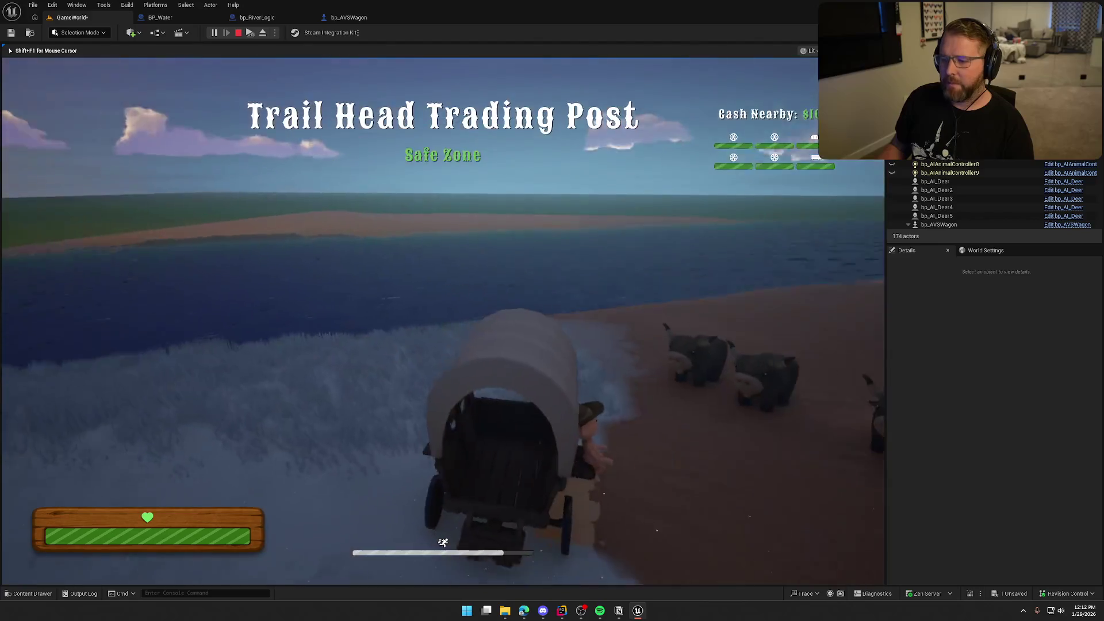
pyautogui.press('e')
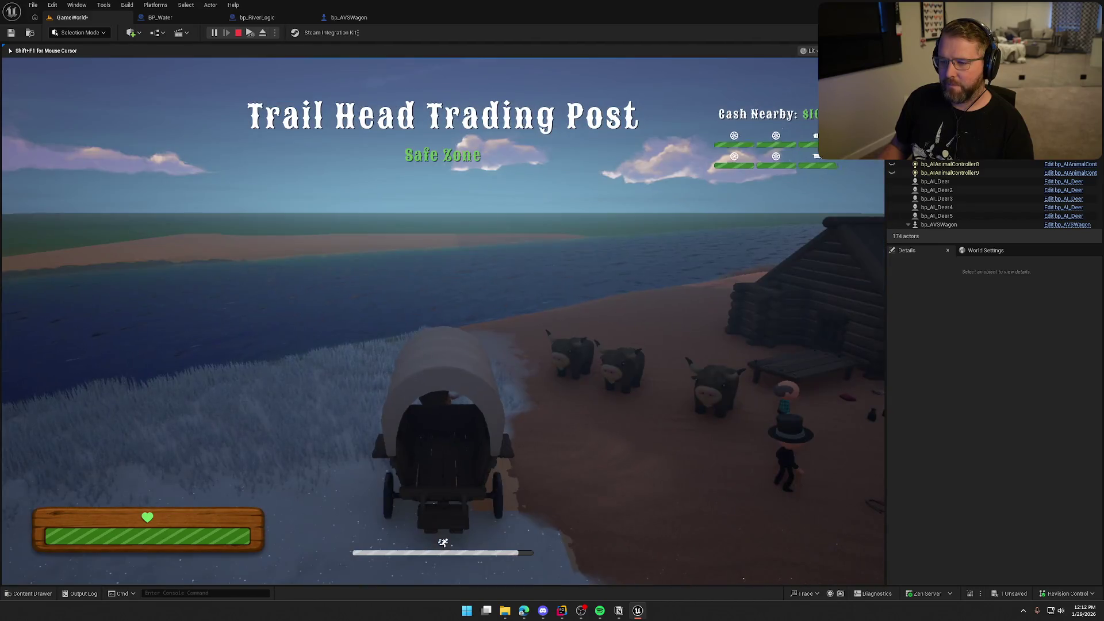
pyautogui.press('w')
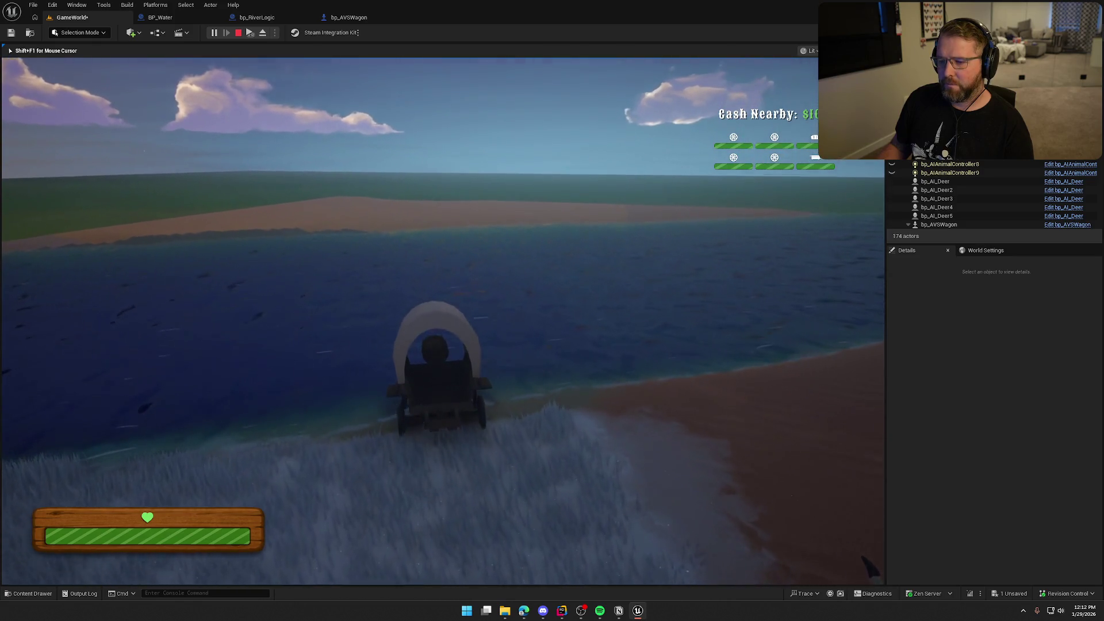
pyautogui.press('s')
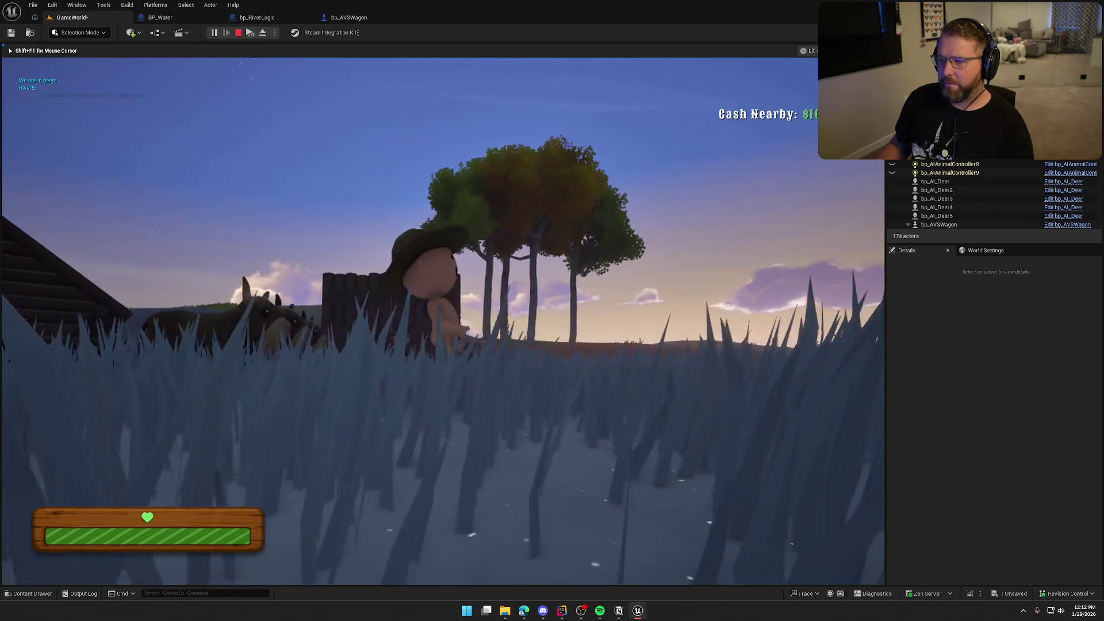
pyautogui.press('w')
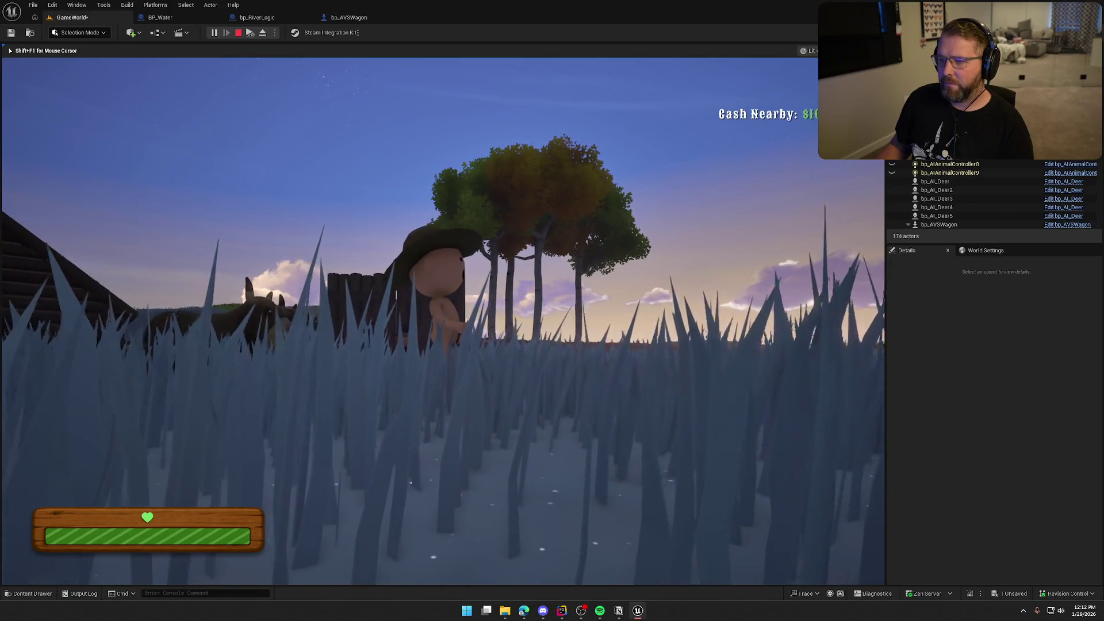
pyautogui.press('w')
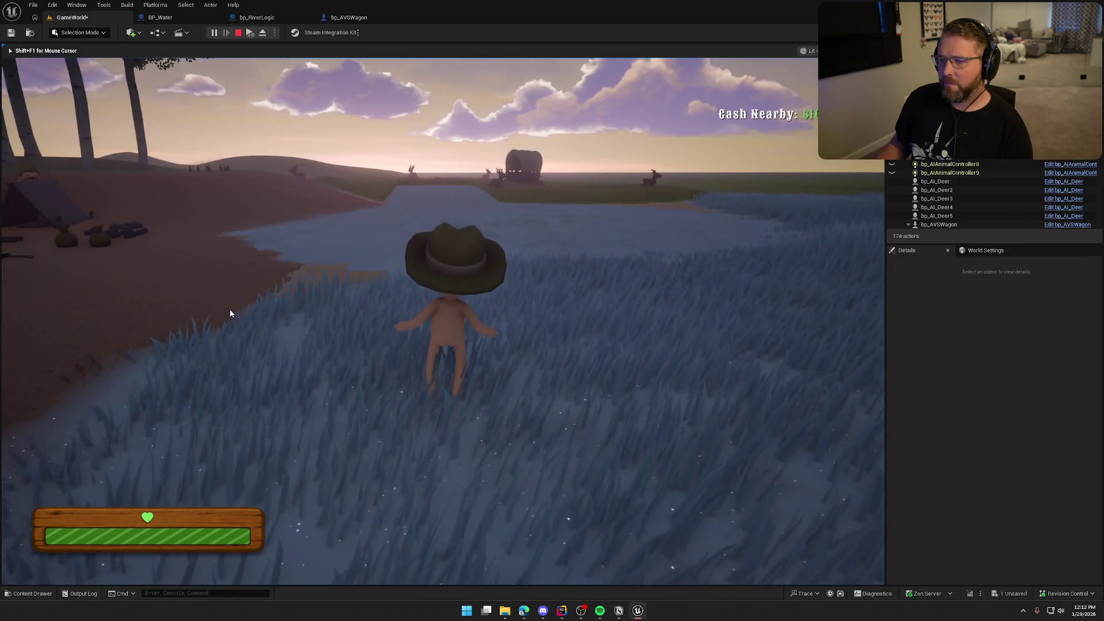
pyautogui.press('Escape')
# Set bp_AVSWagon's Buoyancy Strength to 0 and compile the Blueprint
pyautogui.click(339, 21)
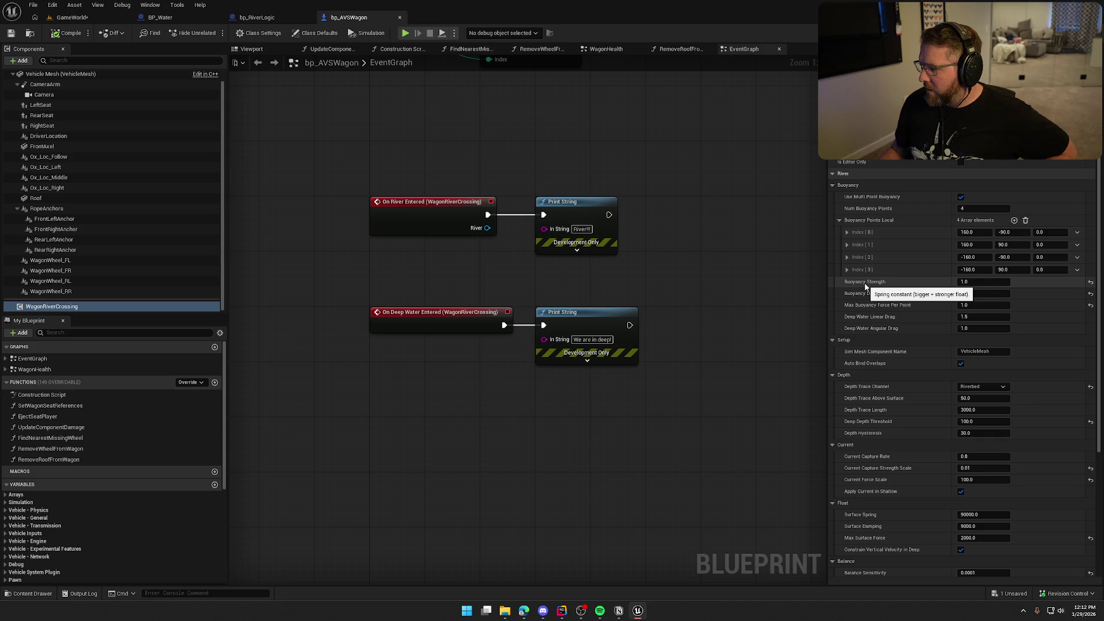
pyautogui.click(983, 282)
pyautogui.write('0')
pyautogui.press('Return')
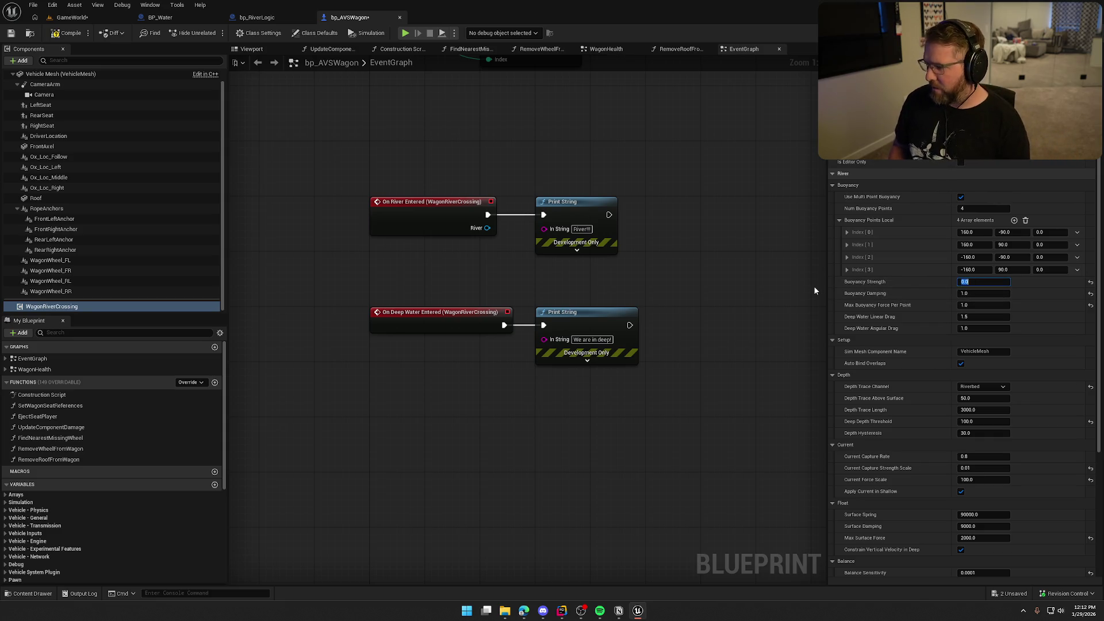
pyautogui.click(61, 34)
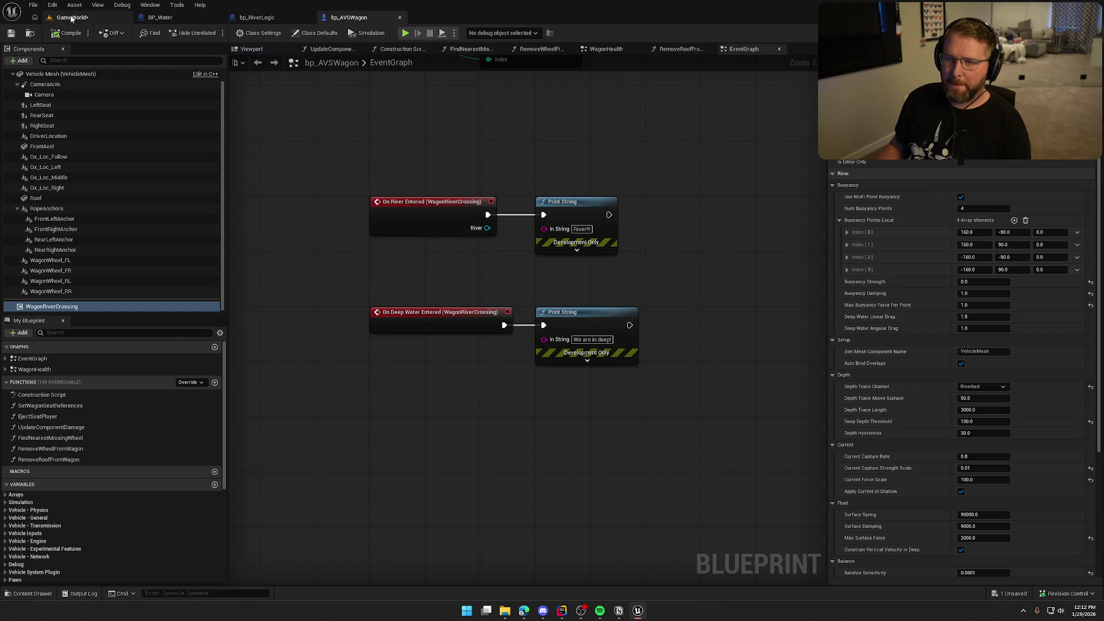
pyautogui.click(70, 17)
pyautogui.hotkey('alt', 'p')
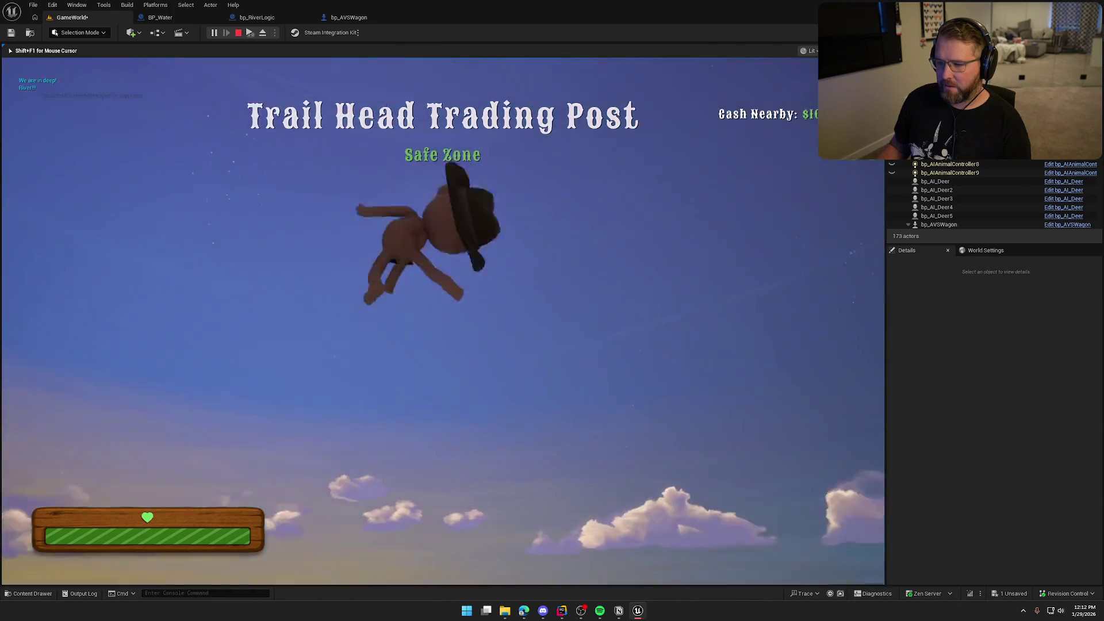
pyautogui.press('w')
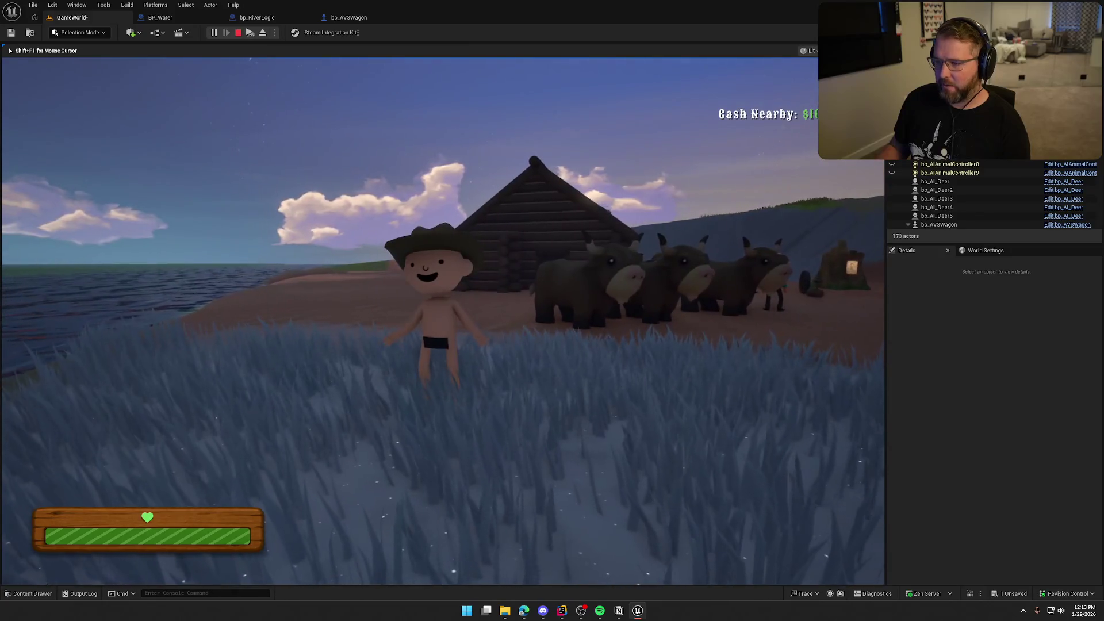
pyautogui.press('Escape')
pyautogui.click(349, 17)
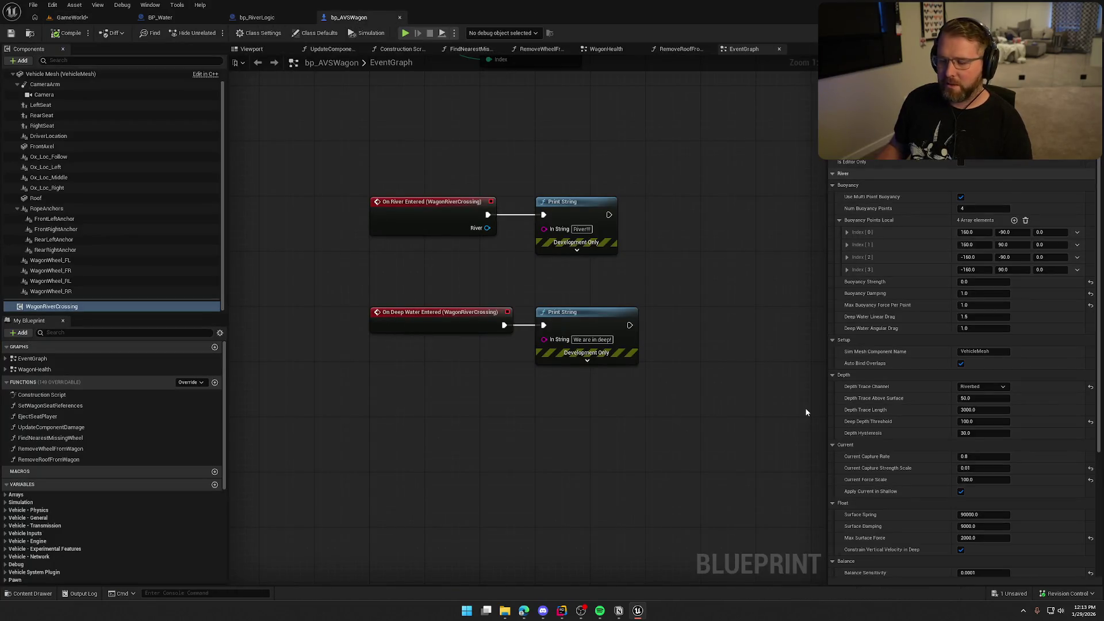
# Uncheck Use Multi Point Buoyancy, then play-test driving the wagon into the water and return to bp_AVSWagon
pyautogui.click(961, 196)
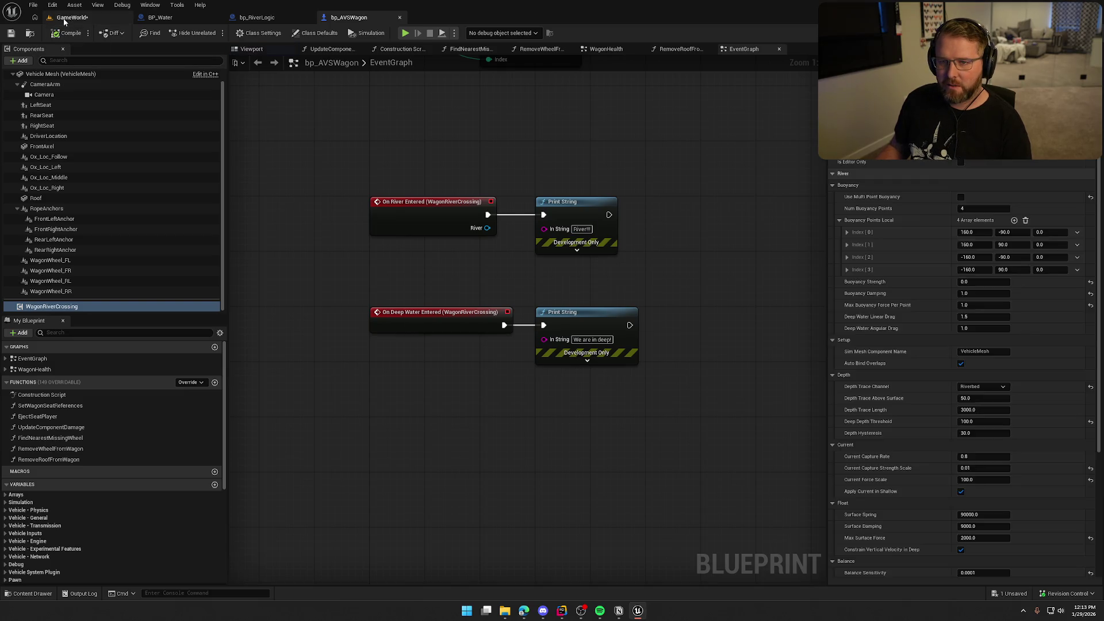
pyautogui.click(69, 17)
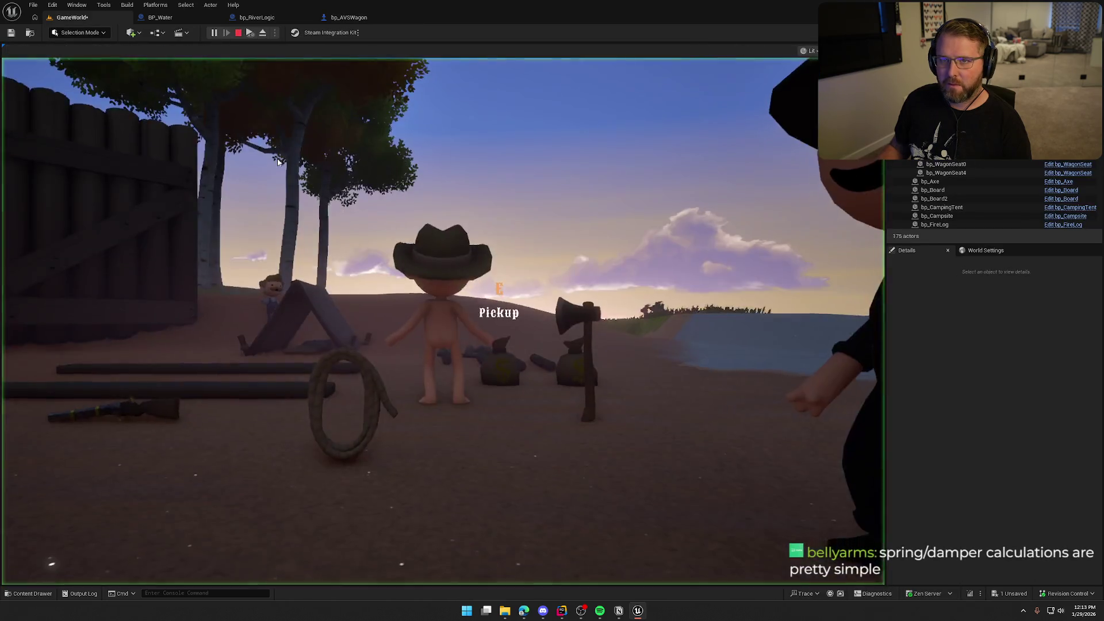
pyautogui.click(277, 161)
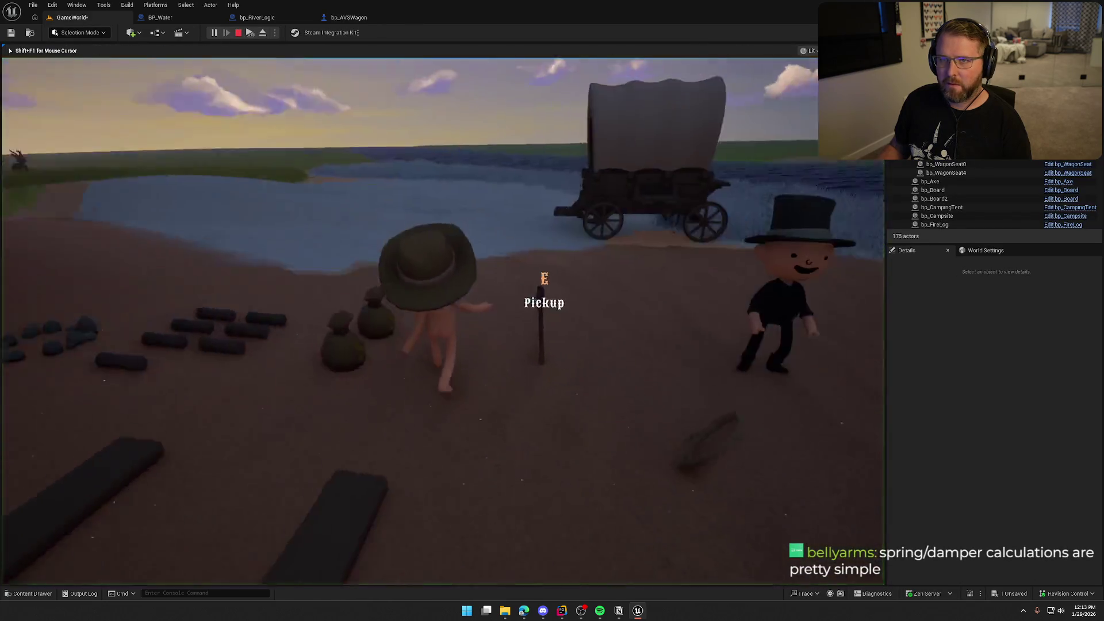
pyautogui.press('e')
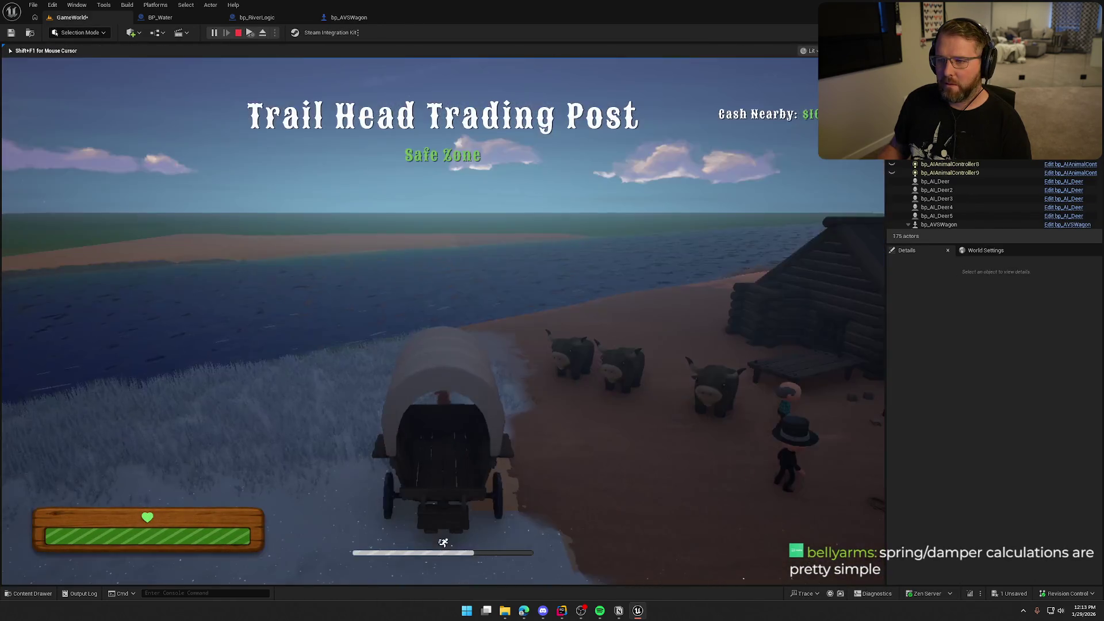
pyautogui.press('w')
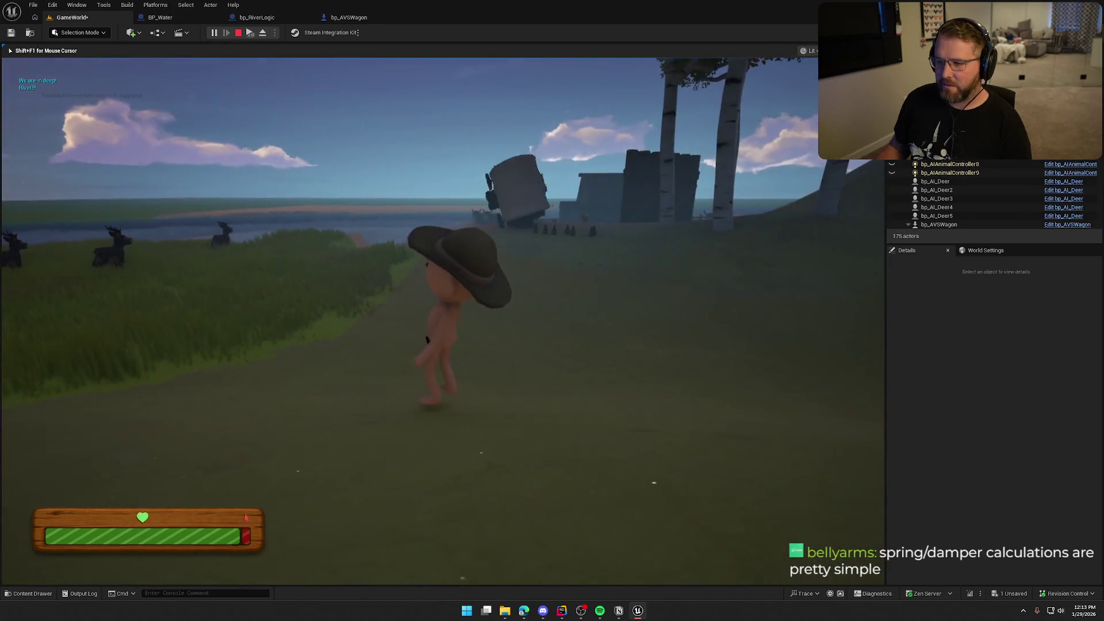
pyautogui.press('Escape')
pyautogui.click(333, 17)
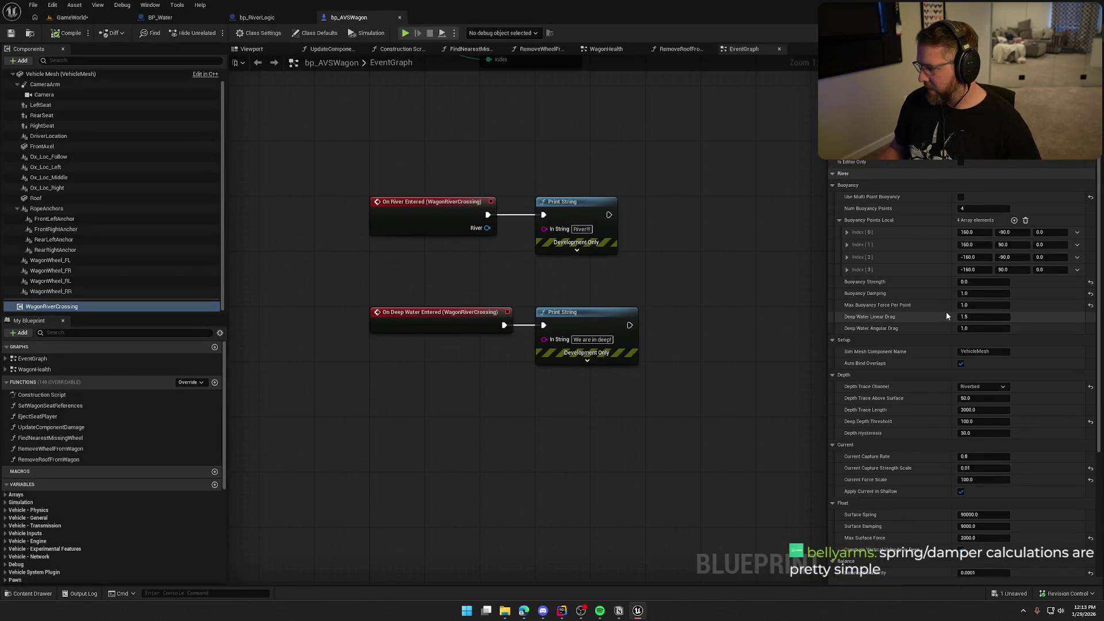
# Review the wagon's event and Print String nodes, then save the GameWorld level
pyautogui.scroll(-2, 926, 312)
pyautogui.scroll(-2, 926, 311)
pyautogui.scroll(-2, 926, 312)
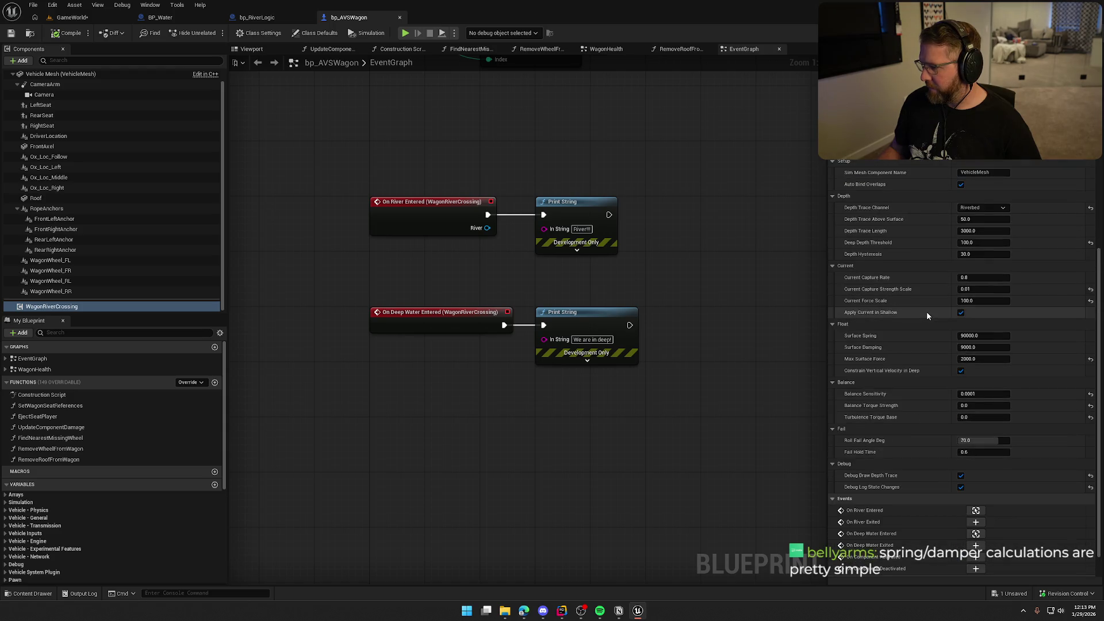
pyautogui.scroll(5, 926, 312)
pyautogui.moveTo(322, 163)
pyautogui.mouseDown()
pyautogui.moveTo(647, 437)
pyautogui.moveTo(684, 436)
pyautogui.moveTo(685, 411)
pyautogui.moveTo(672, 418)
pyautogui.moveTo(333, 140)
pyautogui.moveTo(400, 212)
pyautogui.mouseUp()
pyautogui.moveTo(678, 388)
pyautogui.mouseDown()
pyautogui.moveTo(651, 385)
pyautogui.moveTo(344, 139)
pyautogui.moveTo(574, 563)
pyautogui.mouseUp()
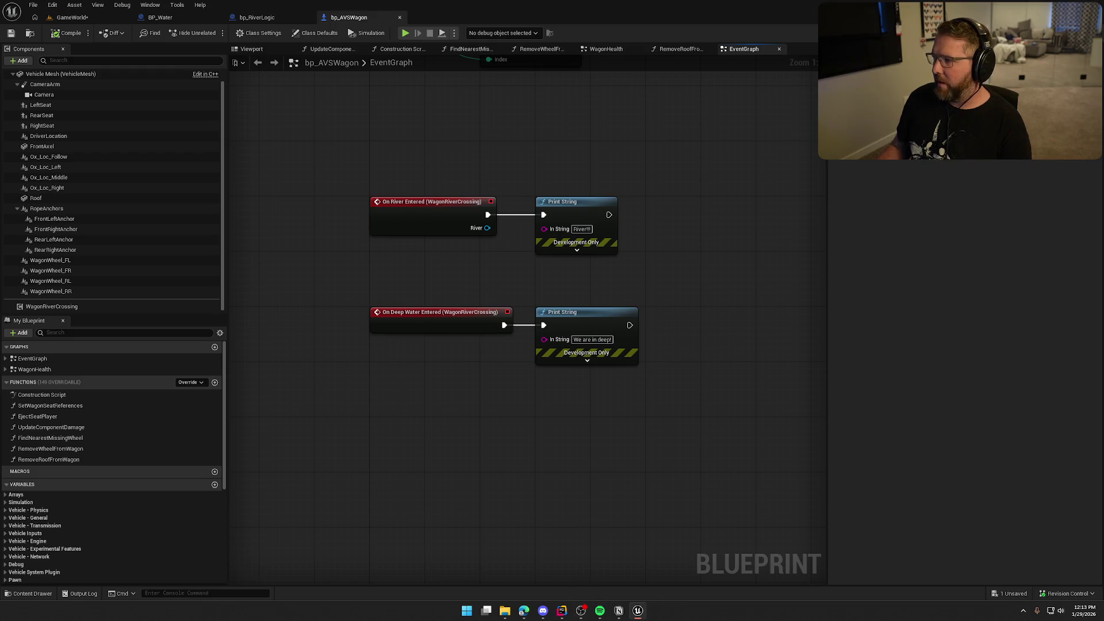
pyautogui.hotkey('ctrl', 'shift', 's')
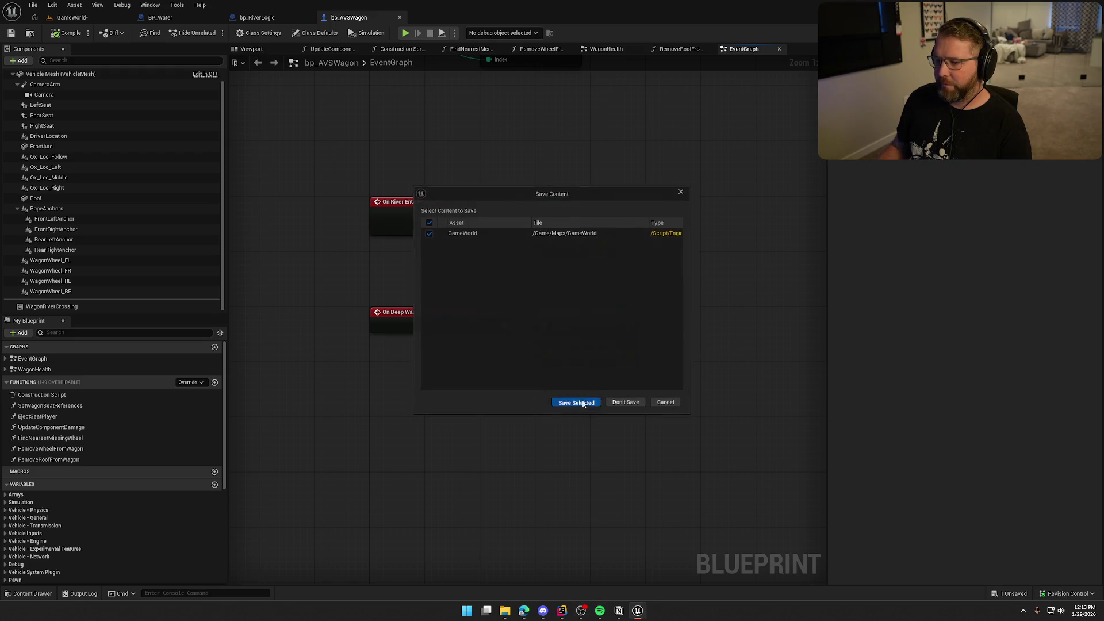
pyautogui.click(583, 404)
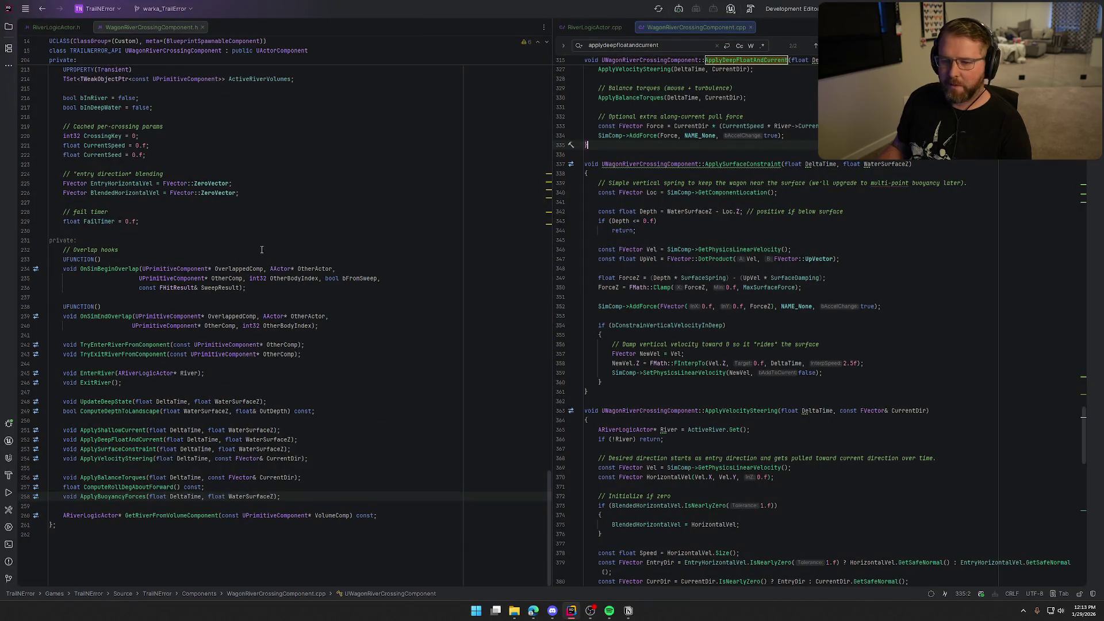
# Remove the buoyancy UPROPERTY block from WagonRiverCrossingComponent.h
pyautogui.click(424, 404)
pyautogui.press('pageup')
pyautogui.press('pageup')
pyautogui.press('pageup')
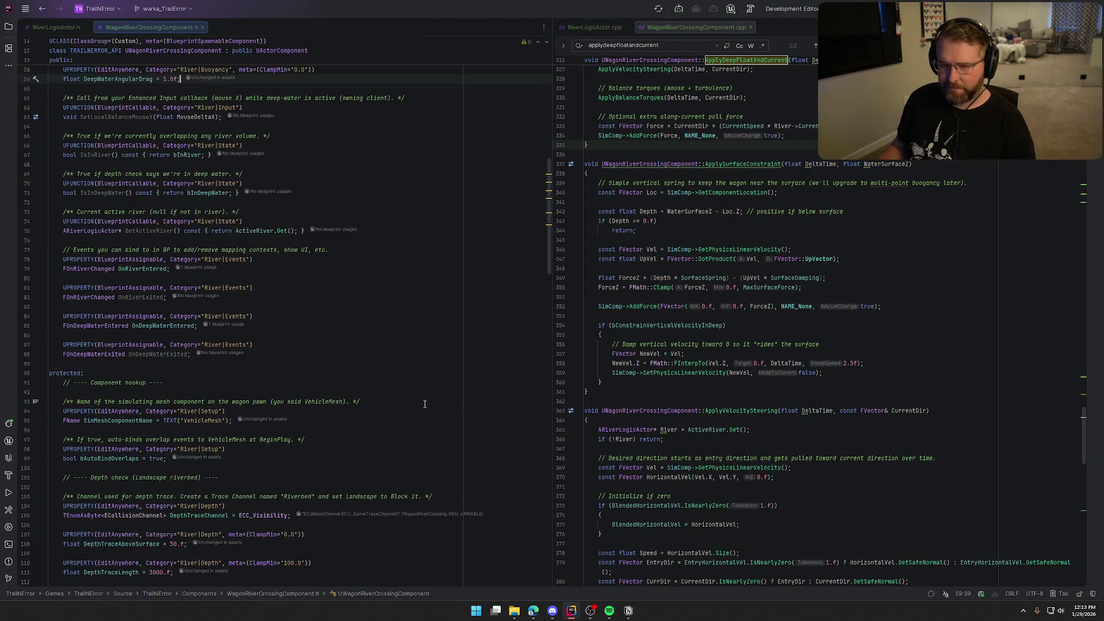
pyautogui.press('Up')
pyautogui.press('Up')
pyautogui.press('Up')
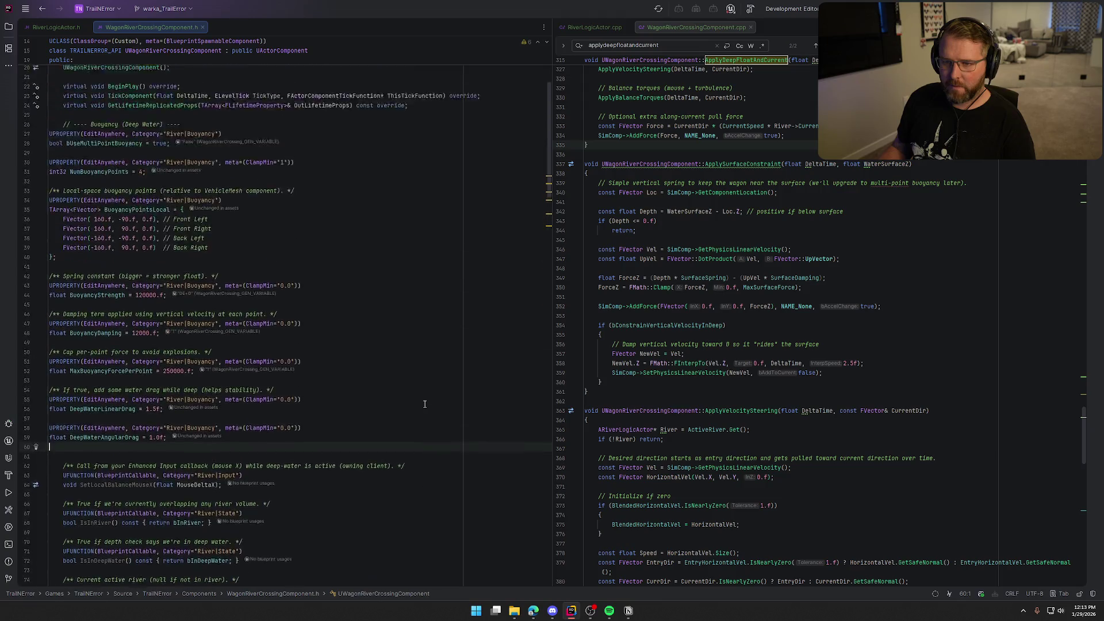
pyautogui.hotkey('ctrl', 'z')
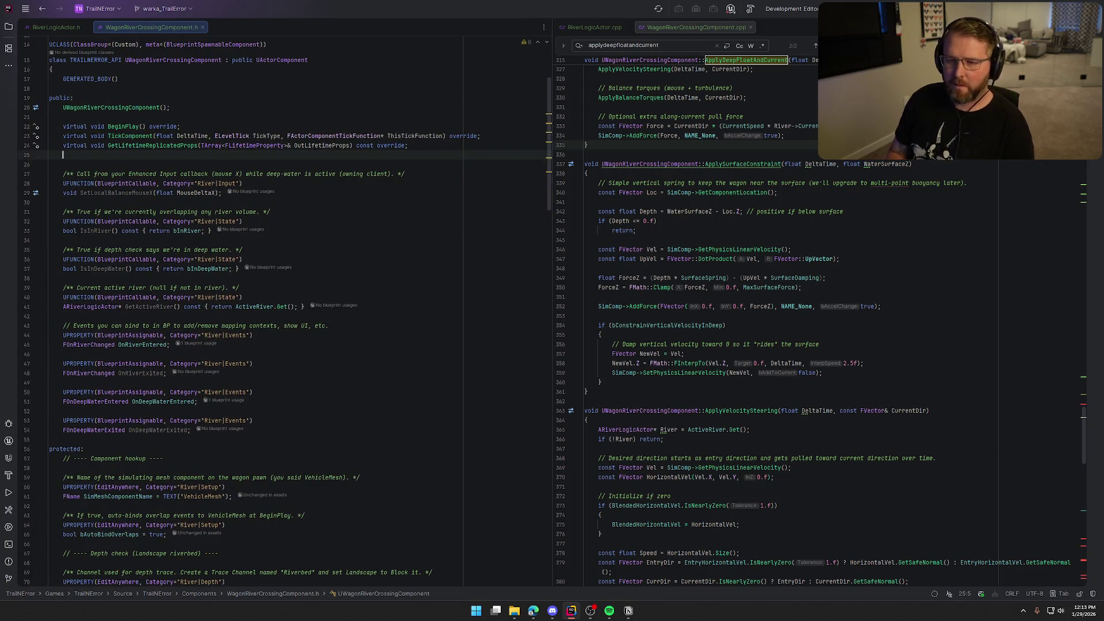
# Undo the generated declaration and delete ApplyBuoyancyForces from the .cpp
pyautogui.click(1048, 296)
pyautogui.hotkey('ctrl', 'z')
pyautogui.hotkey('ctrl', 'z')
pyautogui.hotkey('ctrl', 'z')
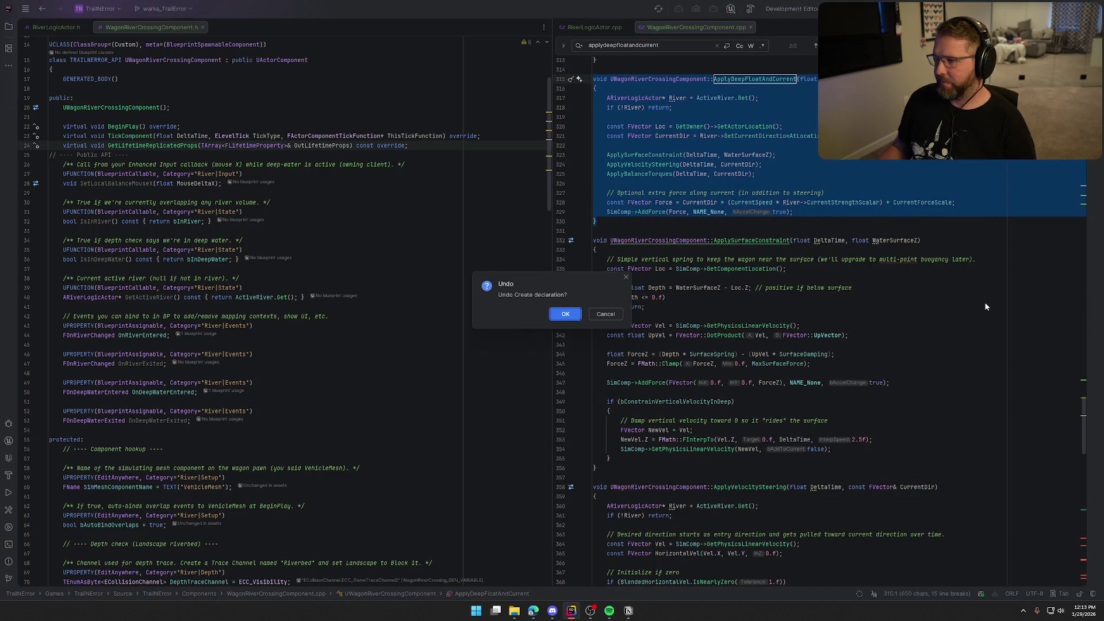
pyautogui.click(565, 315)
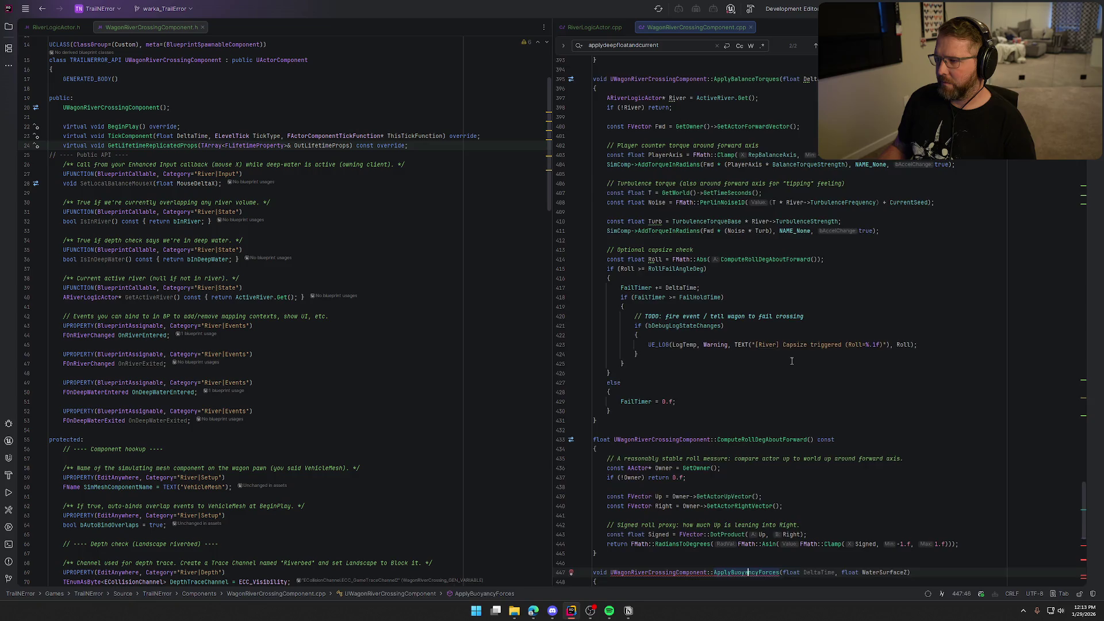
pyautogui.hotkey('ctrl', 'z')
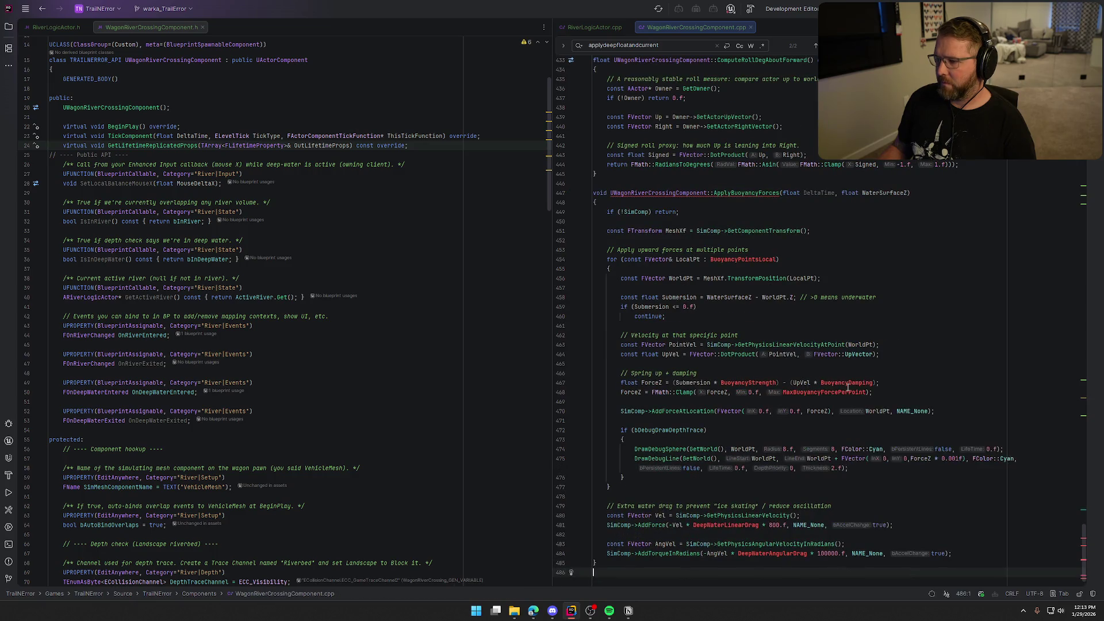
pyautogui.hotkey('ctrl', 'z')
pyautogui.hotkey('ctrl', 'z')
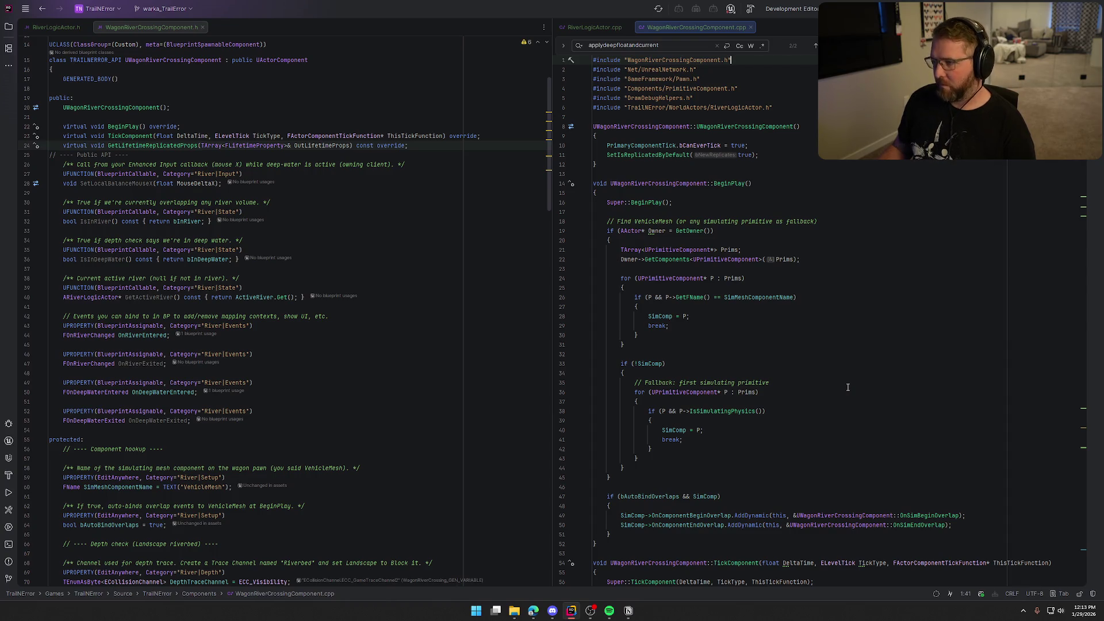
pyautogui.press('Escape')
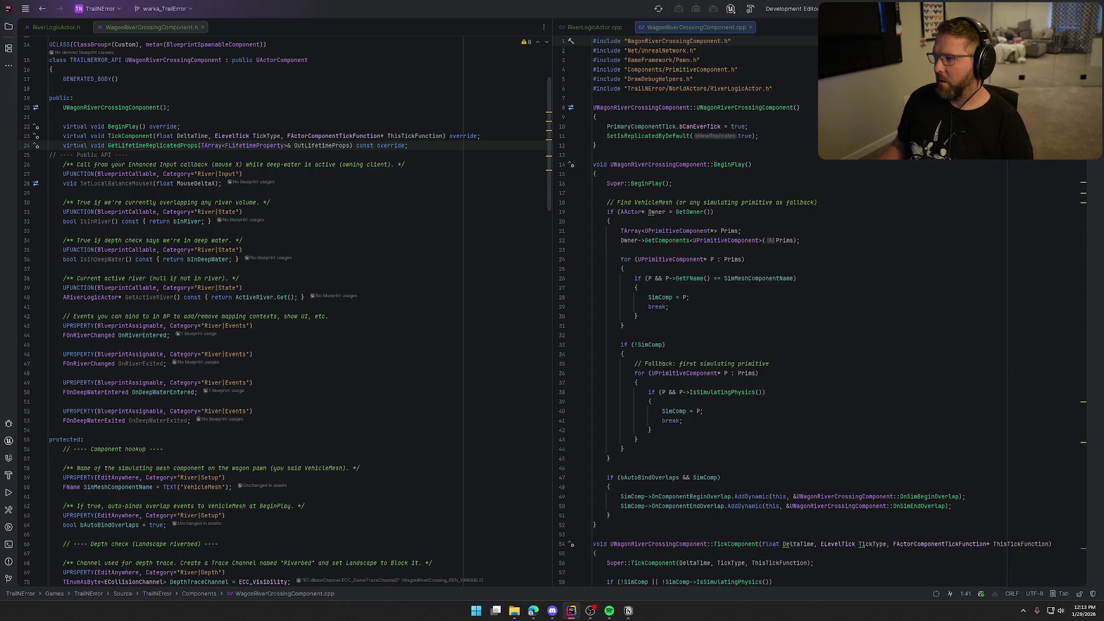
# Build the project and check the build output
pyautogui.hotkey('ctrl', 'shift', 'b')
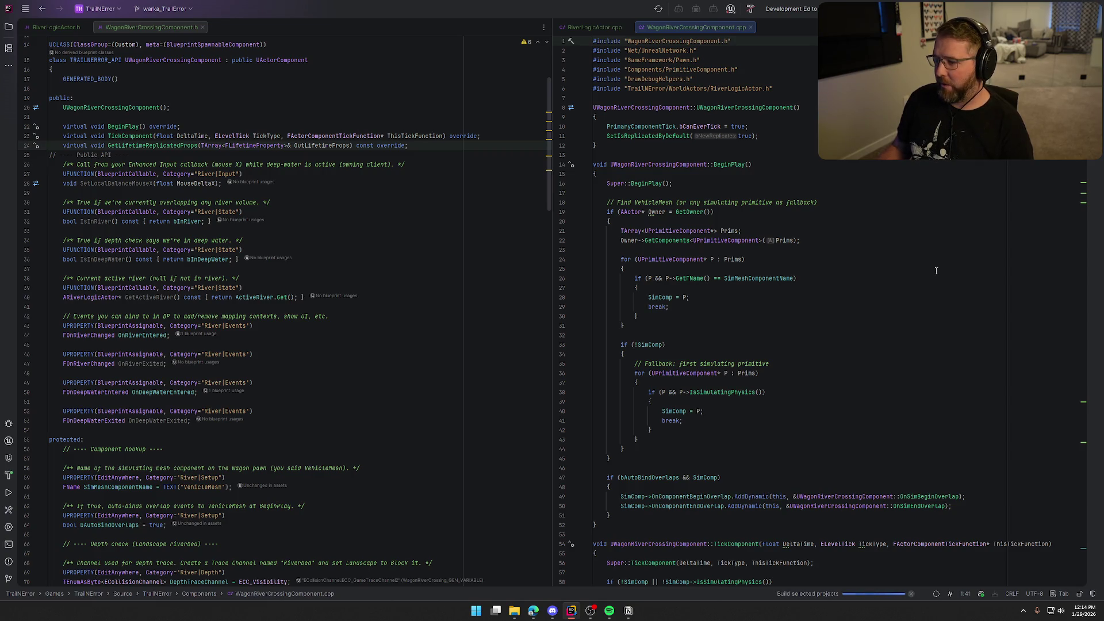
pyautogui.scroll(-12, 805, 424)
pyautogui.scroll(-3, 805, 424)
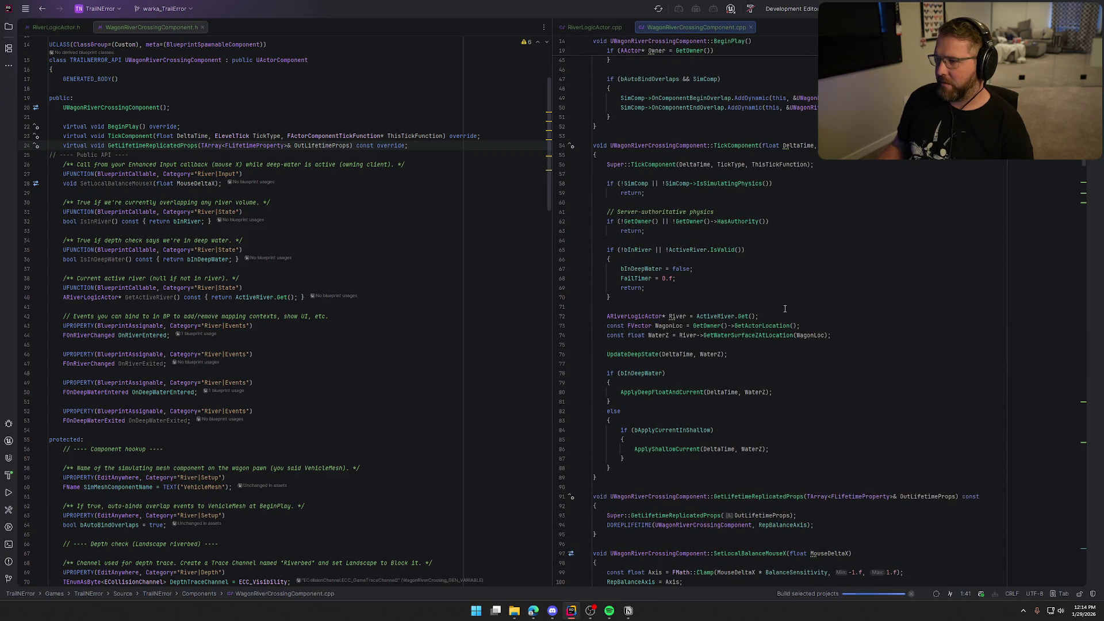
pyautogui.scroll(10, 784, 308)
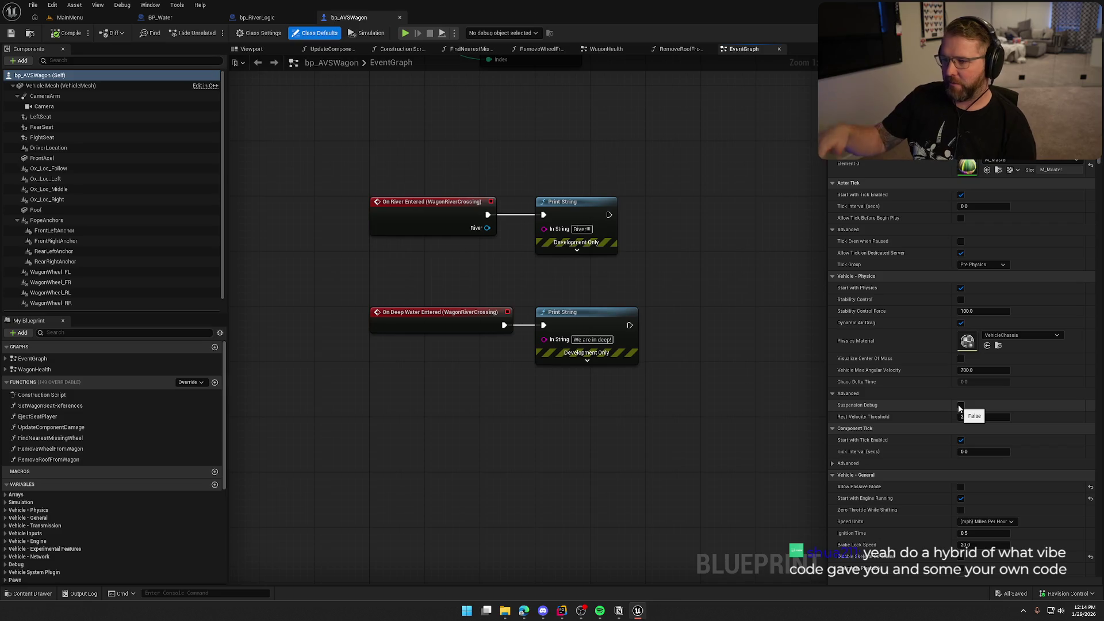
# Open the GameWorld level from the Maps folder and start Play in Editor
pyautogui.click(29, 593)
pyautogui.doubleClick(175, 442)
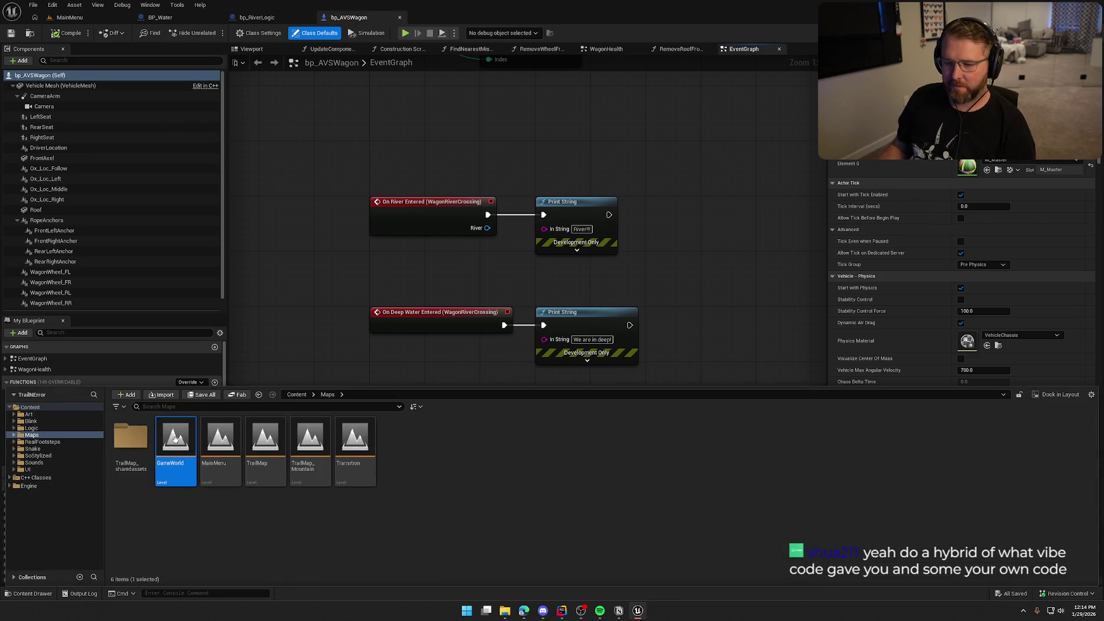
pyautogui.click(406, 33)
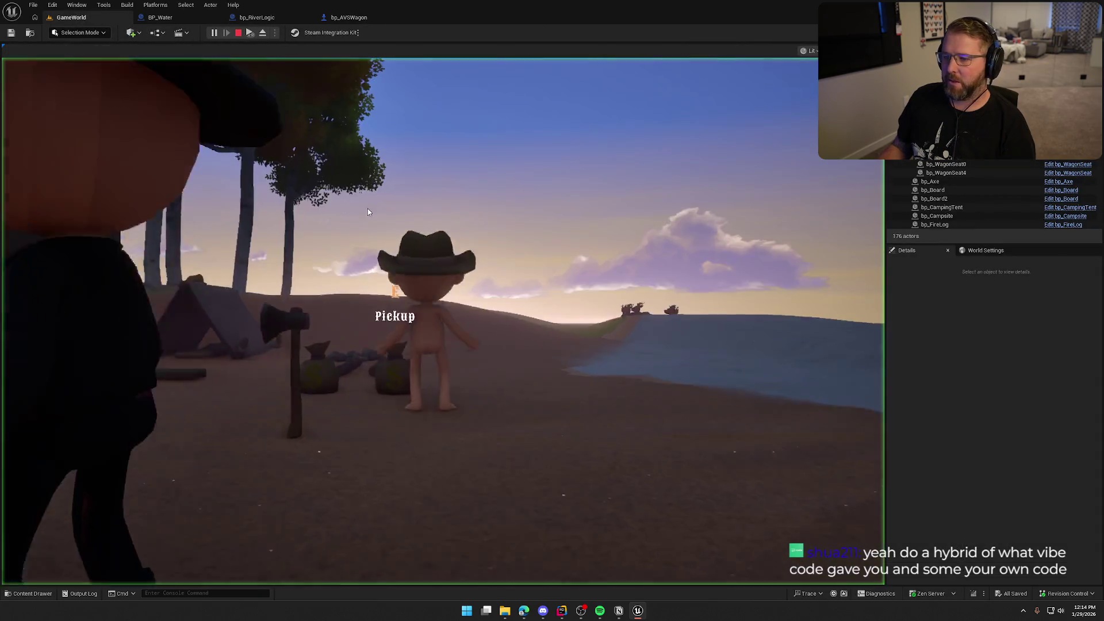
# Board the wagon, drive it through the river onto the sandbank, then end the play session
pyautogui.click(368, 211)
pyautogui.press('w')
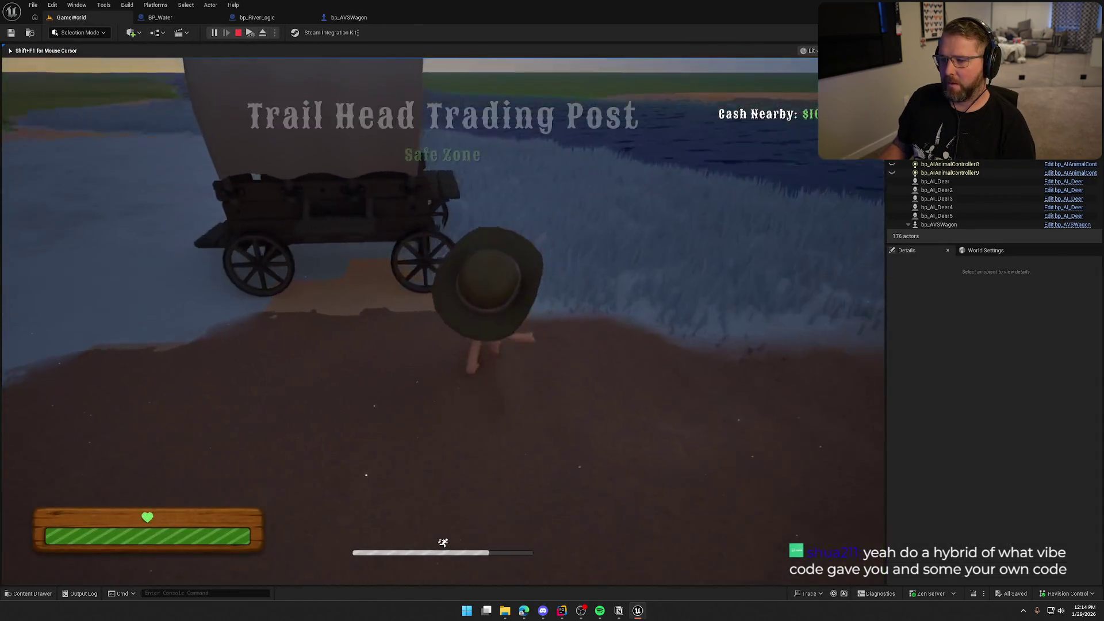
pyautogui.press('e')
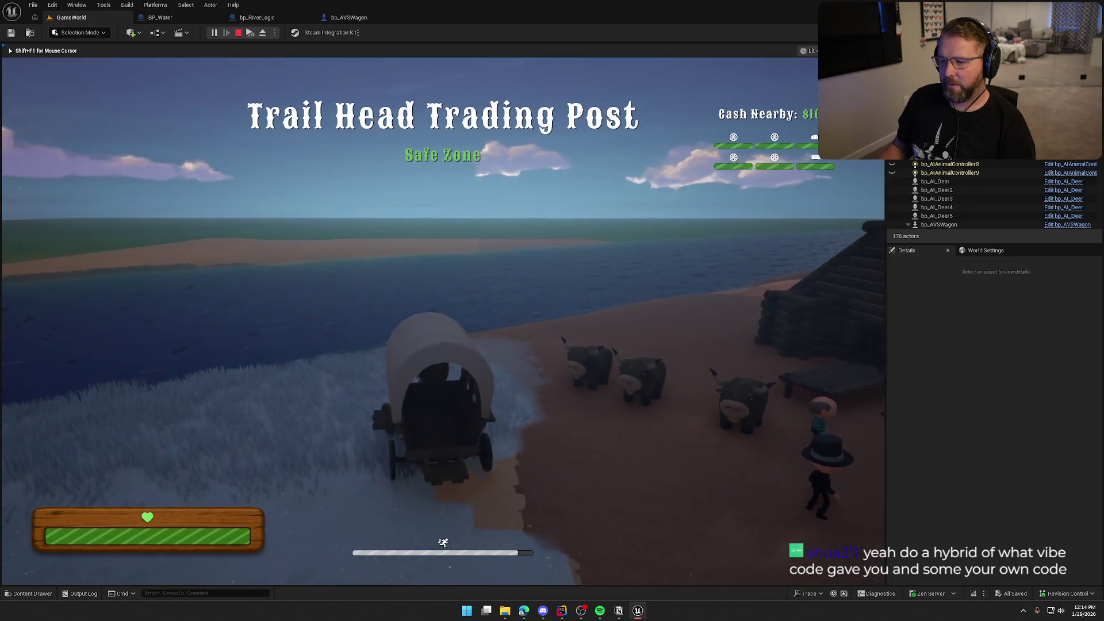
pyautogui.press('w')
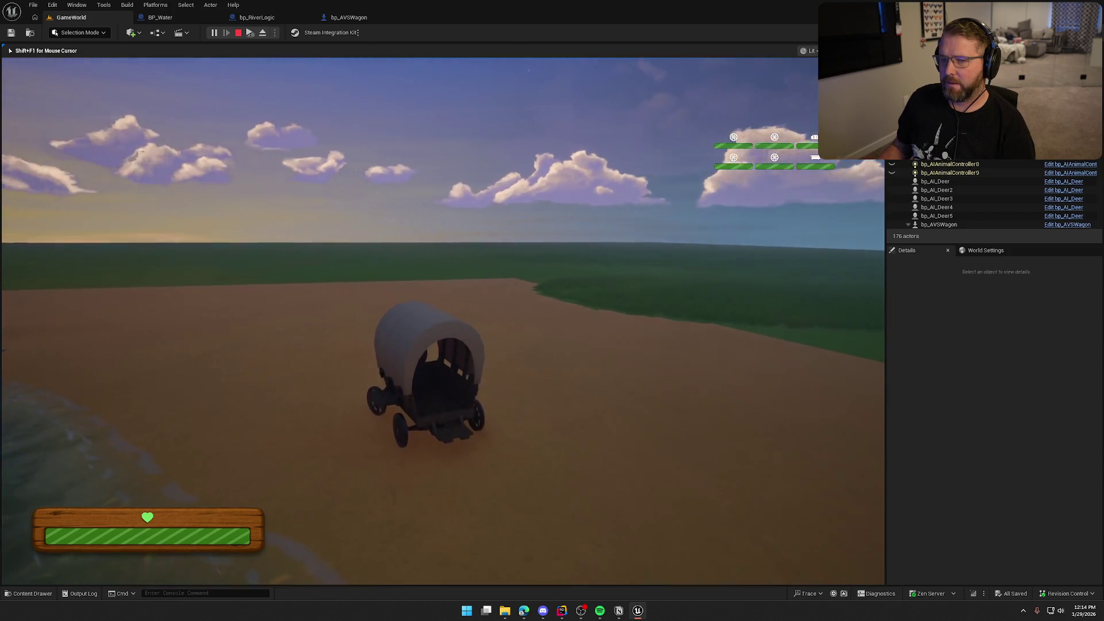
pyautogui.press('Escape')
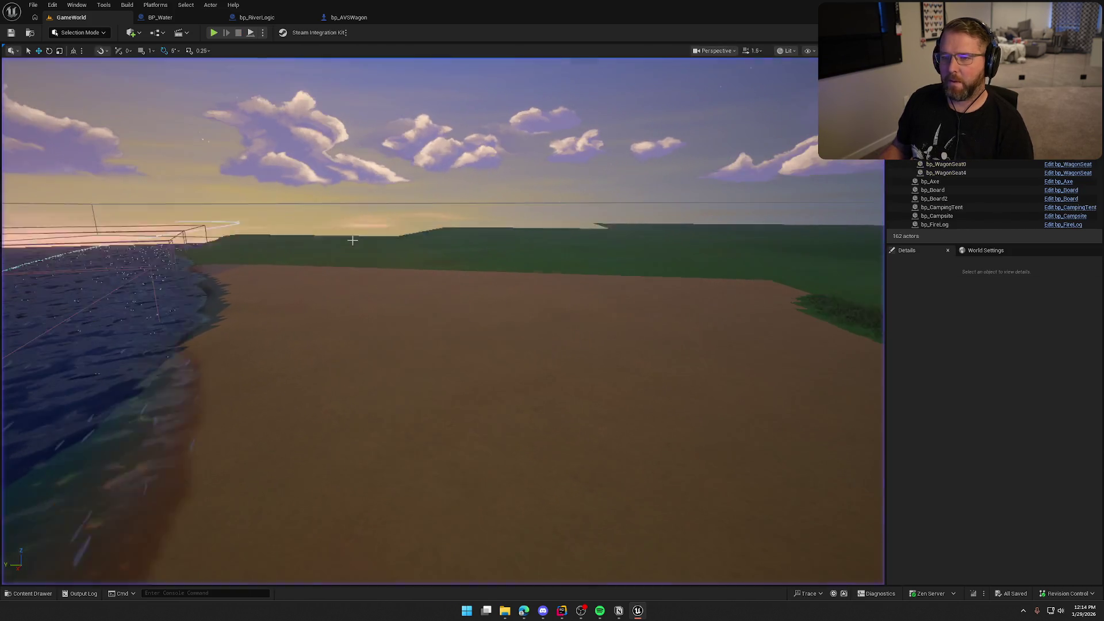
# Return to the bp_AVSWagon event graph, clear the selection, and switch to Rider
pyautogui.click(357, 17)
pyautogui.click(600, 432)
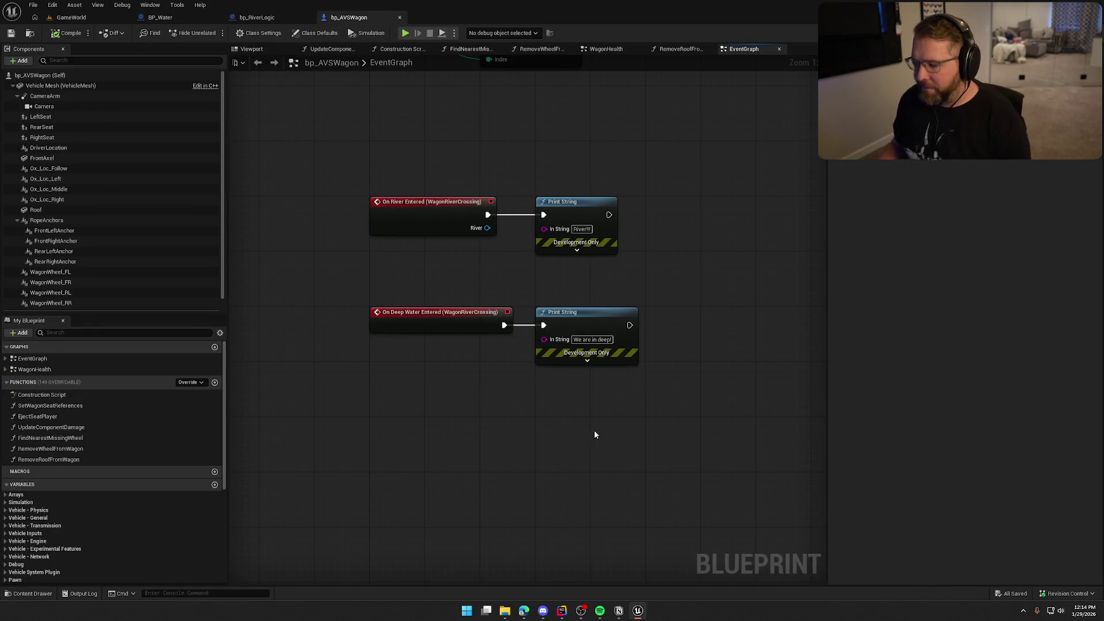
pyautogui.click(562, 610)
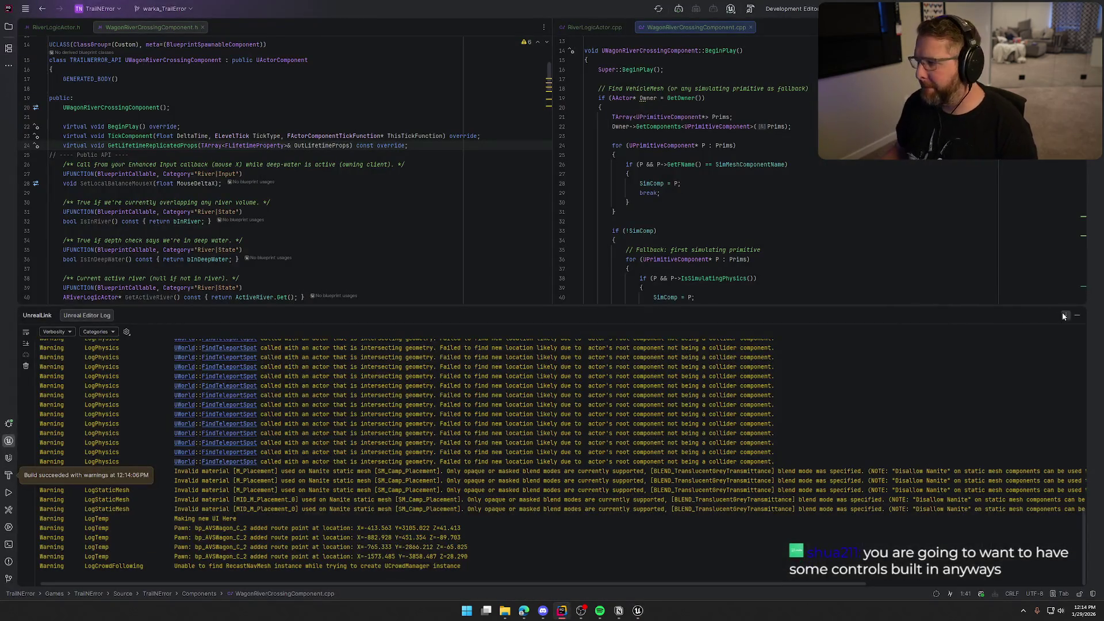
# Close the UnrealLink log and review WagonRiverCrossingComponent.h's DeepDepthThreshold and CurrentCaptureRate properties
pyautogui.click(1063, 315)
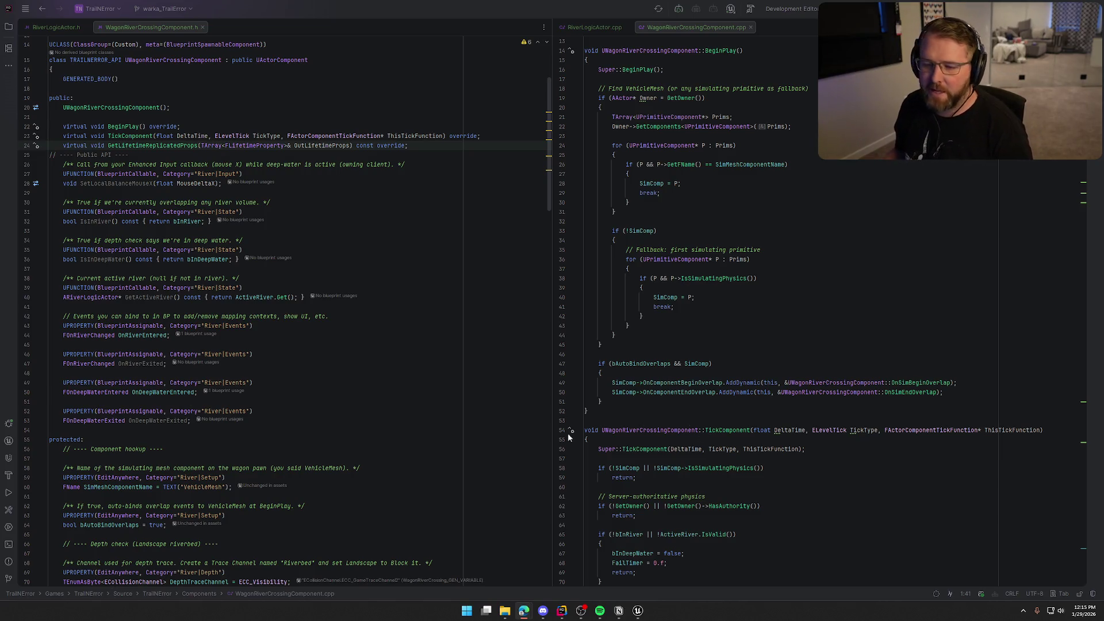
pyautogui.scroll(-10, 270, 416)
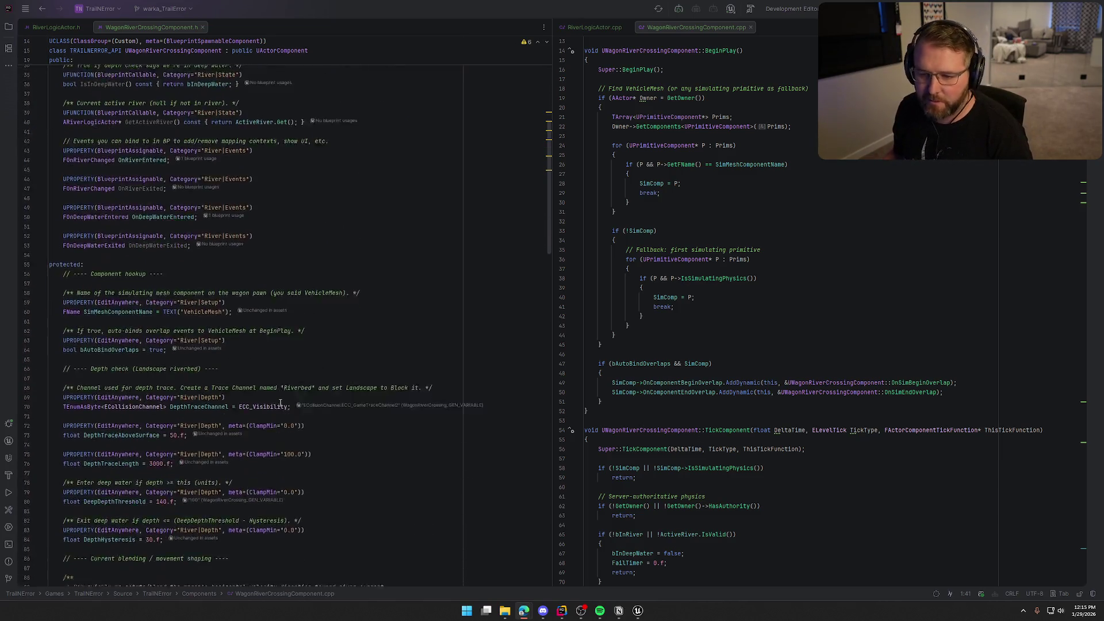
pyautogui.scroll(-1, 281, 399)
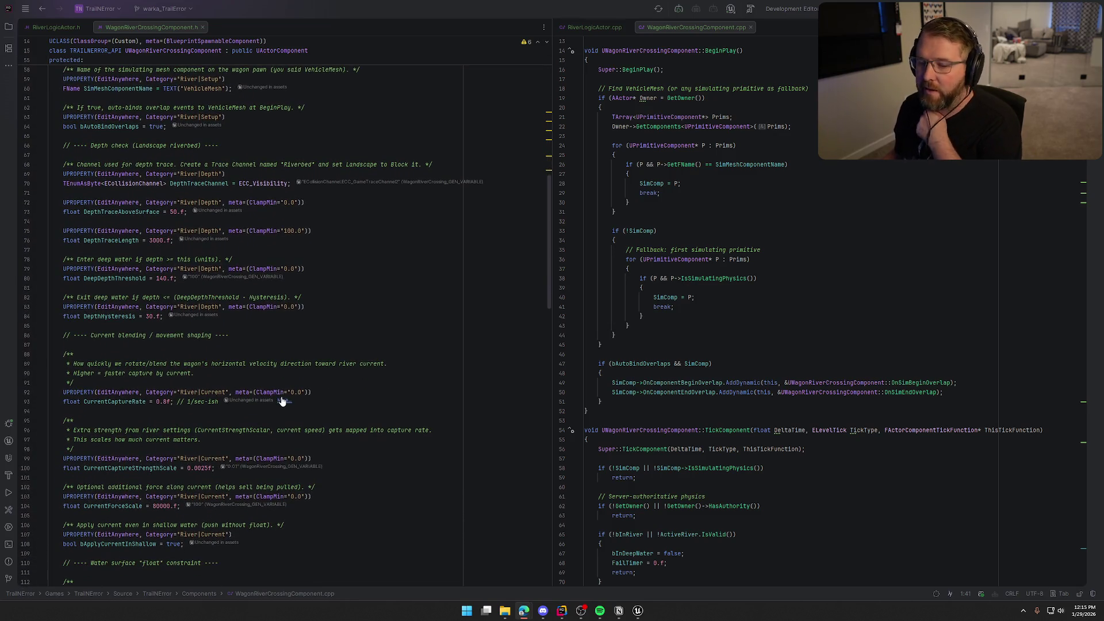
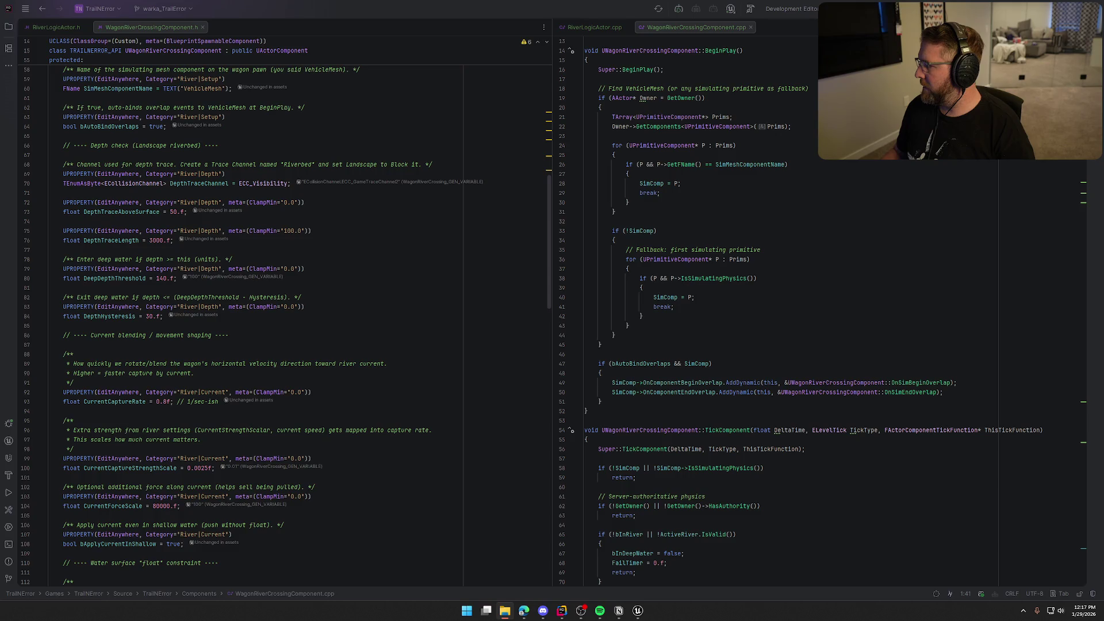
# Show the Components folder holding WagonRiverCrossingComponent.cpp and .h in File Explorer
pyautogui.hotkey('alt', 'Tab')
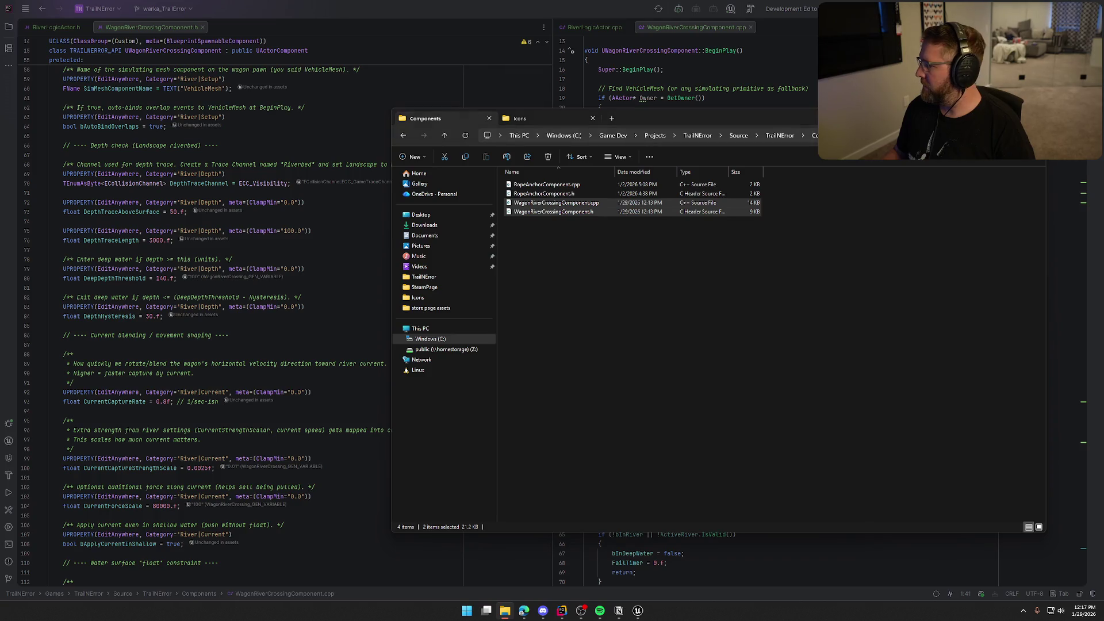
# Leave File Explorer so the .h River properties and .cpp BeginPlay/TickComponent code are visible again
pyautogui.hotkey('alt', 'Tab')
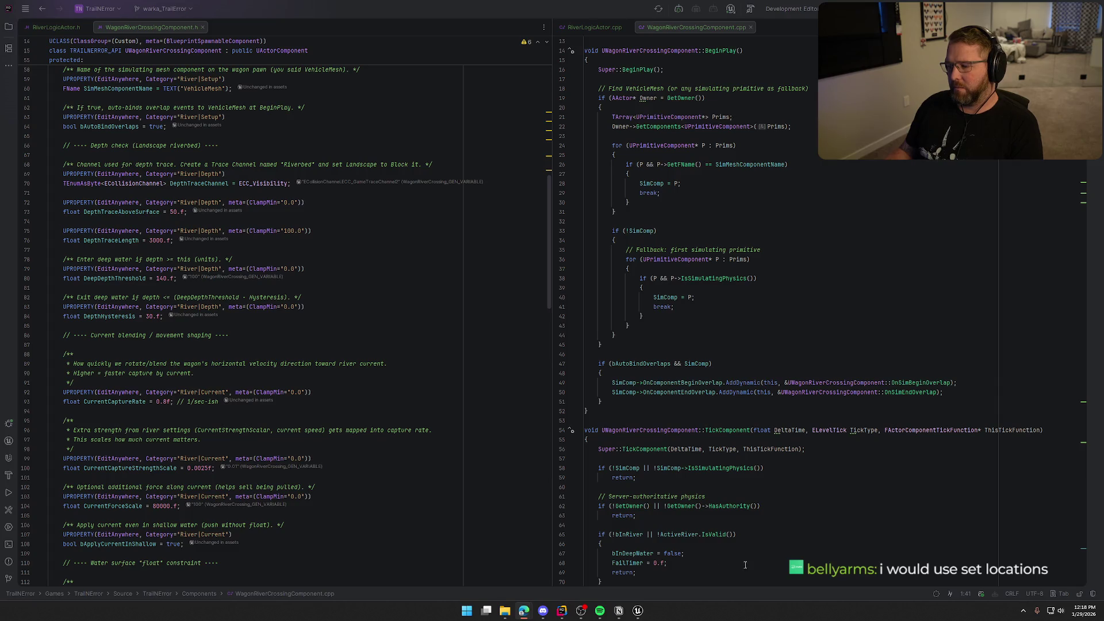
# Select the bp_AVSWagon Vehicle Mesh in Unreal's Viewport and frame the whole wagon
pyautogui.click(638, 610)
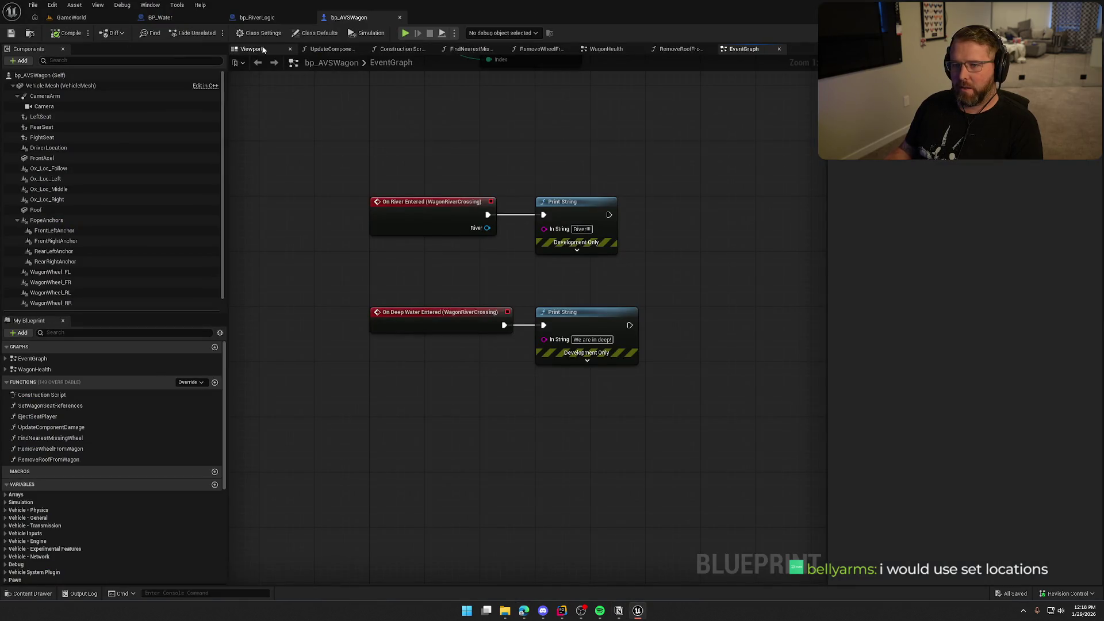
pyautogui.click(247, 49)
pyautogui.click(60, 85)
pyautogui.press('f')
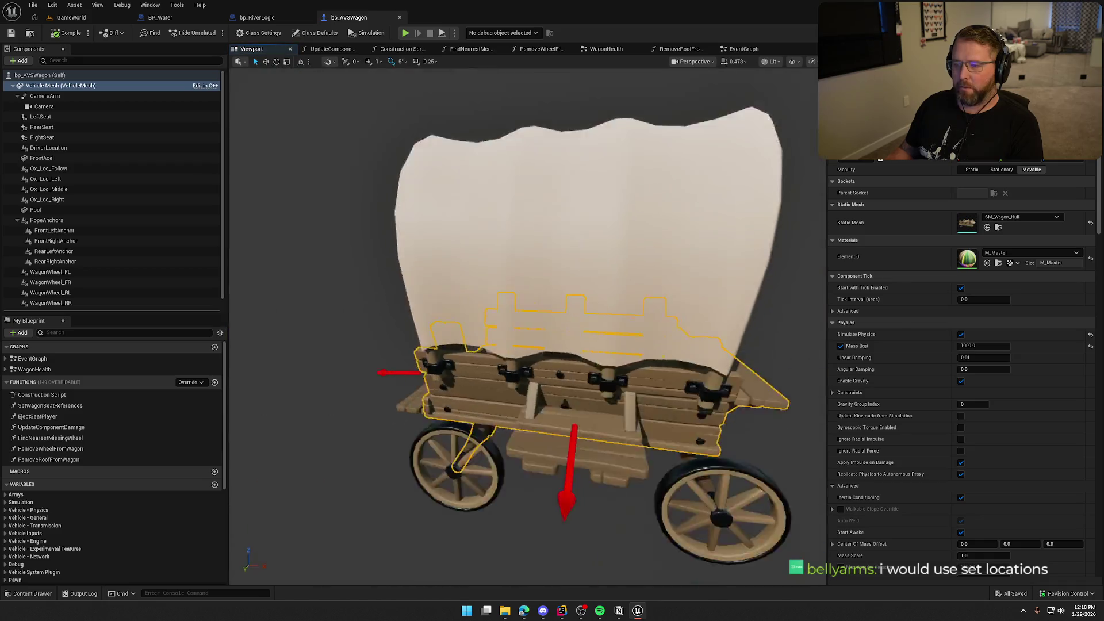
# Orbit the SM_Wagon_Hull from front-left and elevated front angles, then return to Rider
pyautogui.scroll(5, 523, 322)
pyautogui.scroll(-5, 523, 322)
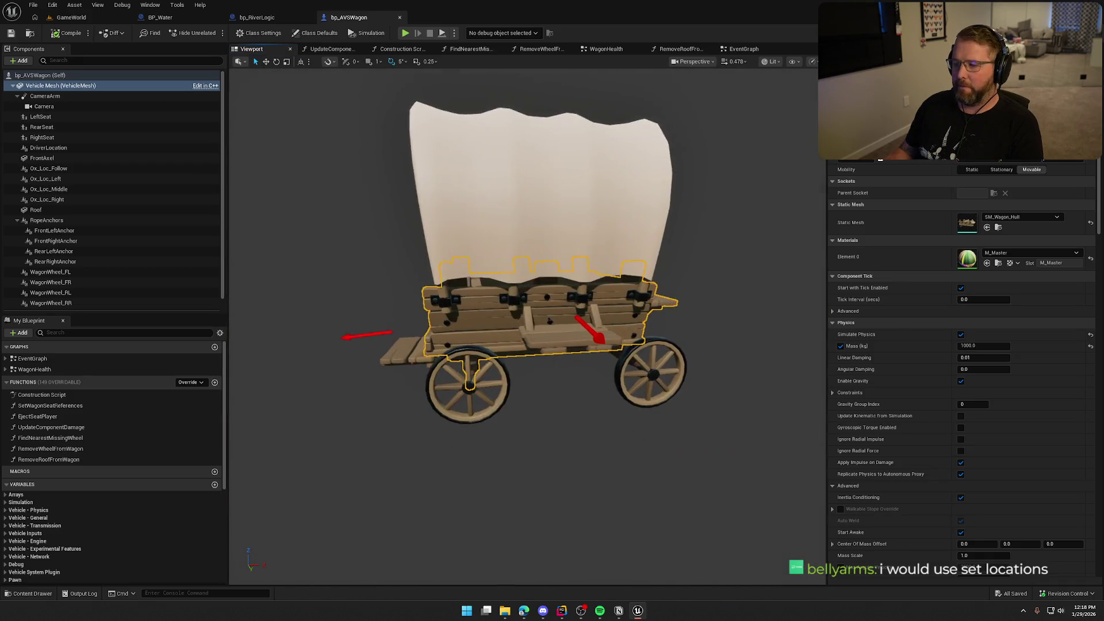
pyautogui.scroll(3, 523, 322)
pyautogui.moveTo(523, 322); pyautogui.dragTo(730, 322)
pyautogui.moveTo(472, 347)
pyautogui.mouseDown()
pyautogui.moveTo(508, 347)
pyautogui.moveTo(442, 172)
pyautogui.mouseUp()
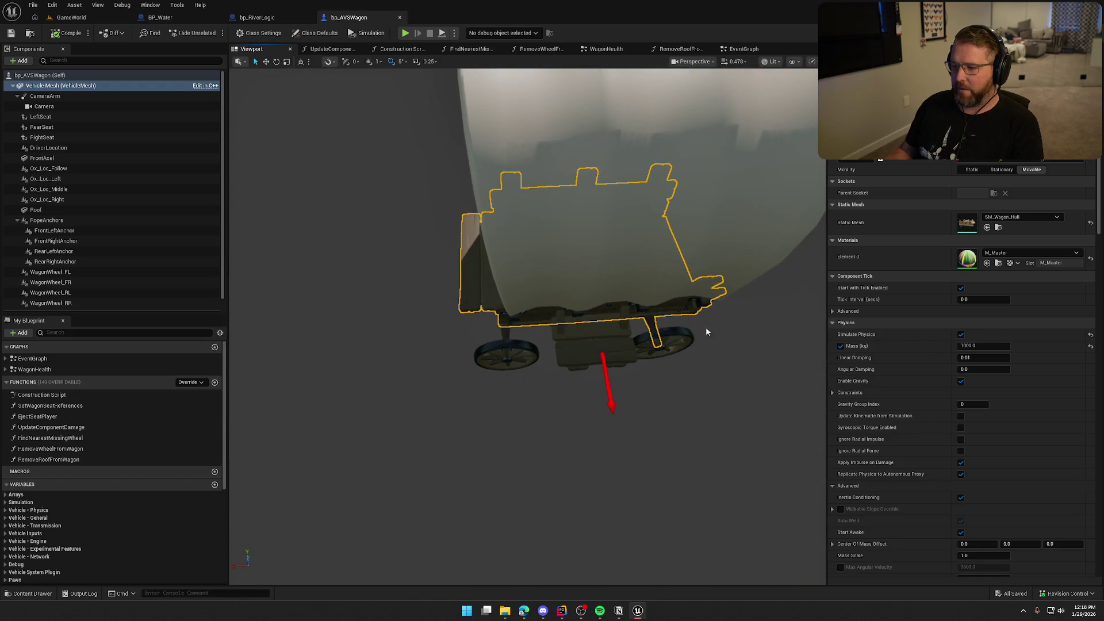
pyautogui.moveTo(446, 374); pyautogui.dragTo(380, 343)
pyautogui.moveTo(384, 386)
pyautogui.mouseDown()
pyautogui.moveTo(403, 345)
pyautogui.moveTo(431, 372)
pyautogui.mouseUp()
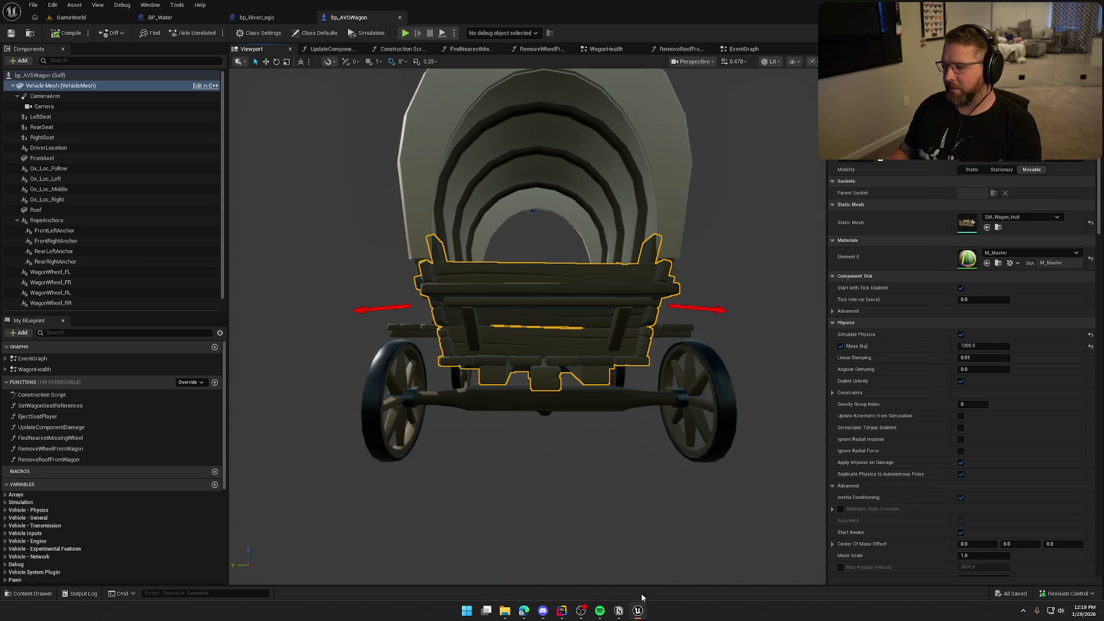
pyautogui.click(637, 611)
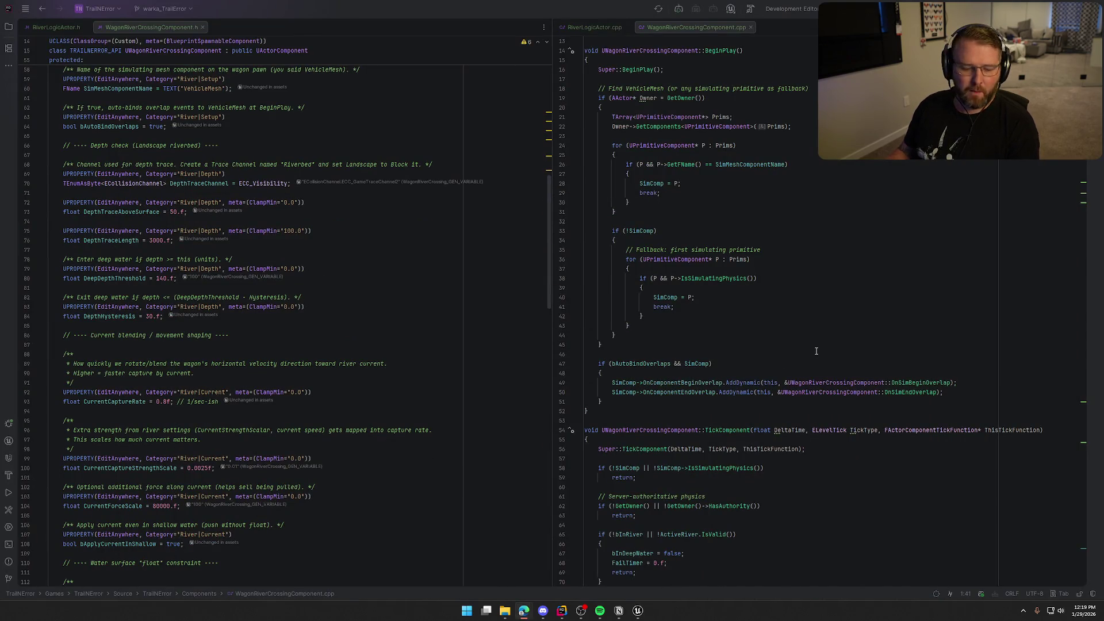